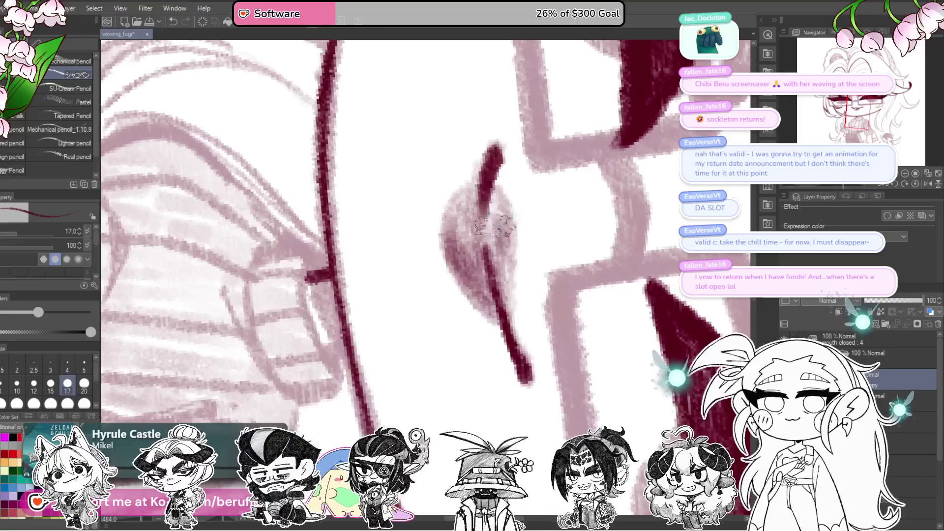
Level and reframe the view on the face, then draw a long hair strand past the eye.
scroll(499, 206, down, 5)
scroll(499, 206, up, 4)
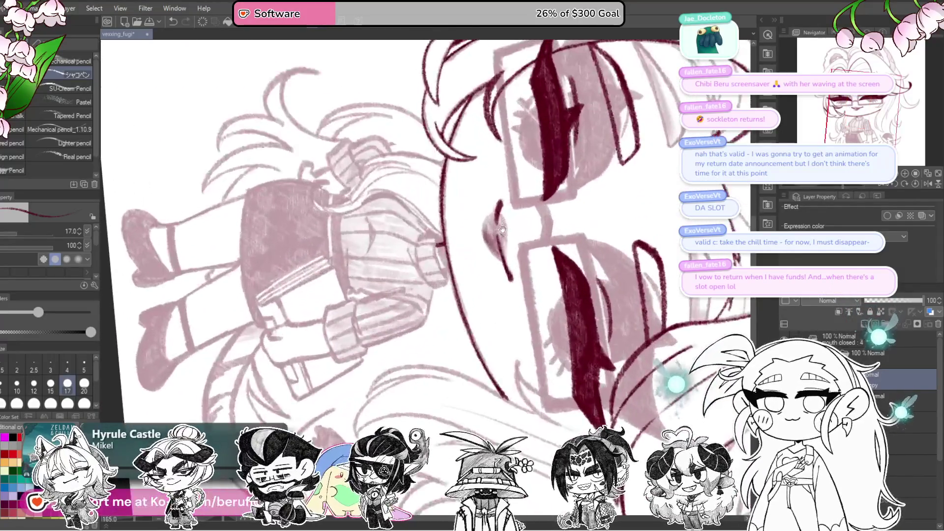
click(915, 184)
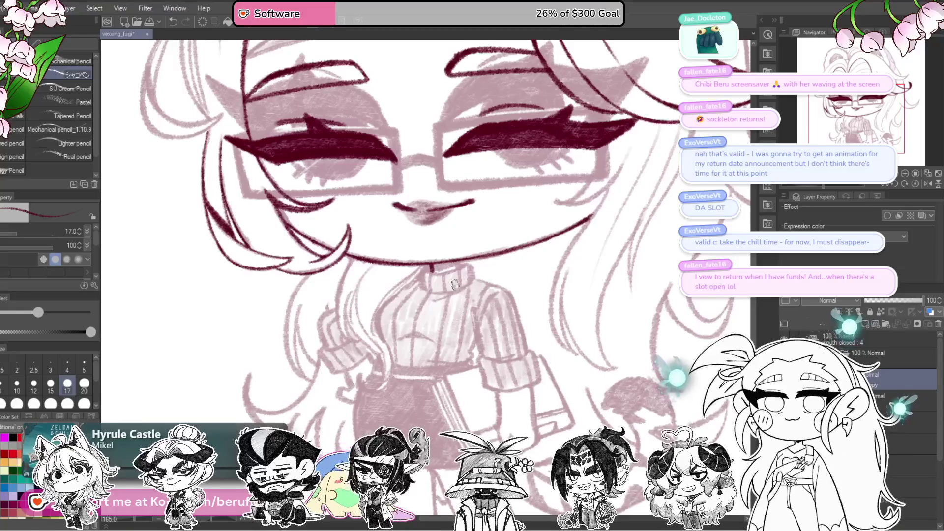
scroll(454, 285, down, 5)
scroll(455, 285, up, 4)
mouse_move(454, 285)
mouse_down()
mouse_move(501, 370)
mouse_move(499, 389)
mouse_up()
drag(441, 311, 628, 314)
mouse_move(827, 187)
mouse_down()
mouse_move(812, 183)
mouse_move(823, 185)
mouse_move(812, 195)
mouse_move(495, 264)
mouse_up()
scroll(495, 265, up, 6)
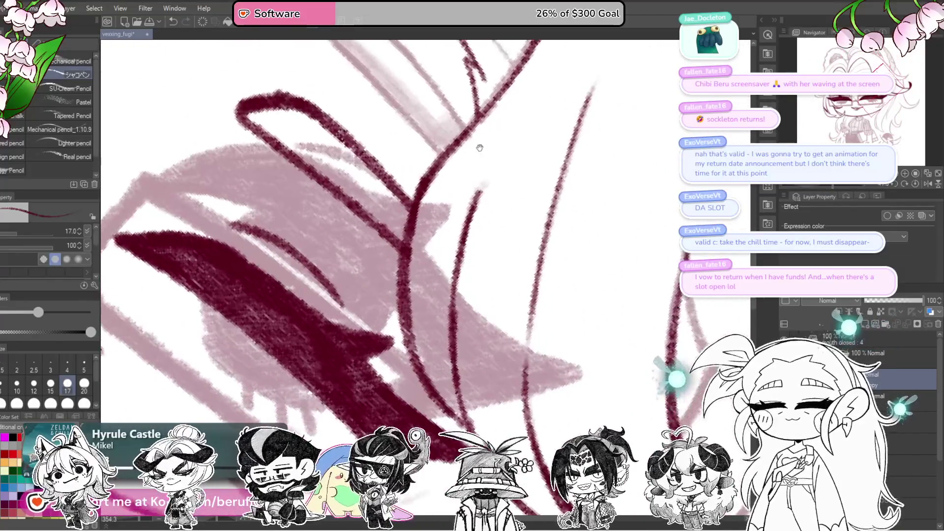
mouse_move(502, 88)
mouse_down()
mouse_move(418, 189)
mouse_move(370, 349)
mouse_move(393, 401)
mouse_up()
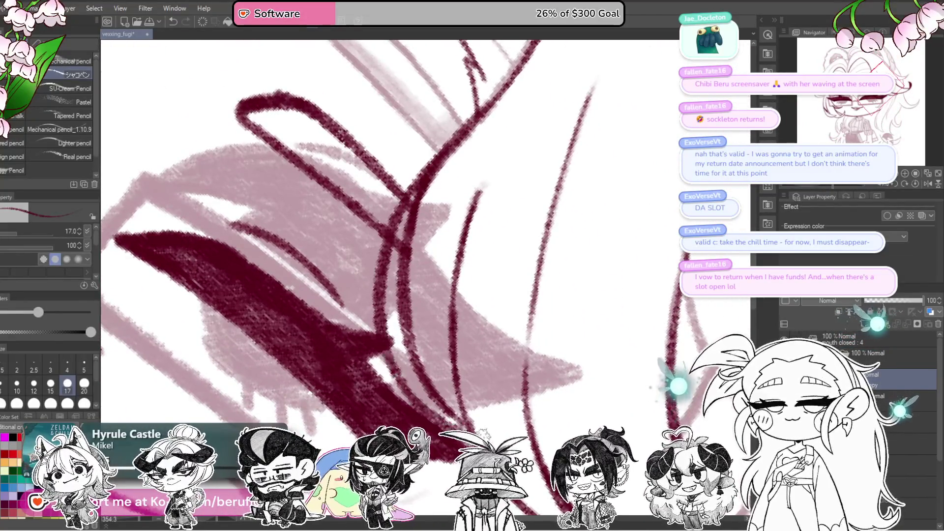
Erase the doubled hair strand stroke and turn the face upright in view.
mouse_move(488, 124)
mouse_down()
mouse_move(414, 231)
mouse_move(406, 276)
mouse_move(424, 381)
mouse_up()
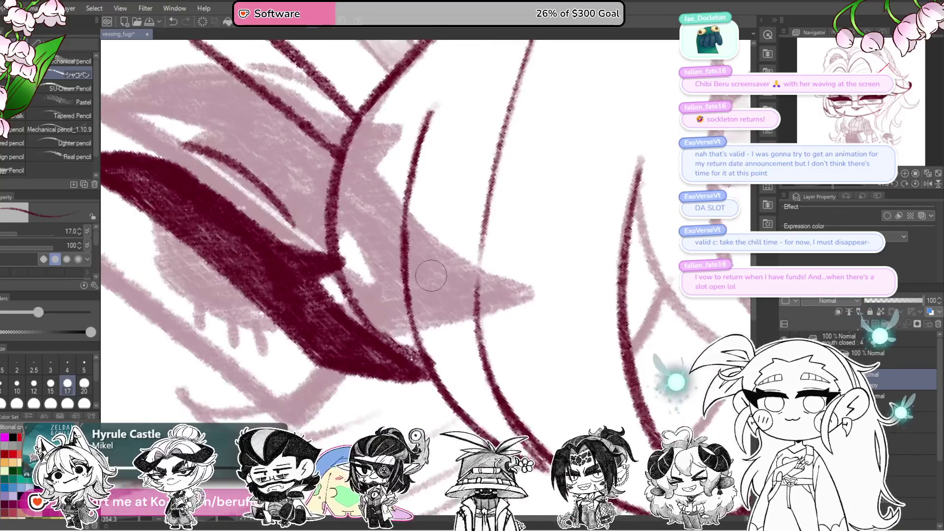
scroll(431, 275, down, 3)
scroll(430, 276, up, 3)
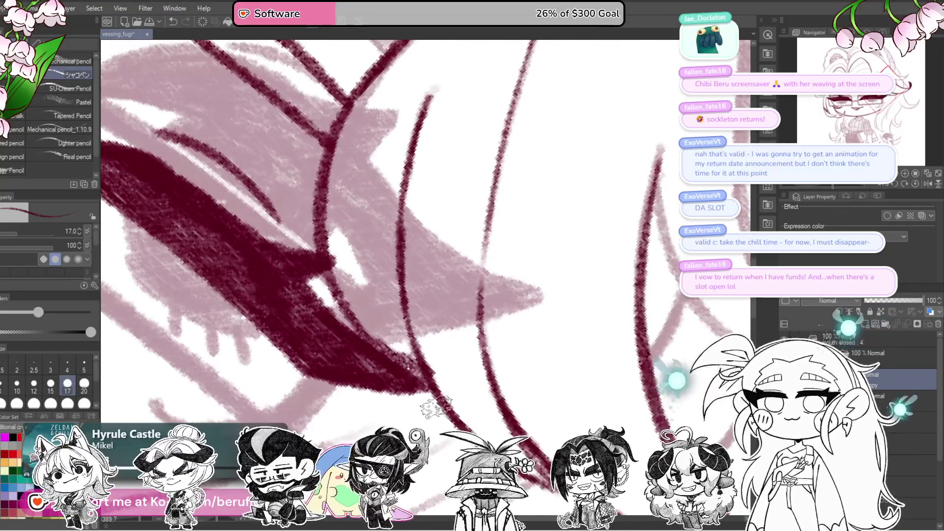
scroll(433, 384, down, 5)
drag(497, 374, 529, 393)
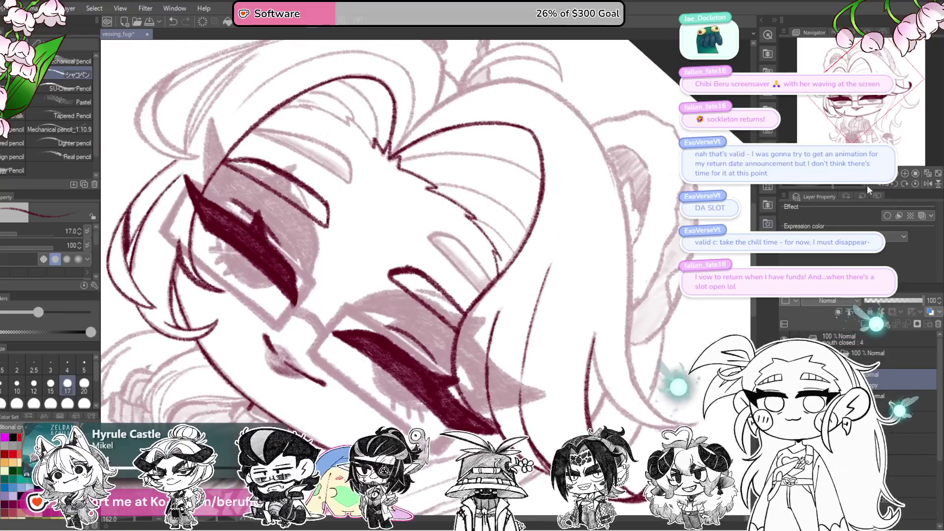
drag(844, 186, 822, 186)
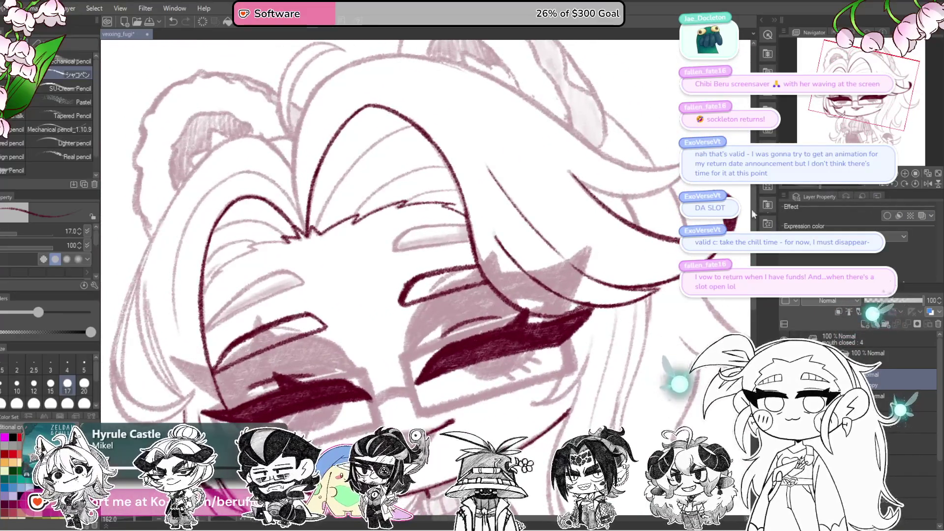
drag(751, 208, 734, 227)
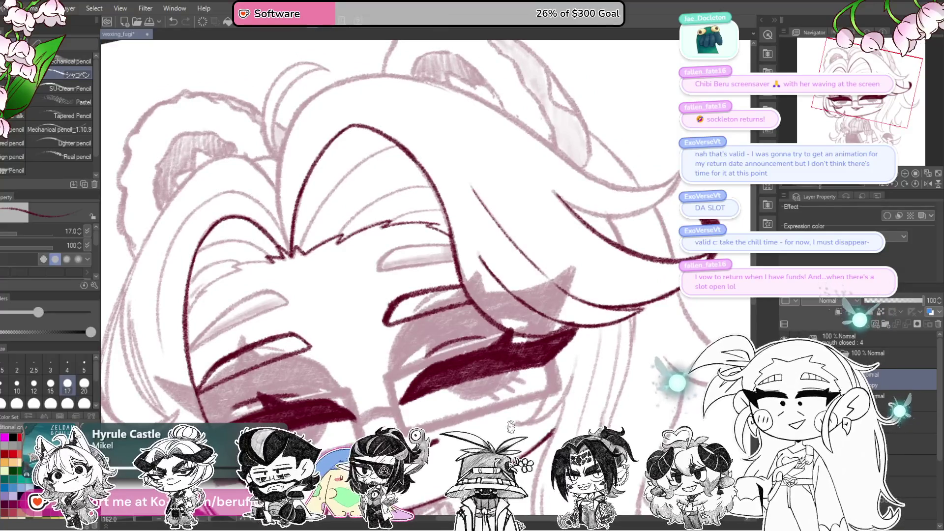
drag(515, 186, 529, 188)
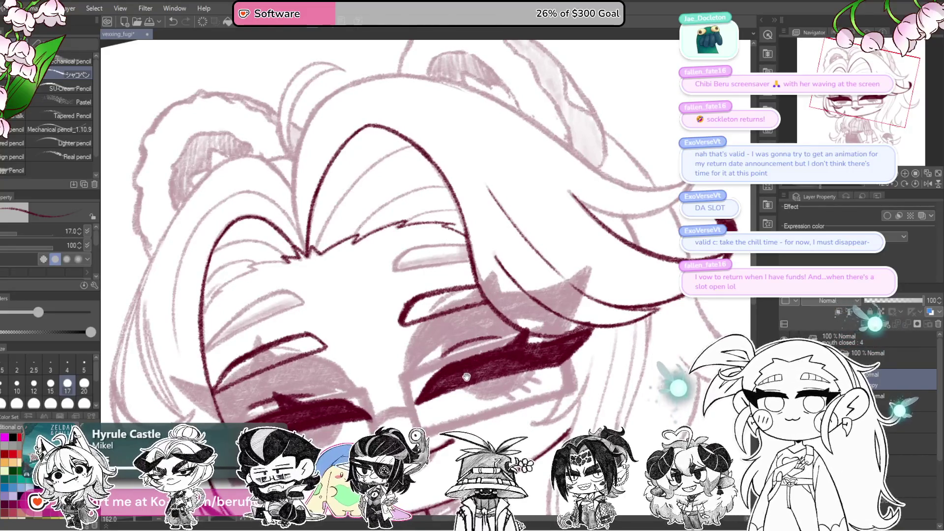
mouse_move(449, 381)
mouse_down()
mouse_move(540, 305)
mouse_move(615, 266)
mouse_move(789, 205)
mouse_move(815, 183)
mouse_up()
scroll(469, 331, up, 5)
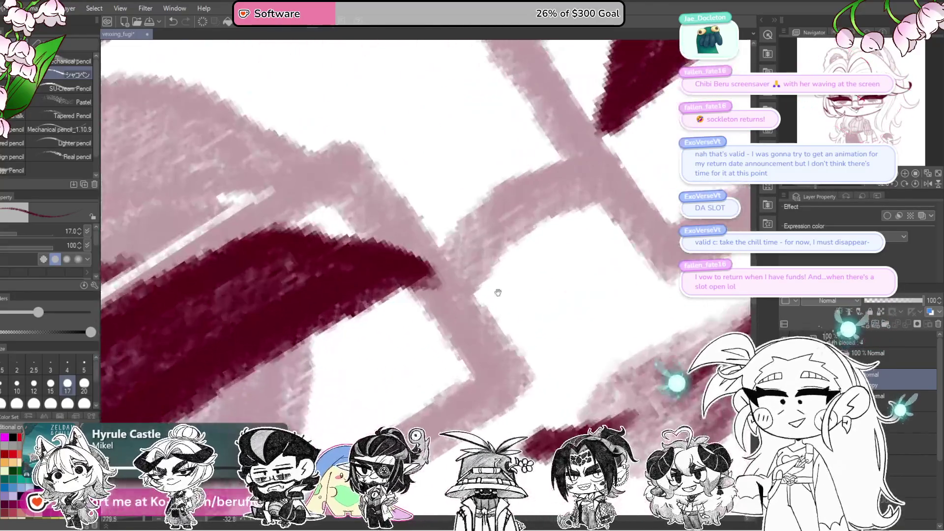
Darken the glasses frame lines and their join, and draw the bridge between the lenses.
drag(399, 312, 556, 217)
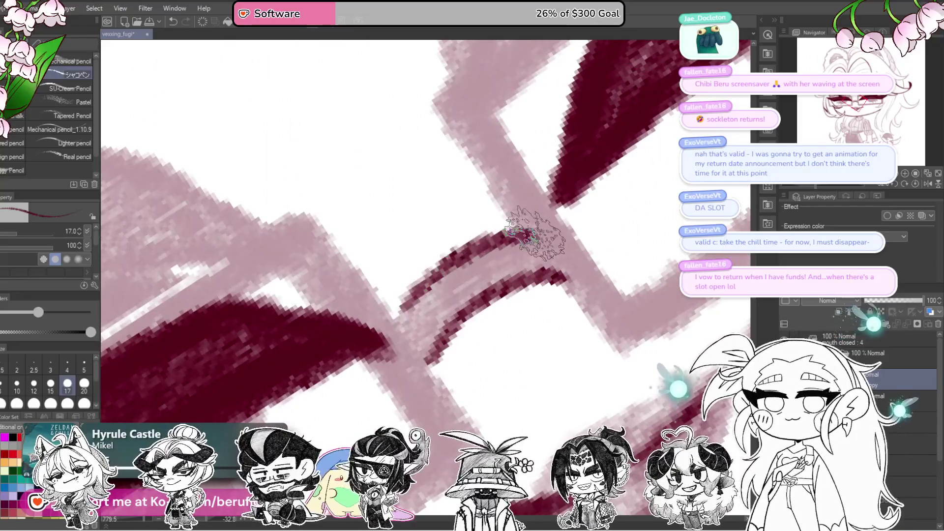
mouse_move(521, 285)
mouse_down()
mouse_move(482, 319)
mouse_move(590, 255)
mouse_move(600, 263)
mouse_up()
scroll(599, 263, down, 4)
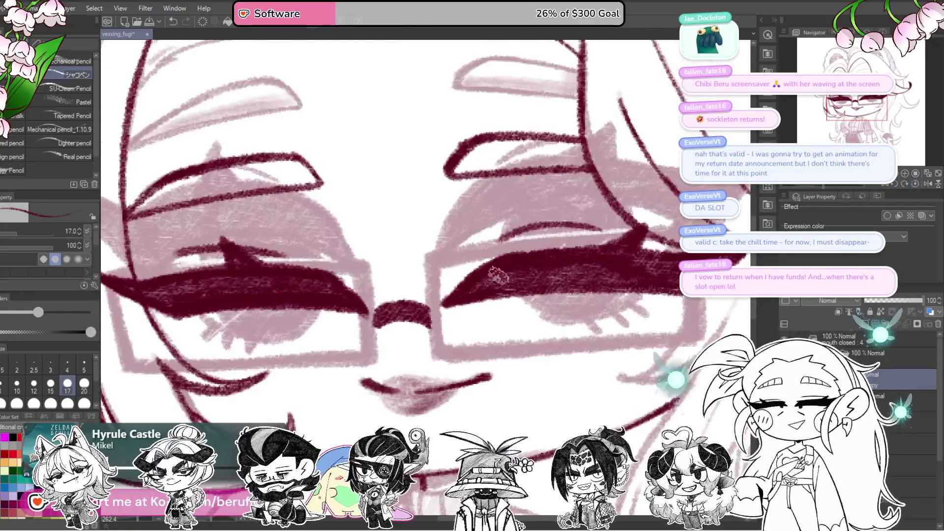
mouse_move(430, 261)
mouse_down()
mouse_move(435, 361)
mouse_move(431, 269)
mouse_up()
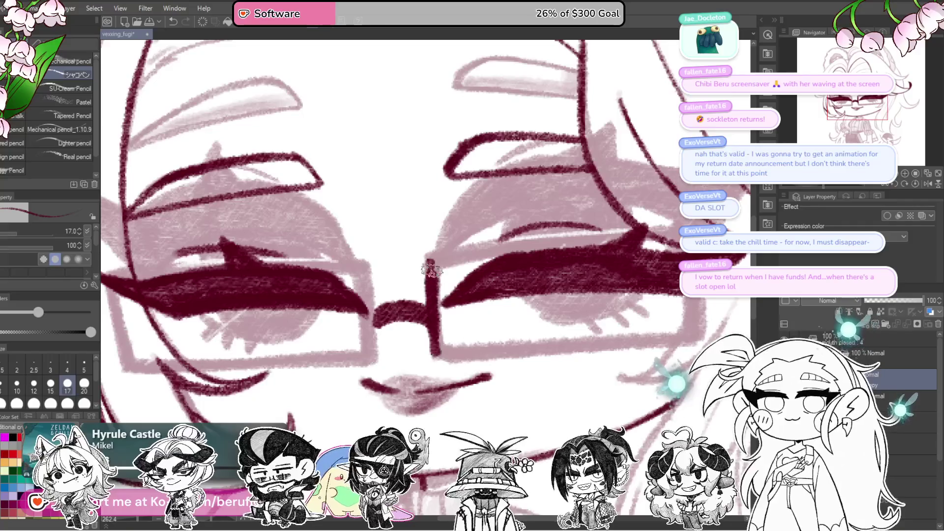
Add dark shading inside the lower lens and ink its right edge.
drag(496, 234, 497, 247)
drag(827, 185, 816, 187)
drag(437, 316, 580, 201)
mouse_move(401, 378)
mouse_down()
mouse_move(572, 219)
mouse_move(545, 231)
mouse_move(418, 340)
mouse_move(403, 364)
mouse_move(585, 204)
mouse_up()
mouse_move(637, 184)
mouse_down()
mouse_move(596, 214)
mouse_move(607, 271)
mouse_move(593, 272)
mouse_move(561, 302)
mouse_up()
mouse_move(559, 263)
mouse_down()
mouse_move(560, 305)
mouse_move(549, 279)
mouse_up()
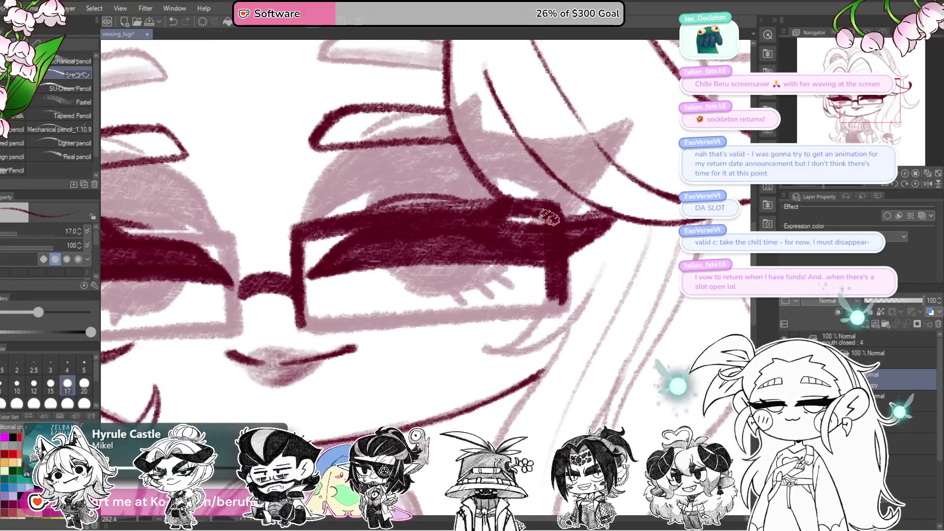
Ink the lower-right edge of the lens frame, undoing and redrawing the stroke.
key(minus)
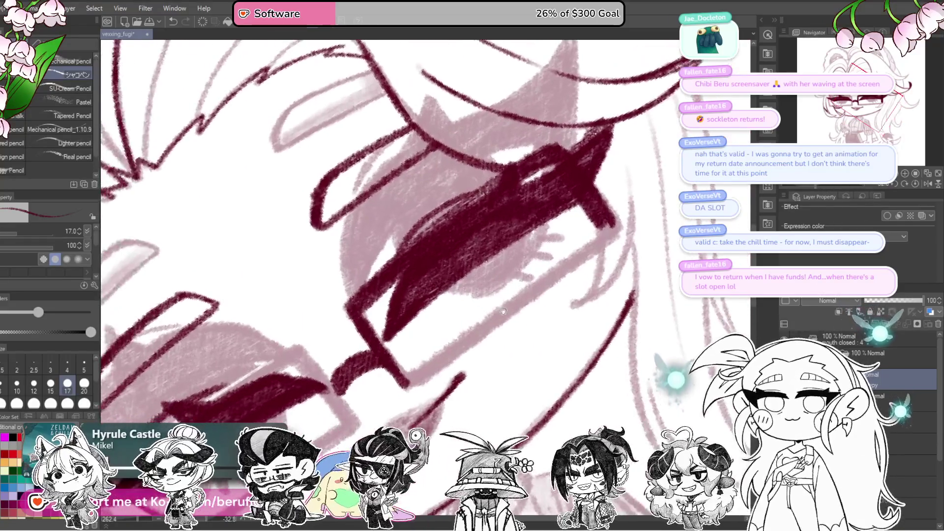
mouse_move(446, 363)
mouse_down()
mouse_move(636, 222)
mouse_move(424, 365)
mouse_up()
key(ctrl+z)
drag(634, 212, 435, 362)
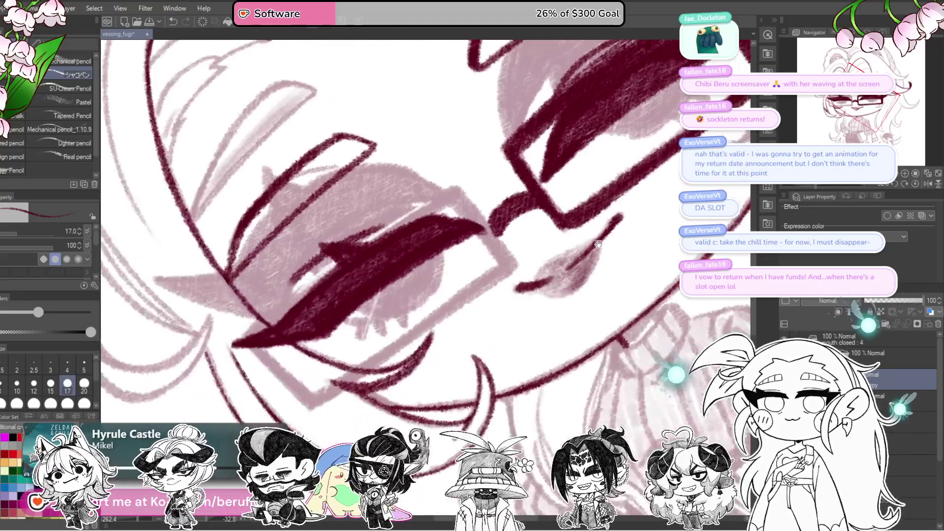
drag(582, 253, 511, 241)
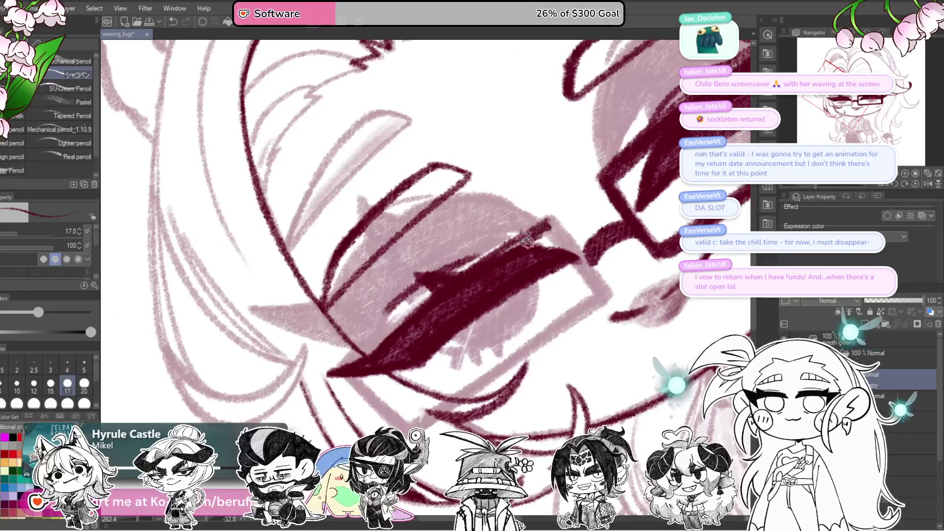
drag(475, 271, 541, 224)
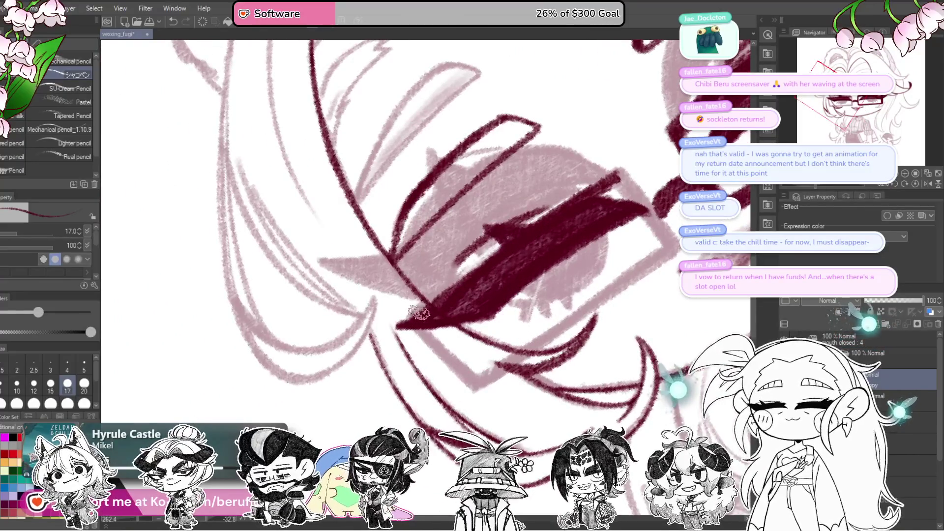
Darken the eyebrow and the left side of the eye outline, discarding a trial upper-outline stroke.
drag(419, 311, 557, 208)
click(916, 182)
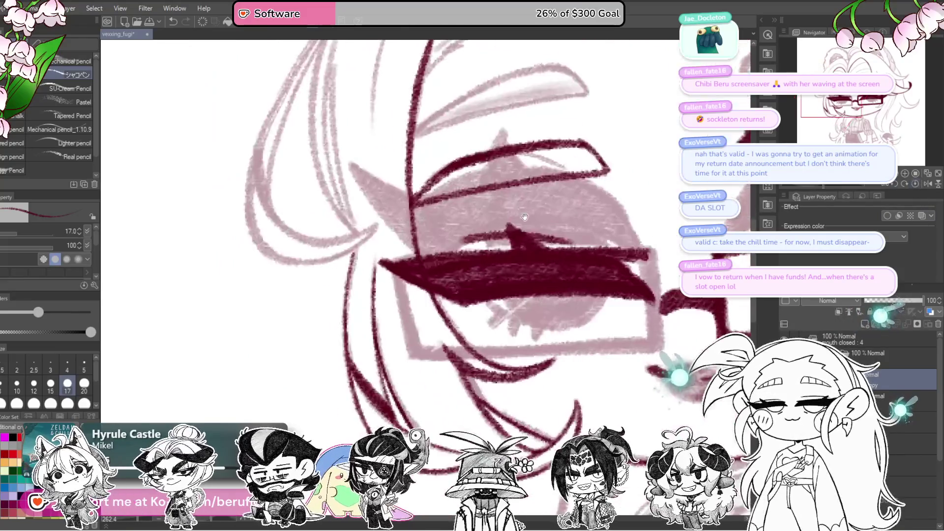
mouse_move(397, 266)
mouse_down()
mouse_move(418, 361)
mouse_move(410, 329)
mouse_move(485, 310)
mouse_up()
mouse_move(541, 246)
mouse_down()
mouse_move(536, 222)
mouse_move(543, 226)
mouse_move(369, 355)
mouse_up()
drag(560, 229, 376, 363)
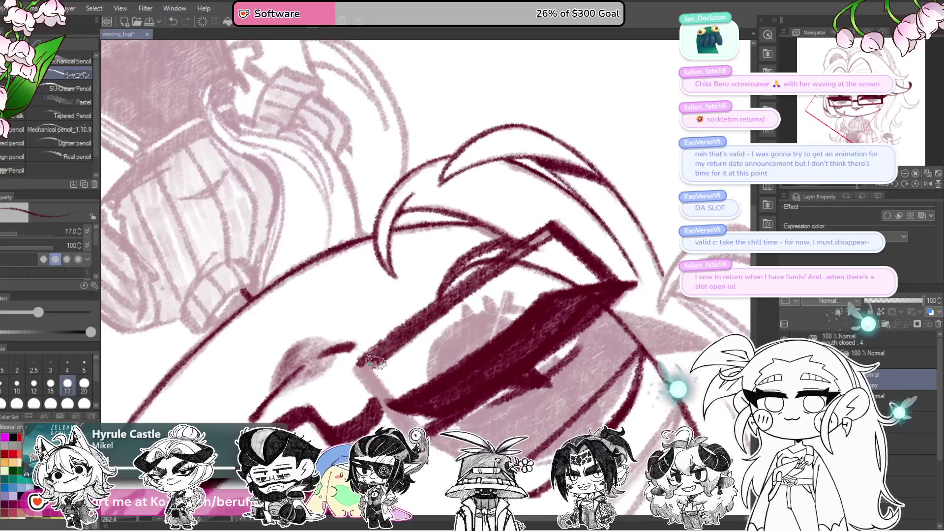
key(ctrl+z)
mouse_move(474, 294)
mouse_down()
mouse_move(416, 295)
mouse_move(453, 362)
mouse_up()
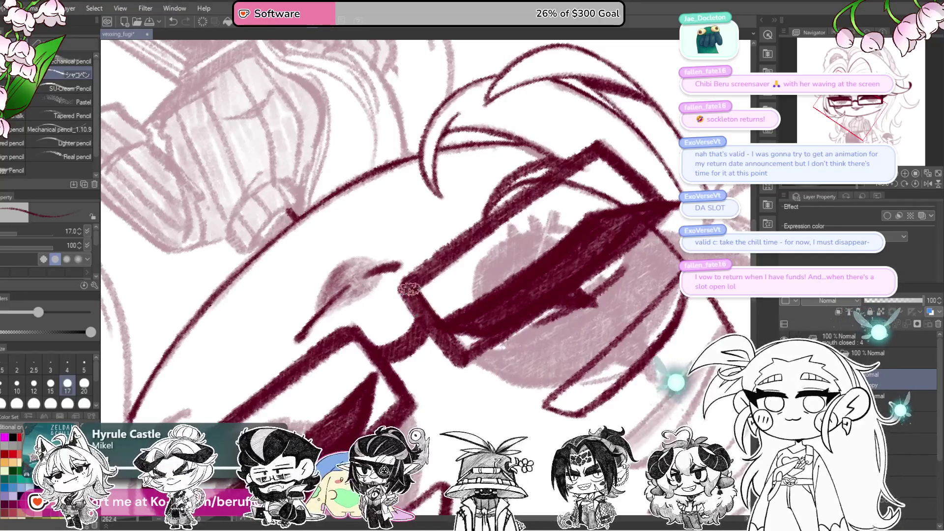
scroll(404, 279, down, 5)
scroll(404, 279, up, 4)
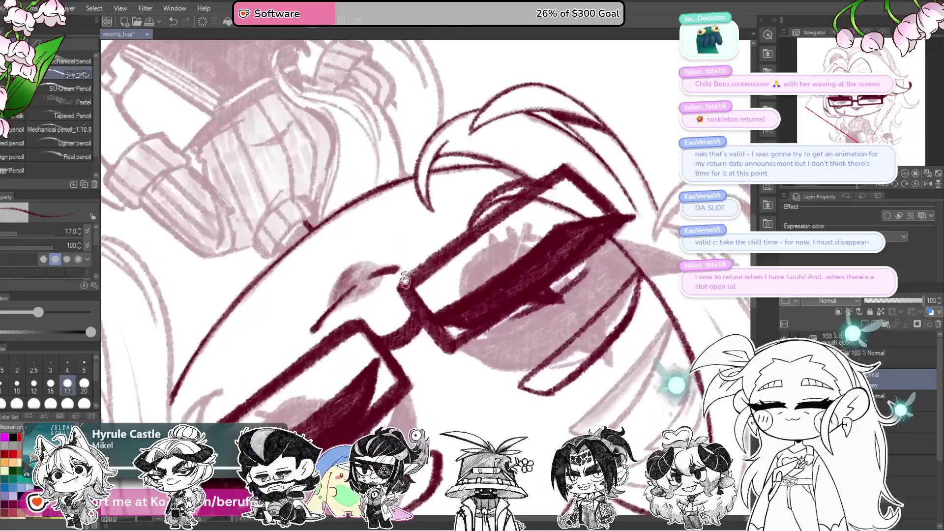
click(916, 183)
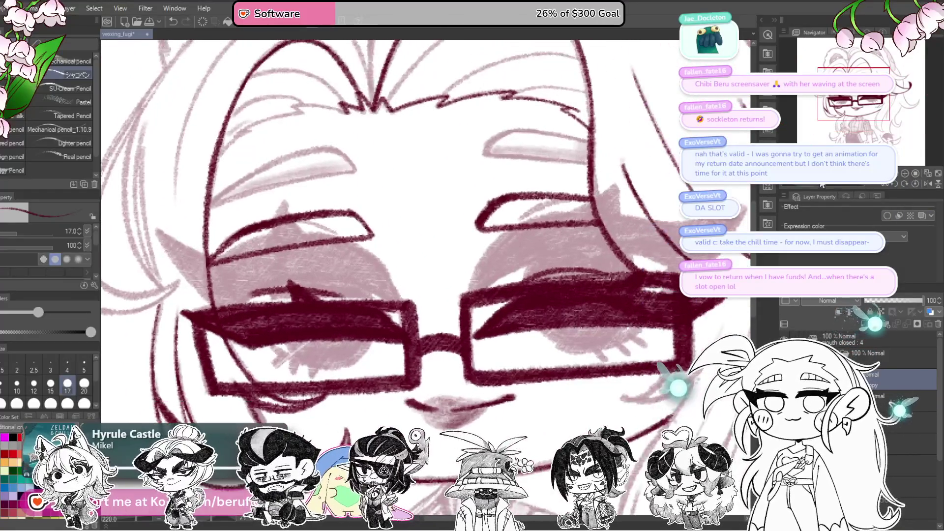
drag(821, 185, 812, 183)
Raise the pencil brush size to 40, then lower it to 30 over the lens.
scroll(521, 244, up, 5)
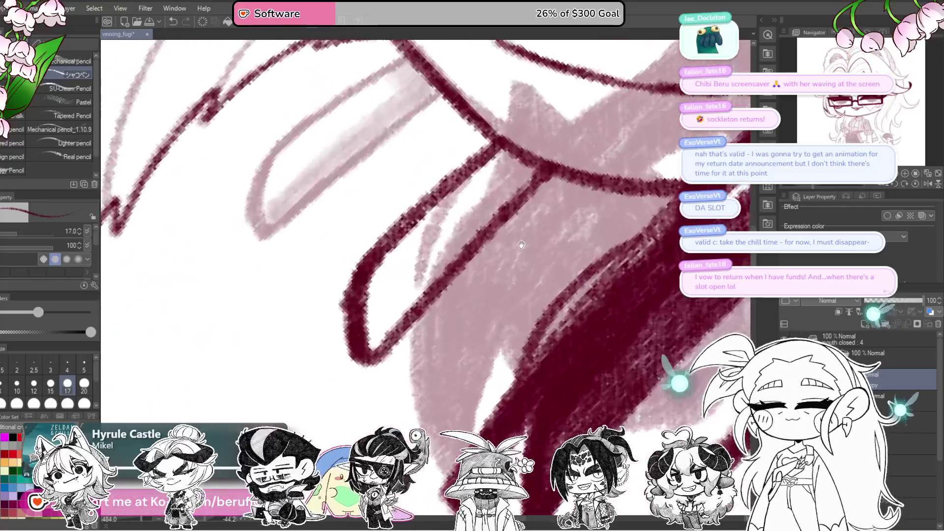
drag(521, 244, 430, 302)
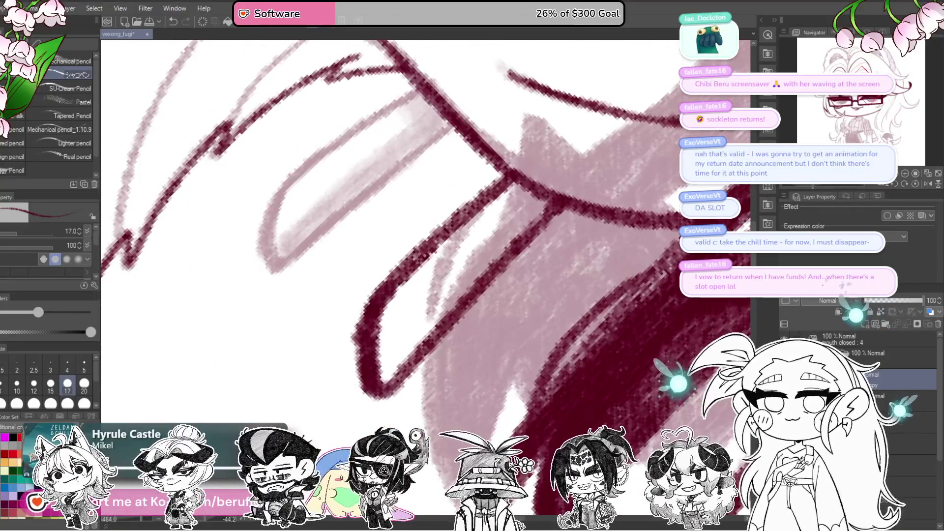
mouse_move(539, 222)
mouse_down()
mouse_move(544, 196)
mouse_move(504, 226)
mouse_move(551, 203)
mouse_up()
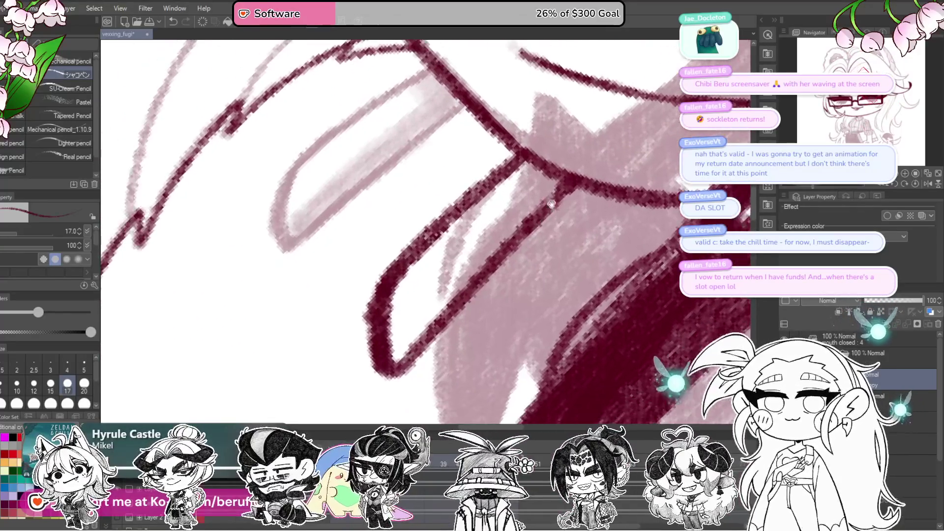
key(bracketright)
key(bracketright)
key(bracketright)
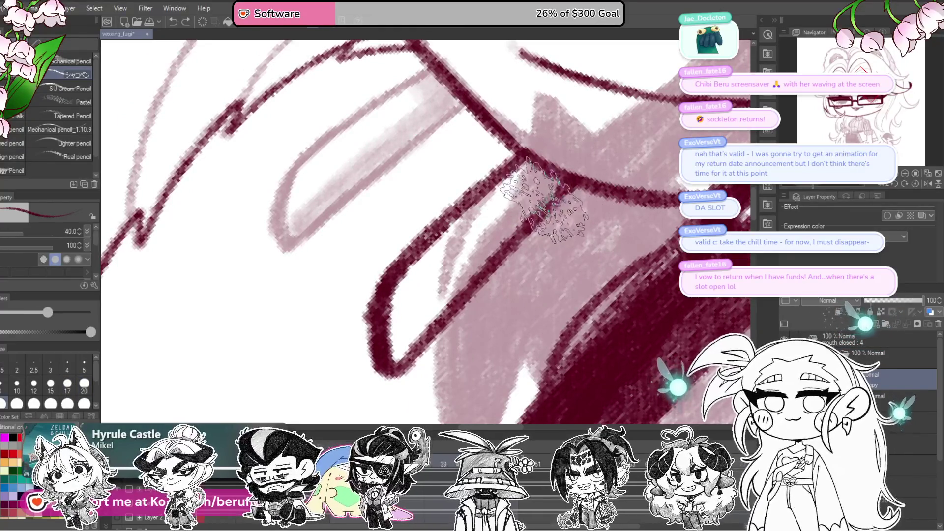
key(bracketleft)
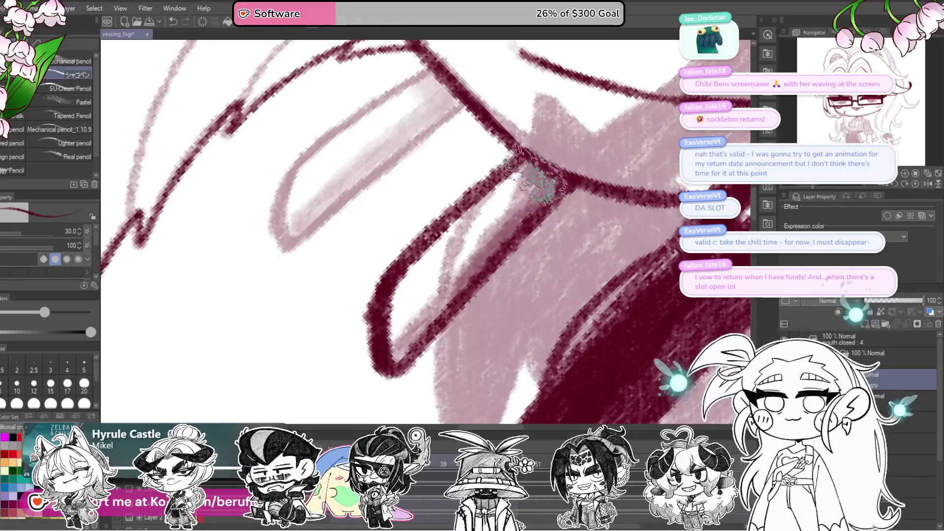
mouse_move(539, 182)
mouse_down()
mouse_move(612, 155)
mouse_move(630, 109)
mouse_up()
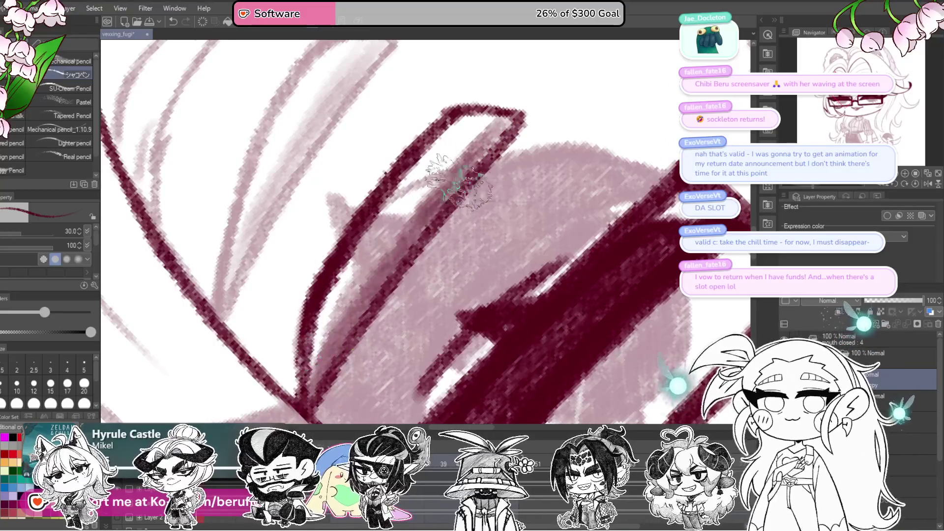
scroll(670, 235, down, 5)
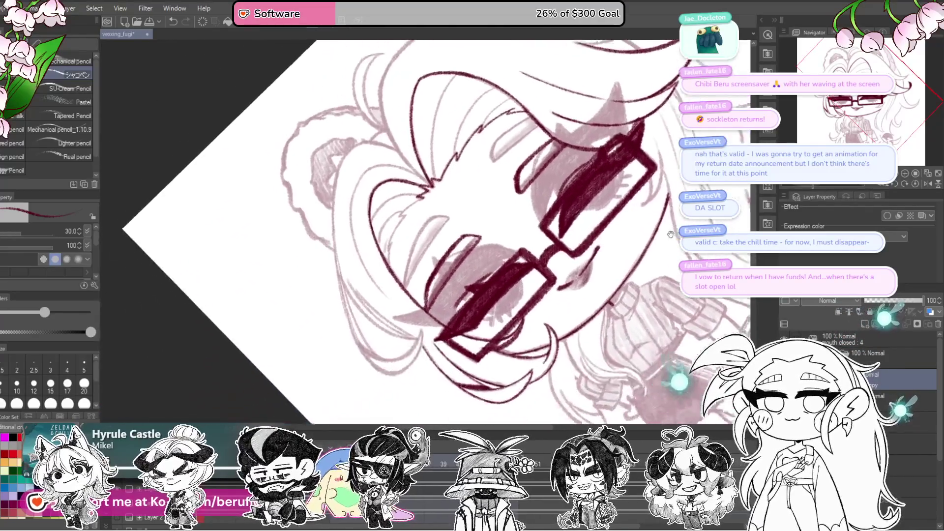
Straighten the view and shrink the pencil brush to 20, then 17 and smaller for fine lines.
drag(670, 234, 687, 228)
click(917, 184)
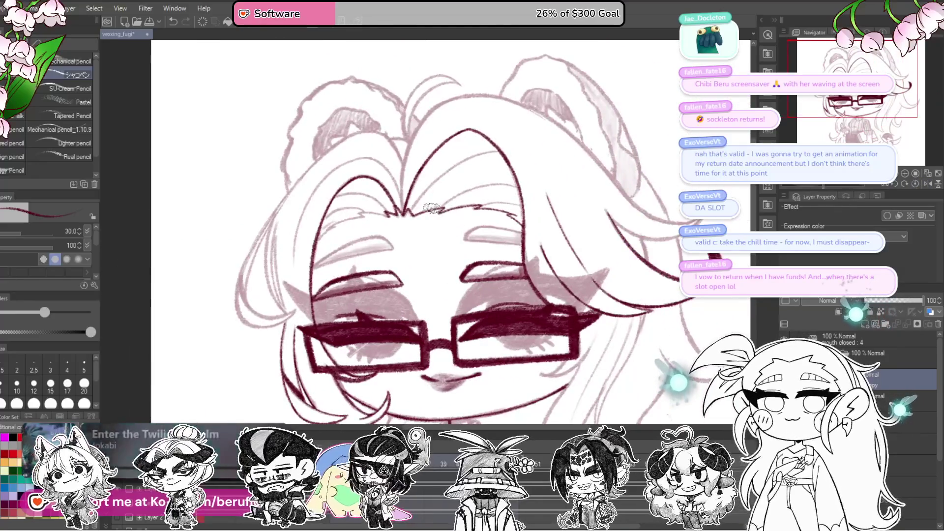
key(bracketleft)
scroll(344, 217, up, 6)
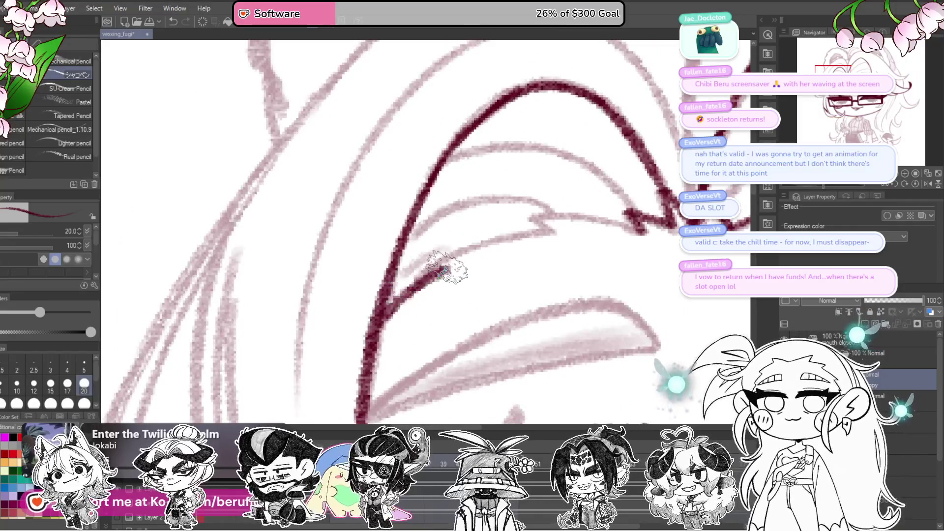
key(bracketleft)
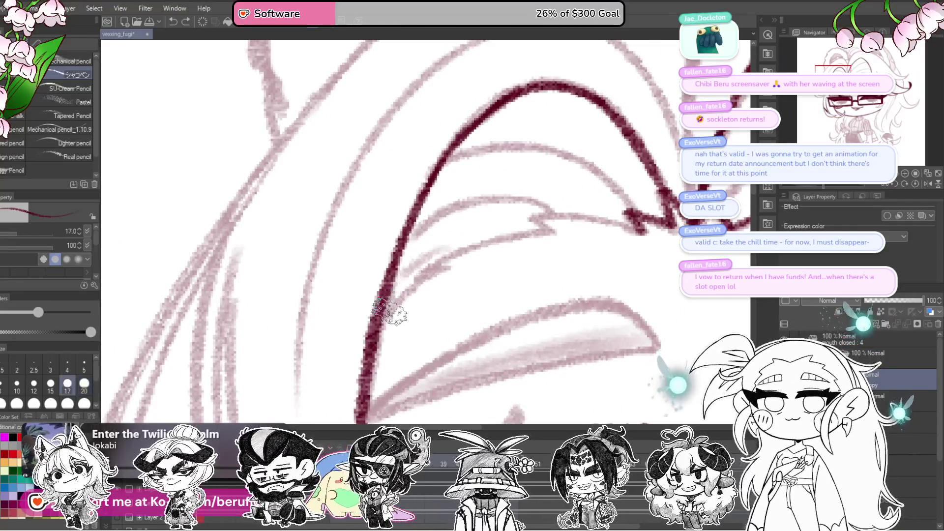
drag(399, 319, 389, 312)
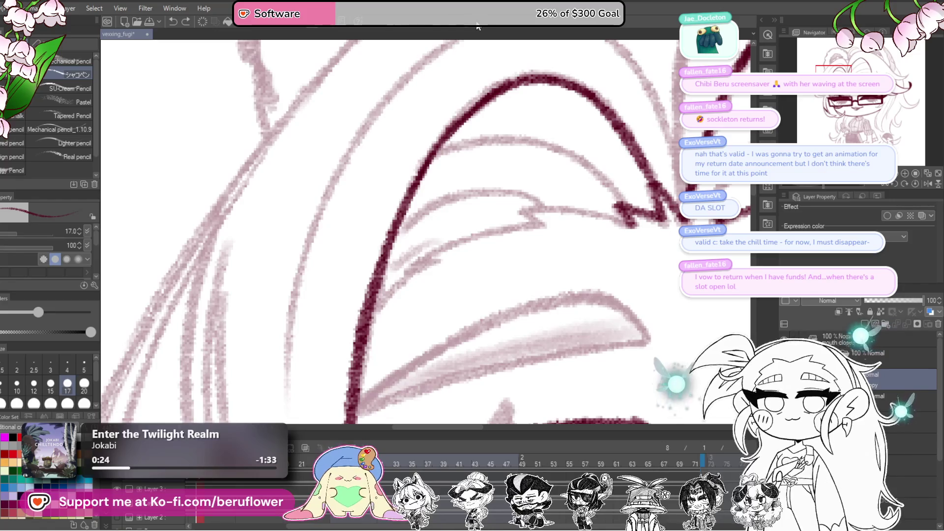
mouse_move(835, 187)
mouse_down()
mouse_move(846, 198)
mouse_move(784, 187)
mouse_up()
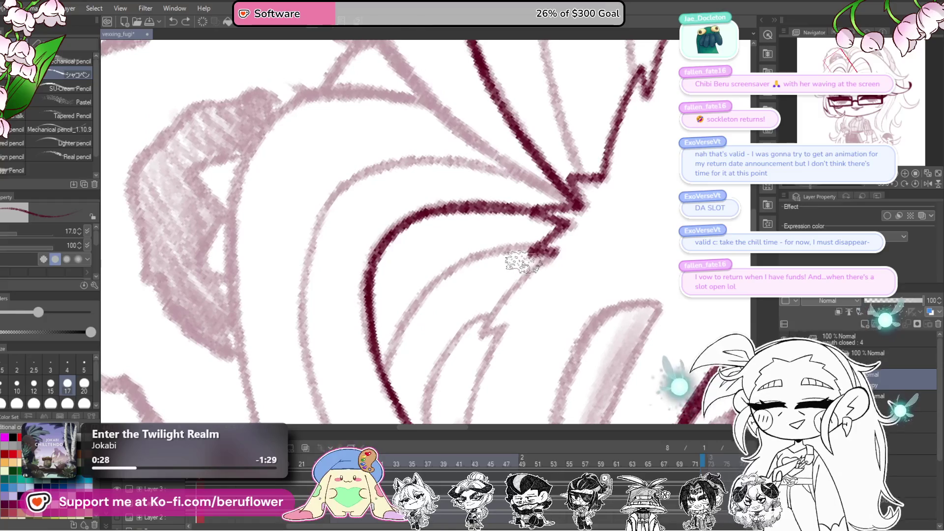
key(bracketleft)
key(bracketleft)
key(bracketleft)
key(bracketleft)
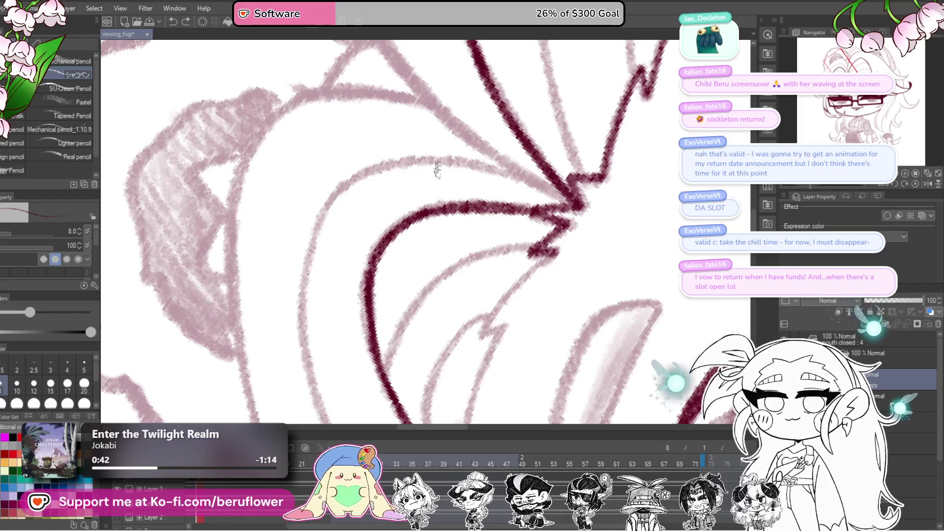
Ink the curved hair strand down along the sketch line.
mouse_move(530, 287)
mouse_down()
mouse_move(586, 183)
mouse_move(516, 250)
mouse_move(544, 248)
mouse_move(548, 199)
mouse_move(511, 285)
mouse_move(535, 393)
mouse_up()
mouse_move(539, 318)
mouse_down()
mouse_move(533, 348)
mouse_move(499, 281)
mouse_up()
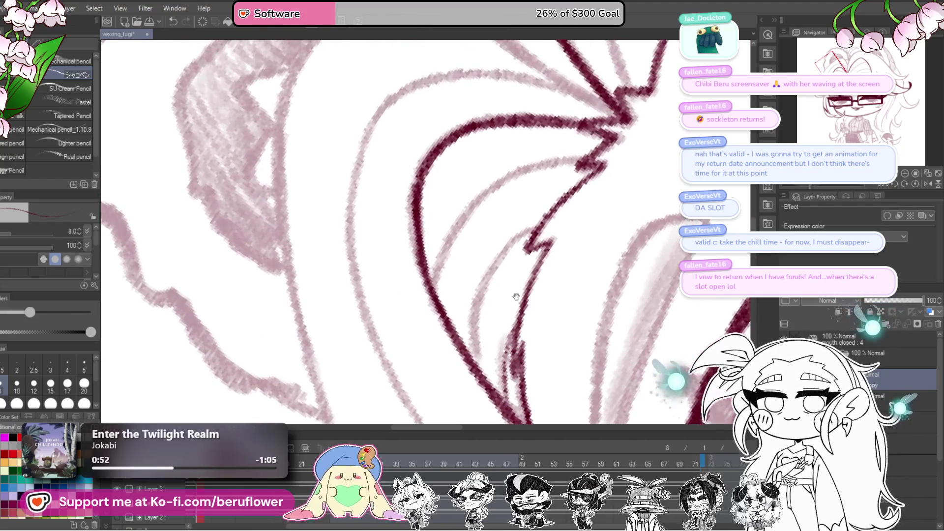
scroll(534, 232, up, 3)
mouse_move(534, 232)
mouse_down()
mouse_move(492, 275)
mouse_move(479, 374)
mouse_move(617, 238)
mouse_up()
mouse_move(527, 245)
mouse_down()
mouse_move(487, 290)
mouse_move(462, 349)
mouse_up()
mouse_move(487, 303)
mouse_down()
mouse_move(462, 351)
mouse_move(546, 322)
mouse_move(533, 308)
mouse_move(644, 217)
mouse_move(592, 232)
mouse_up()
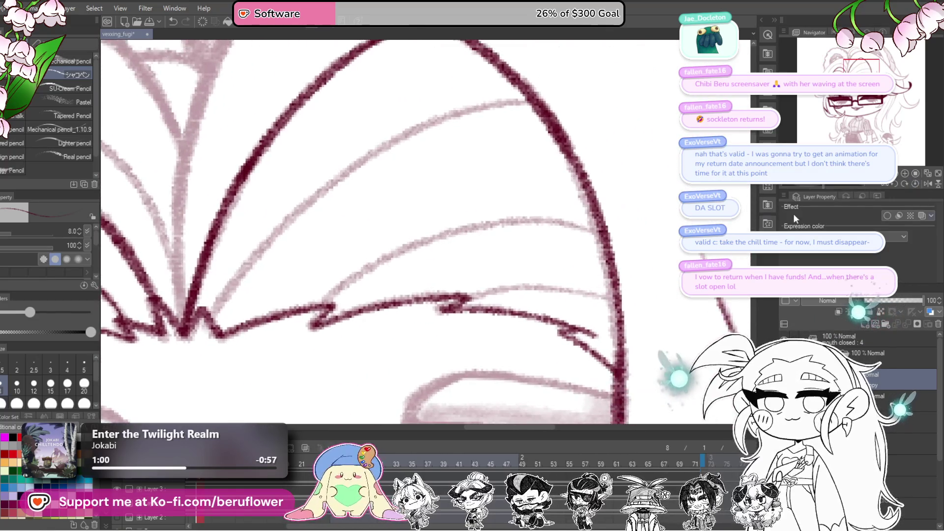
Draw dark strokes along the next hair strands toward the hair parting.
drag(822, 187, 815, 186)
mouse_move(636, 242)
mouse_down()
mouse_move(627, 268)
mouse_move(548, 299)
mouse_move(588, 271)
mouse_move(543, 311)
mouse_move(529, 343)
mouse_move(491, 334)
mouse_move(546, 273)
mouse_up()
mouse_move(600, 244)
mouse_down()
mouse_move(558, 196)
mouse_move(521, 231)
mouse_up()
mouse_move(420, 367)
mouse_down()
mouse_move(442, 279)
mouse_move(466, 243)
mouse_move(522, 172)
mouse_move(599, 129)
mouse_up()
mouse_move(482, 208)
mouse_down()
mouse_move(515, 234)
mouse_move(854, 189)
mouse_move(618, 220)
mouse_move(695, 134)
mouse_up()
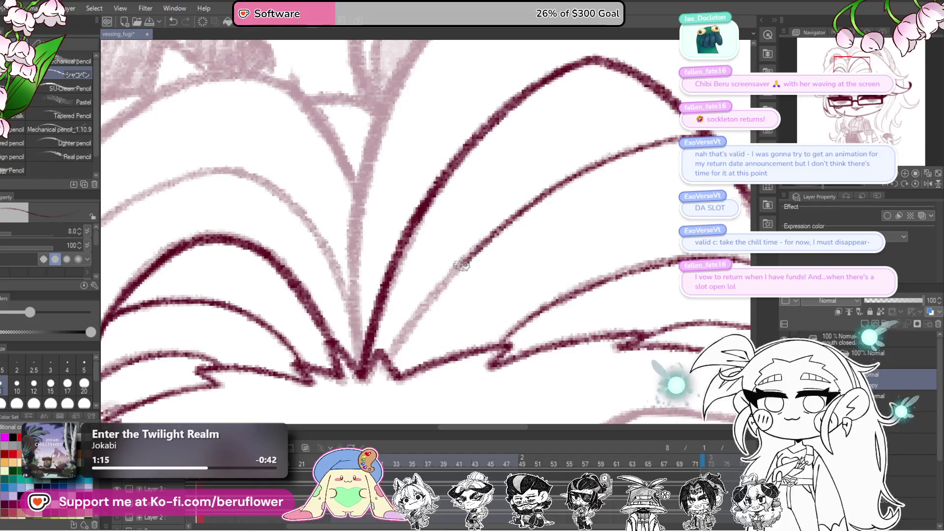
scroll(380, 366, down, 6)
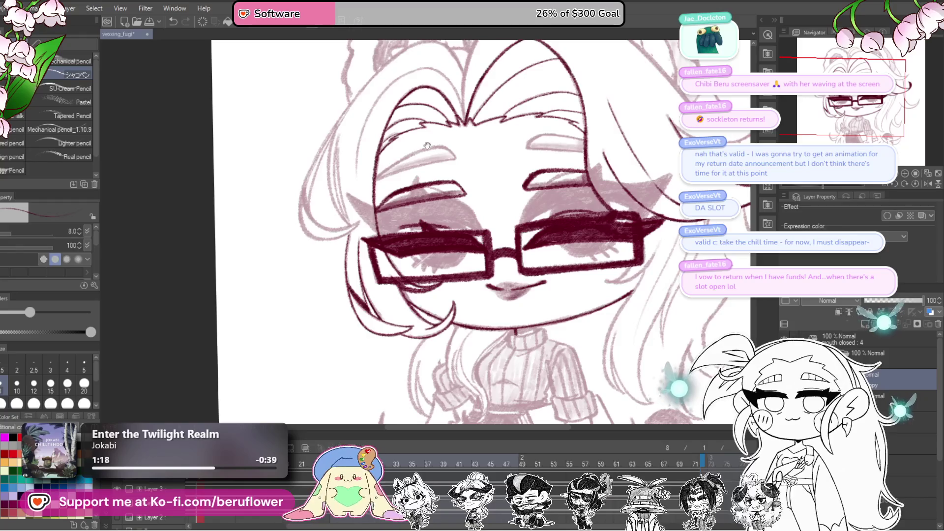
scroll(426, 145, up, 5)
mouse_move(493, 131)
mouse_down()
mouse_move(492, 219)
mouse_move(481, 215)
mouse_up()
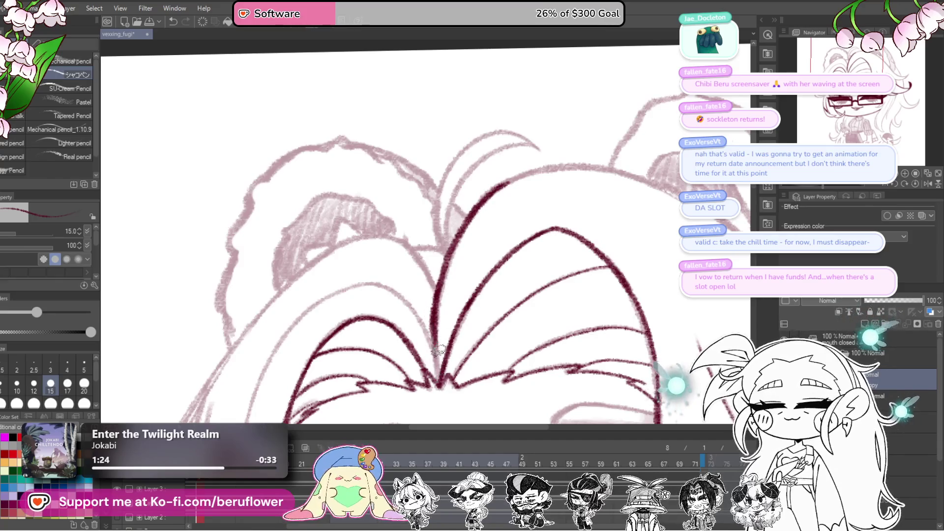
scroll(439, 350, up, 4)
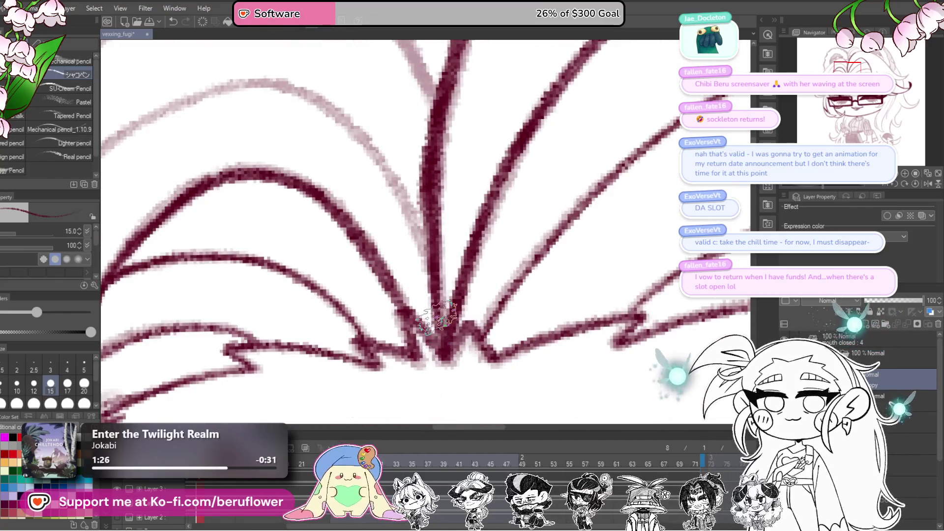
scroll(438, 317, down, 6)
scroll(480, 295, up, 2)
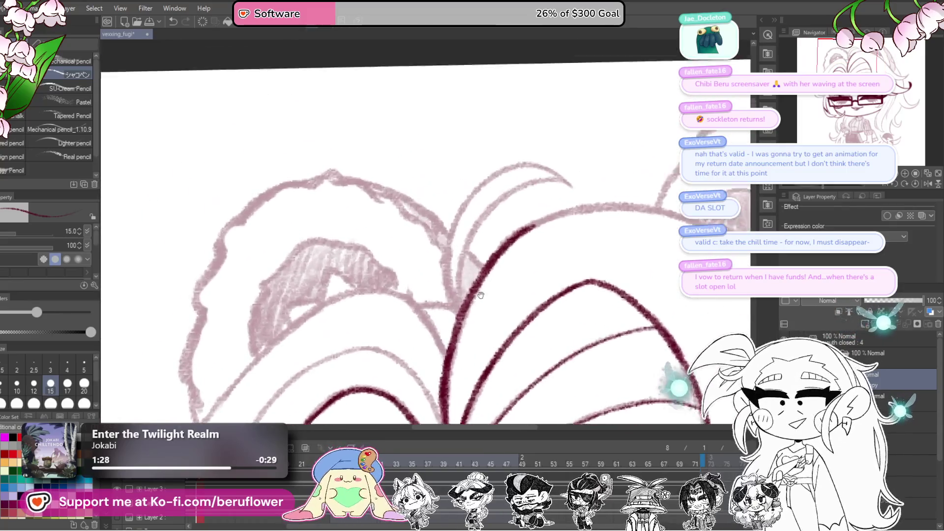
drag(481, 295, 483, 307)
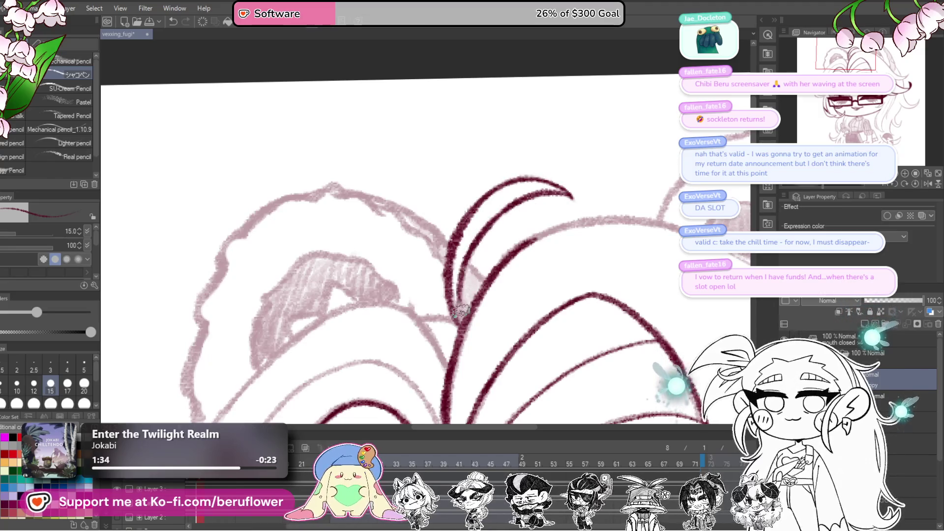
Ink a hair strand curving down-left beside the ear, then zoom out to check the drawing.
drag(484, 308, 550, 243)
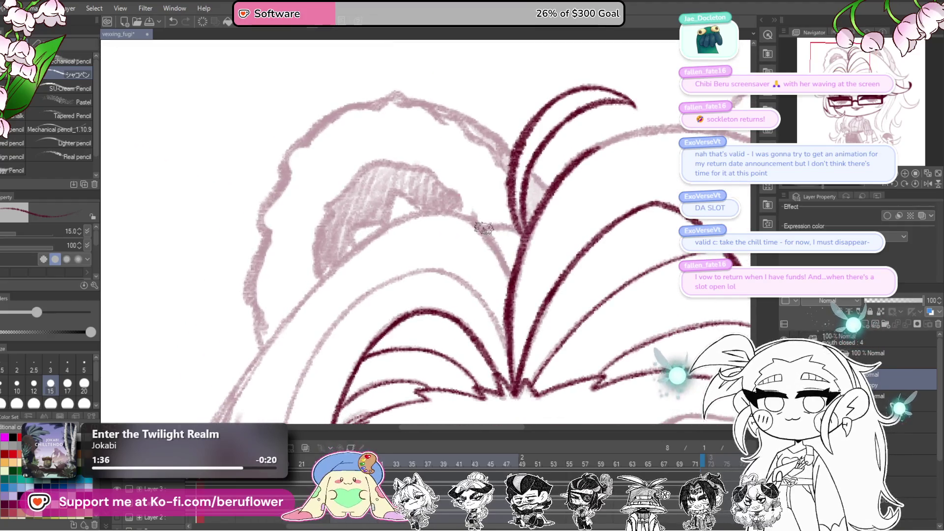
scroll(543, 253, up, 5)
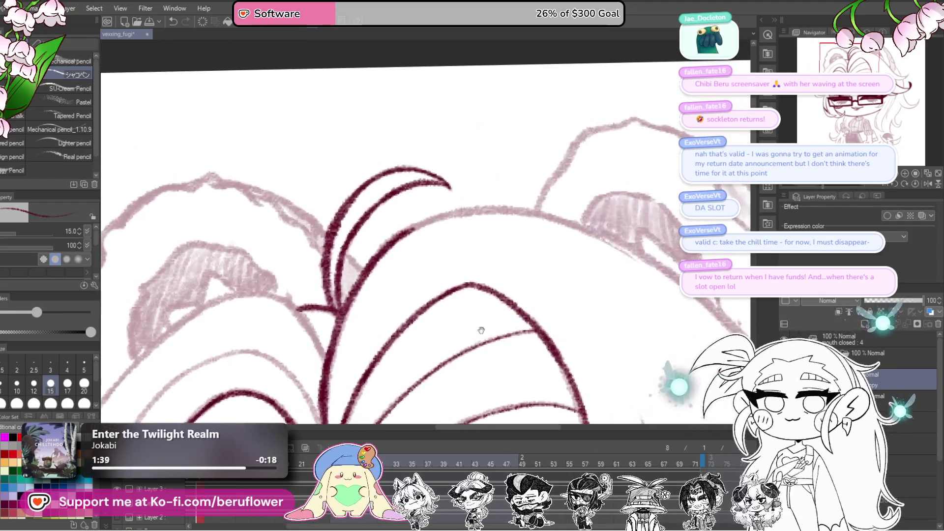
drag(405, 245, 391, 350)
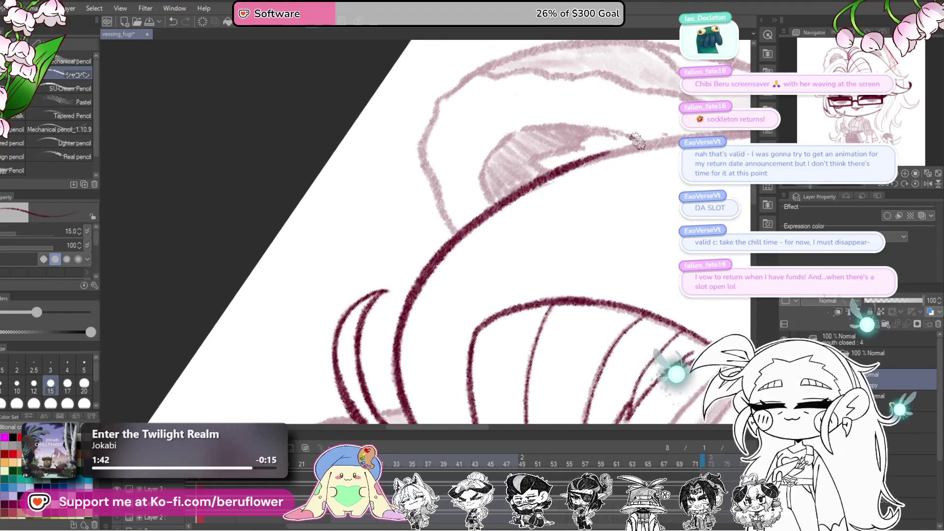
scroll(636, 140, down, 3)
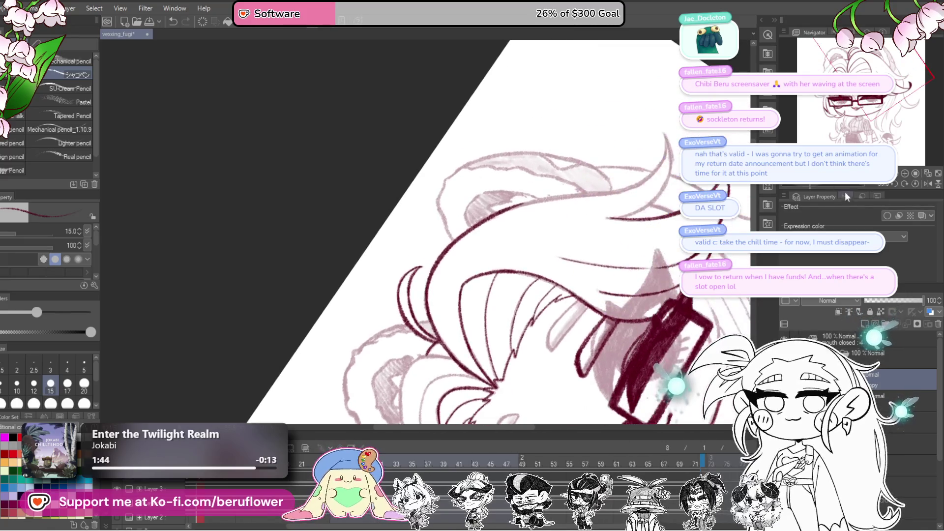
scroll(528, 183, up, 5)
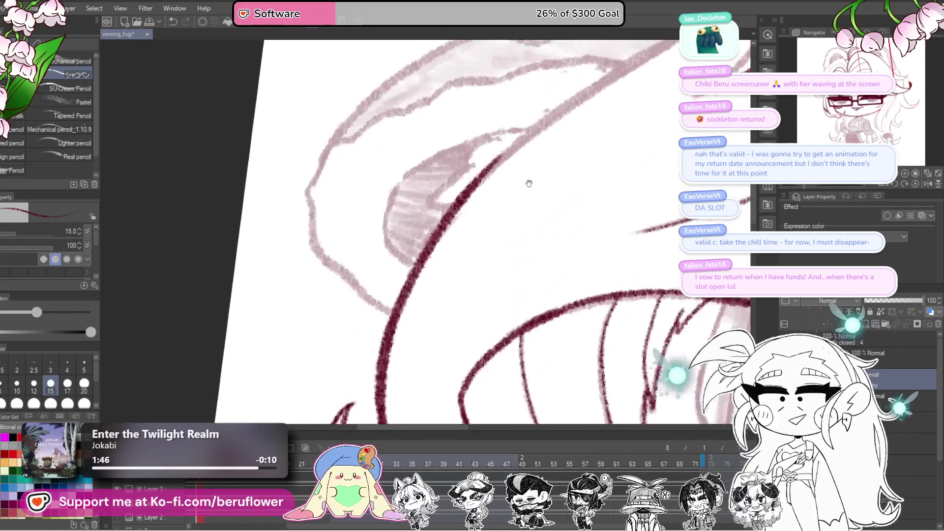
drag(528, 183, 368, 332)
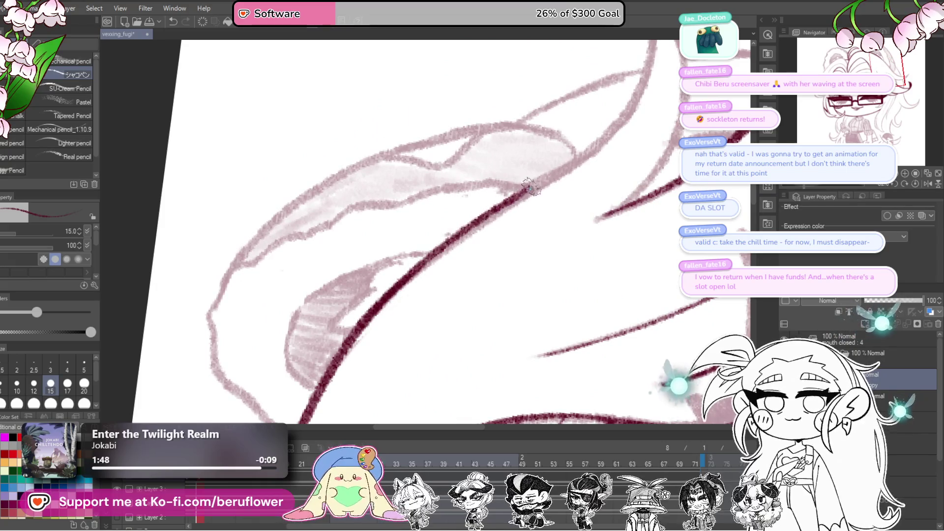
mouse_move(540, 206)
mouse_down()
mouse_move(511, 141)
mouse_move(487, 146)
mouse_up()
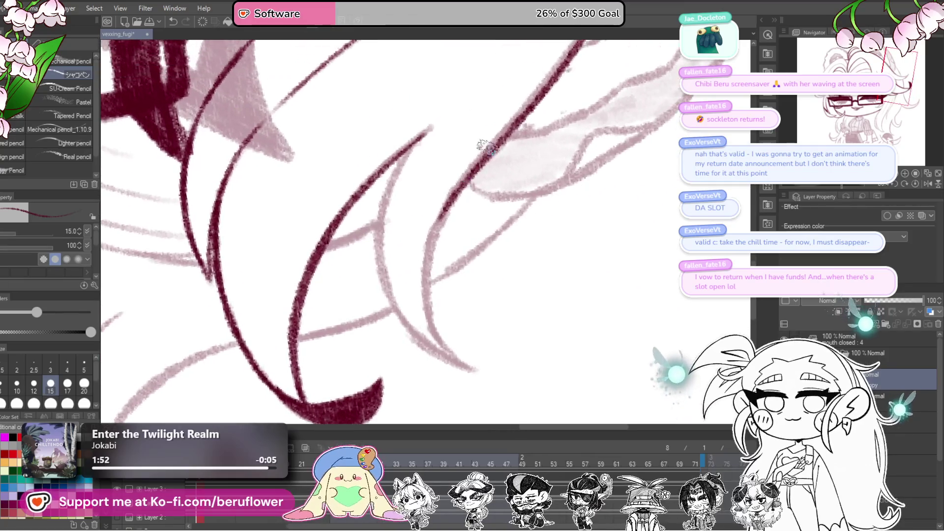
drag(462, 179, 427, 267)
drag(474, 365, 479, 311)
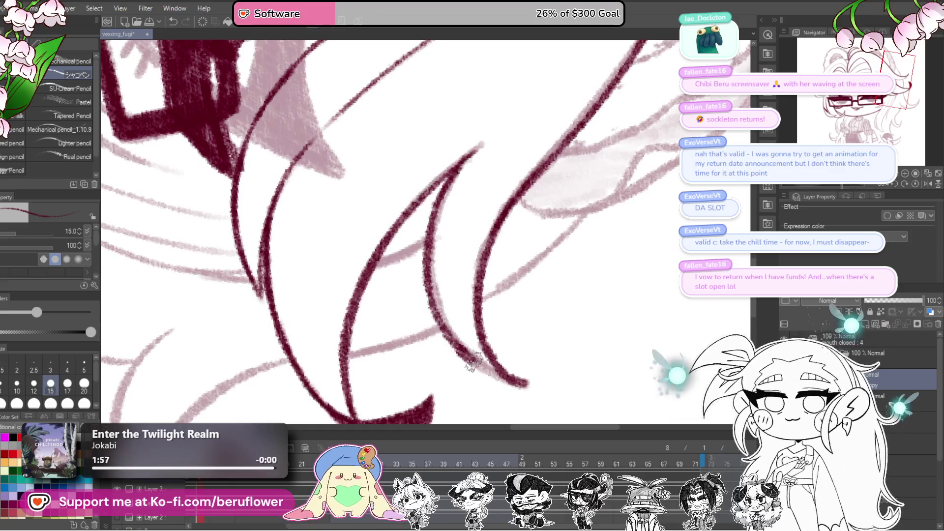
key(ctrl+0)
key(ctrl+plus)
key(ctrl+plus)
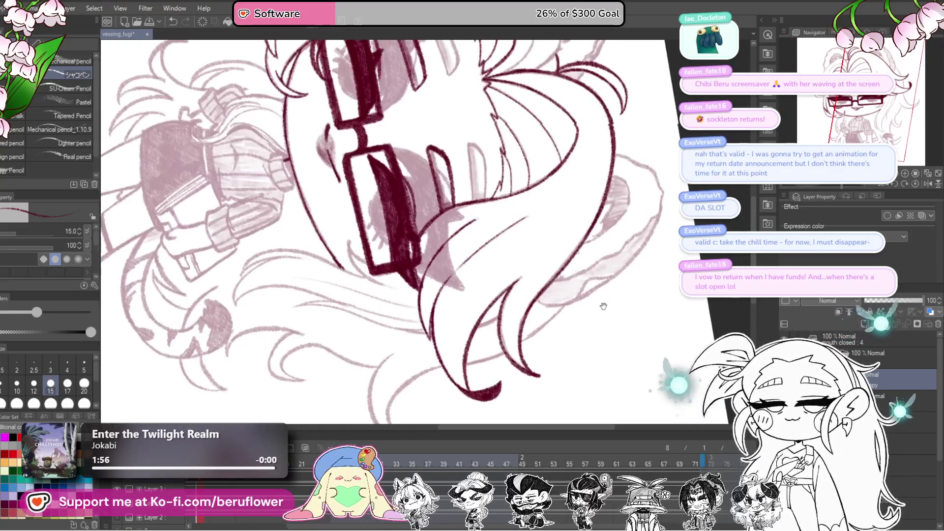
Zoom in on the hair beside the face and ink the strand's outer curve.
click(915, 183)
key(ctrl+plus)
key(ctrl+plus)
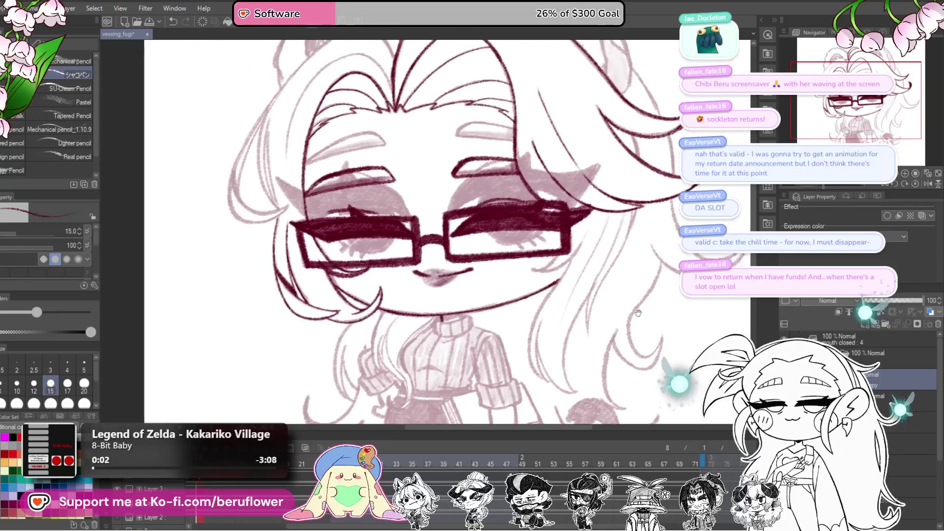
key(ctrl+plus)
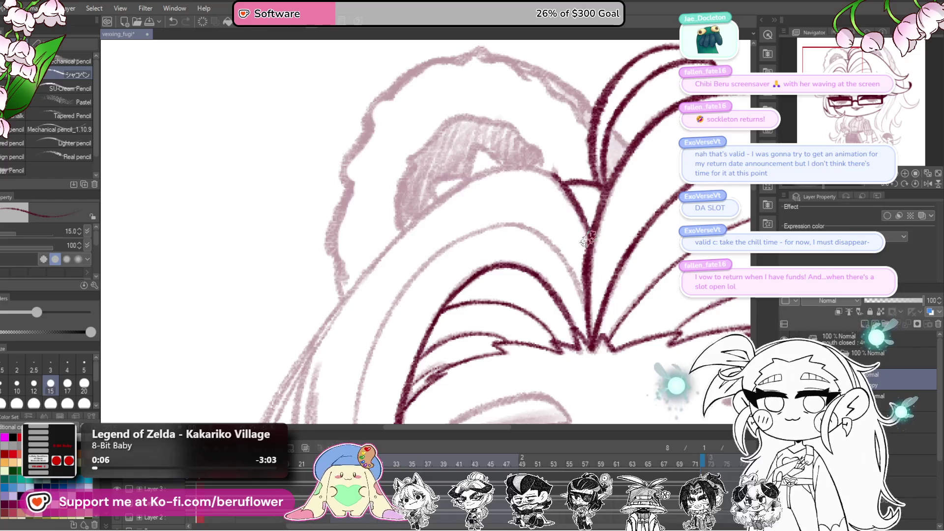
scroll(588, 240, left, 2)
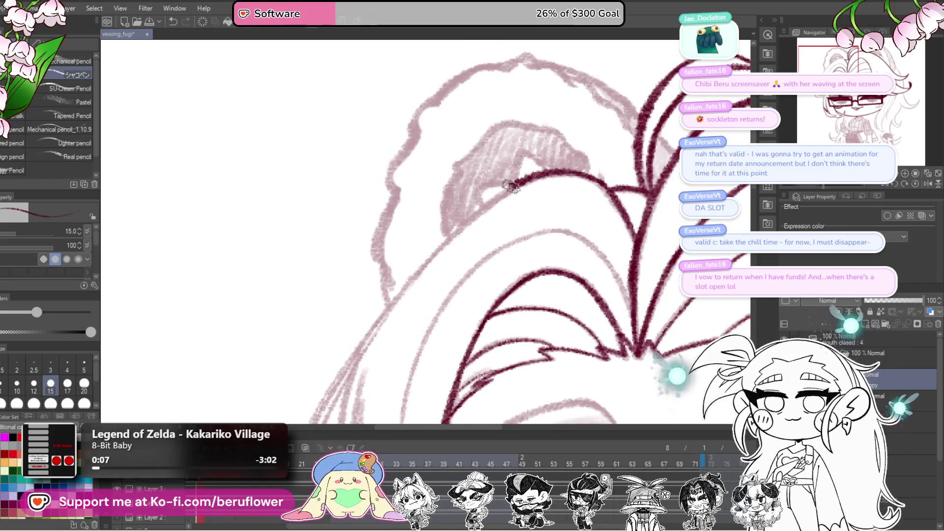
scroll(501, 314, down, 5)
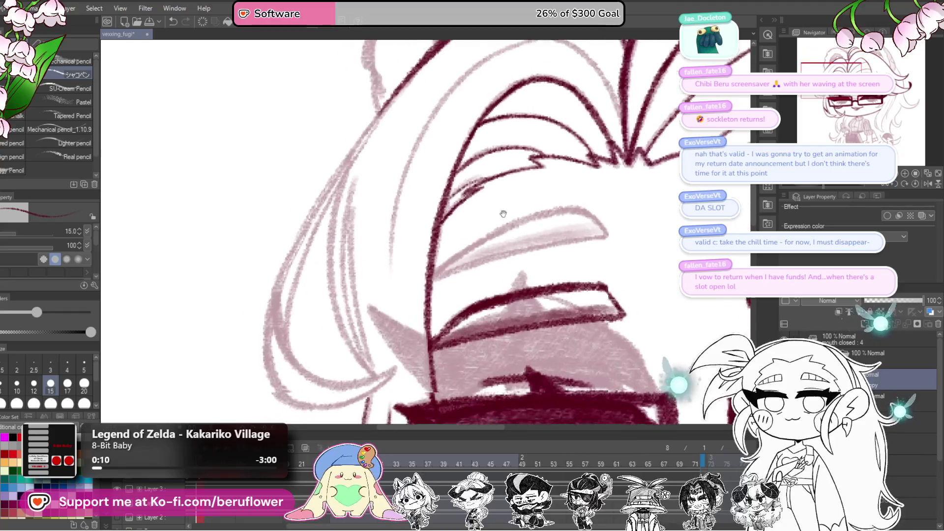
scroll(442, 148, left, 2)
mouse_move(345, 339)
mouse_down()
mouse_move(376, 181)
mouse_move(359, 217)
mouse_move(356, 275)
mouse_move(388, 319)
mouse_up()
scroll(499, 230, up, 5)
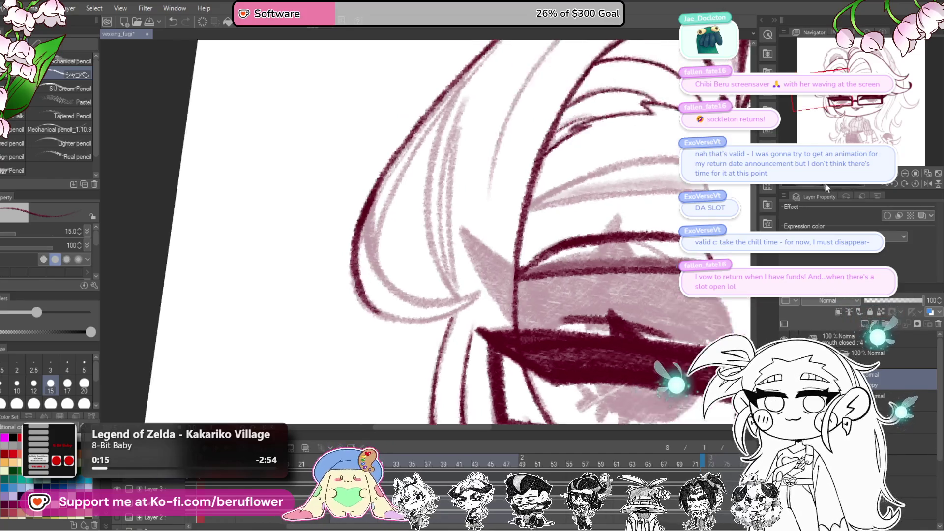
scroll(443, 231, right, 2)
mouse_move(419, 236)
mouse_down()
mouse_move(414, 275)
mouse_move(458, 330)
mouse_move(437, 286)
mouse_up()
Draw a pointed hair strand tip and a long diagonal strand.
scroll(506, 179, up, 3)
mouse_move(505, 179)
mouse_down()
mouse_move(462, 295)
mouse_move(509, 168)
mouse_up()
scroll(580, 280, up, 5)
scroll(579, 154, up, 2)
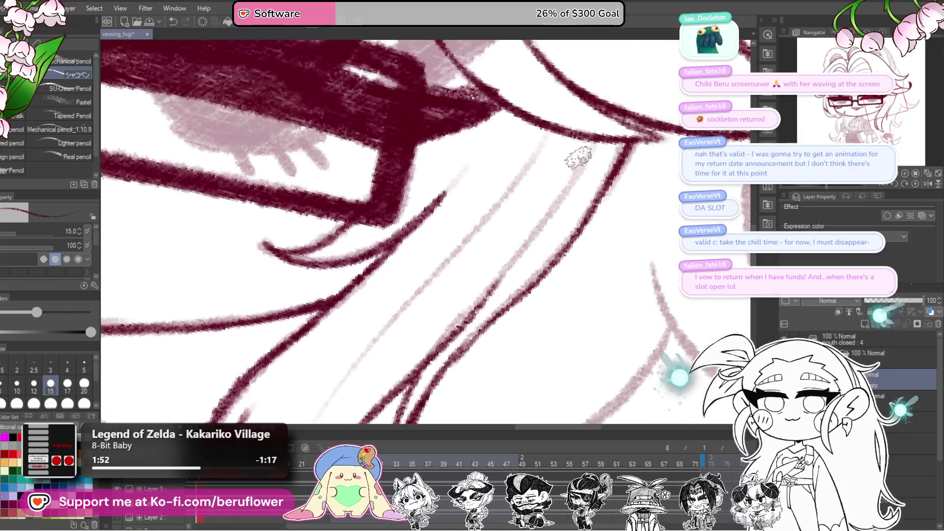
scroll(545, 149, down, 2)
mouse_move(604, 69)
mouse_down()
mouse_move(392, 320)
mouse_move(351, 391)
mouse_up()
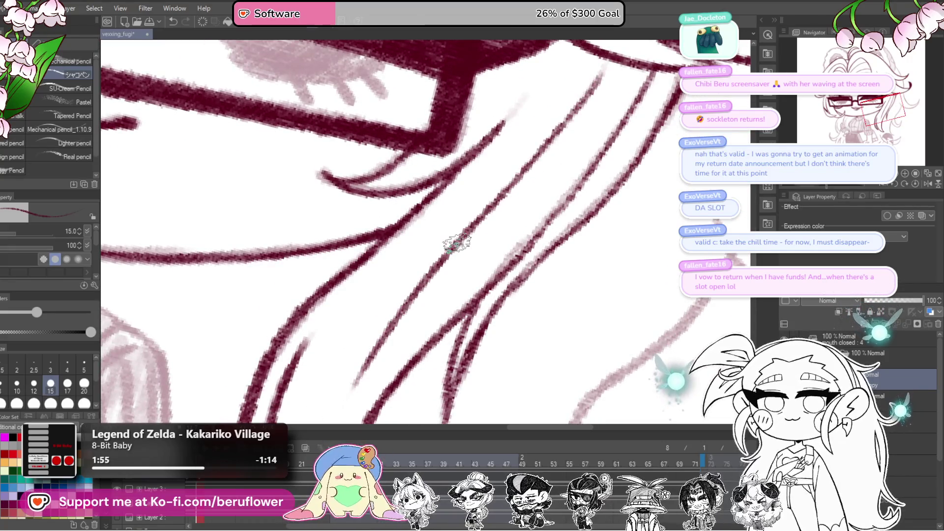
scroll(457, 243, down, 4)
scroll(457, 242, up, 3)
scroll(457, 242, up, 2)
mouse_move(457, 242)
mouse_down()
mouse_move(604, 284)
mouse_move(688, 221)
mouse_up()
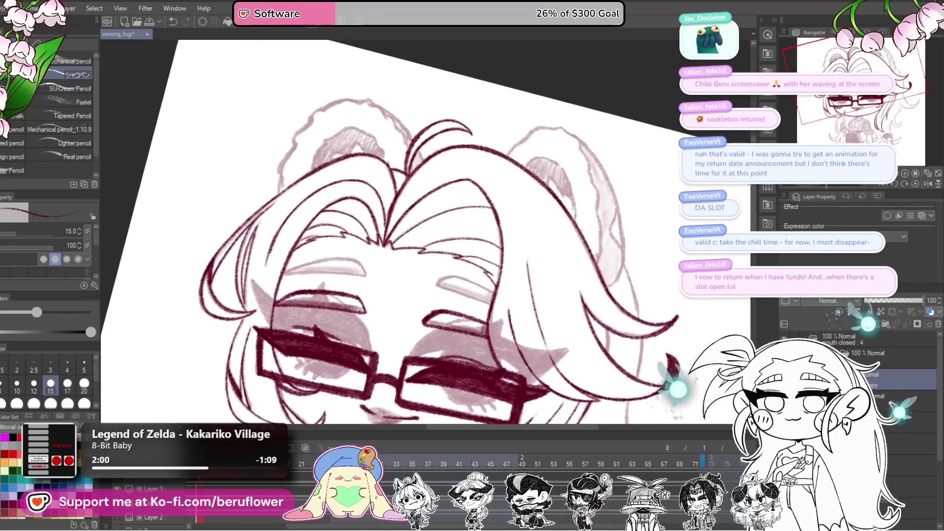
scroll(436, 184, up, 4)
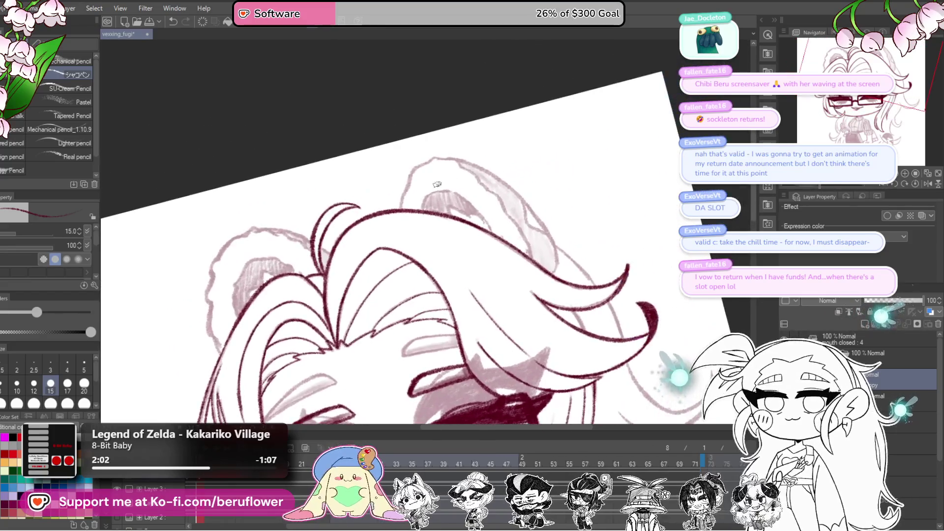
mouse_move(436, 184)
mouse_down()
mouse_move(557, 168)
mouse_move(516, 157)
mouse_move(472, 181)
mouse_move(447, 268)
mouse_move(374, 211)
mouse_up()
mouse_move(541, 276)
mouse_down()
mouse_move(577, 206)
mouse_move(560, 203)
mouse_up()
drag(508, 148, 558, 229)
key(ctrl+z)
drag(516, 193, 507, 190)
drag(512, 235, 507, 178)
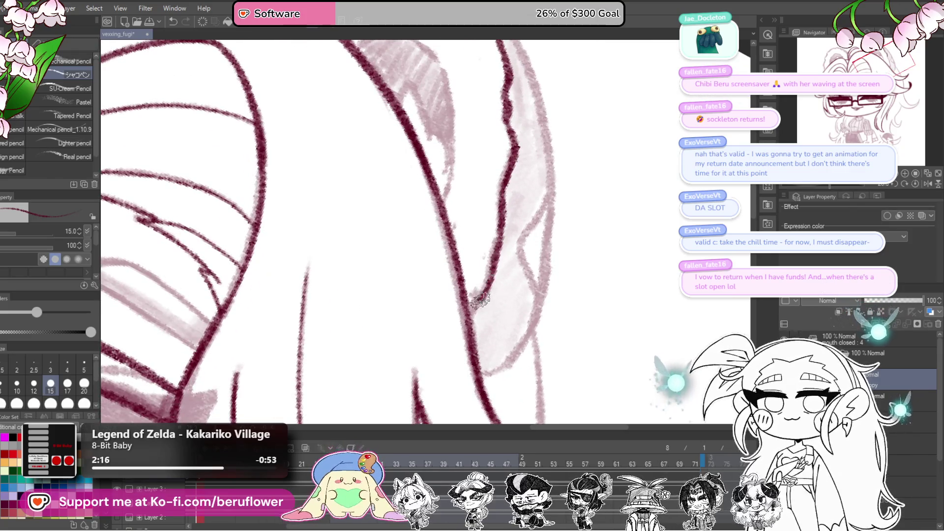
mouse_move(469, 317)
mouse_down()
mouse_move(497, 228)
mouse_move(520, 291)
mouse_move(450, 191)
mouse_up()
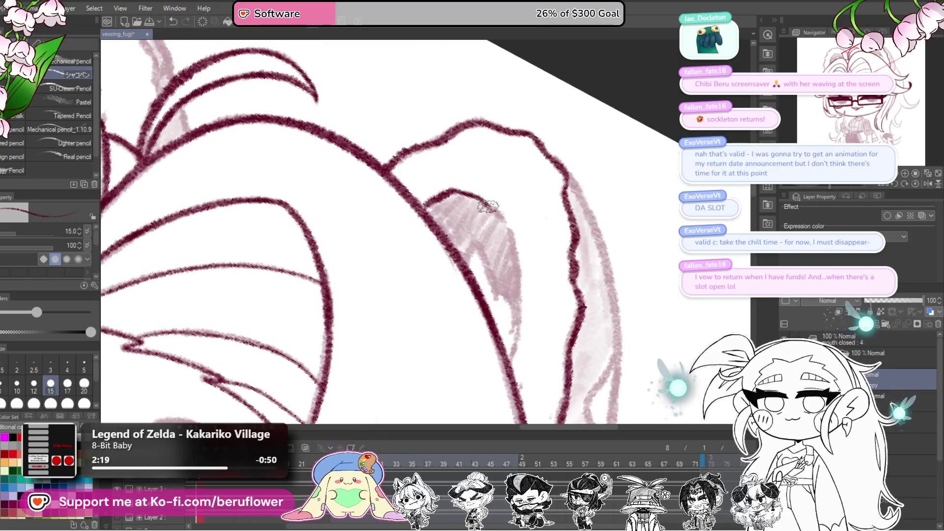
drag(527, 259, 491, 165)
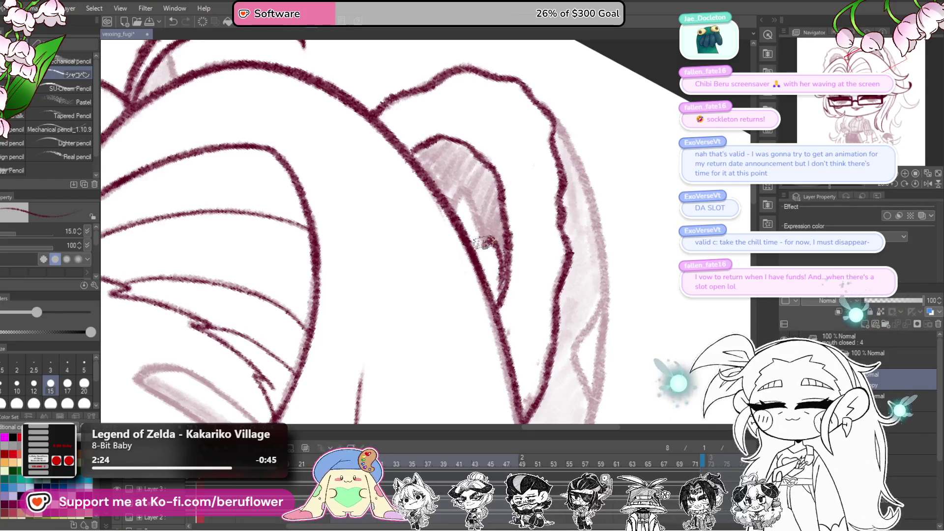
mouse_move(486, 219)
mouse_down()
mouse_move(541, 295)
mouse_move(469, 299)
mouse_up()
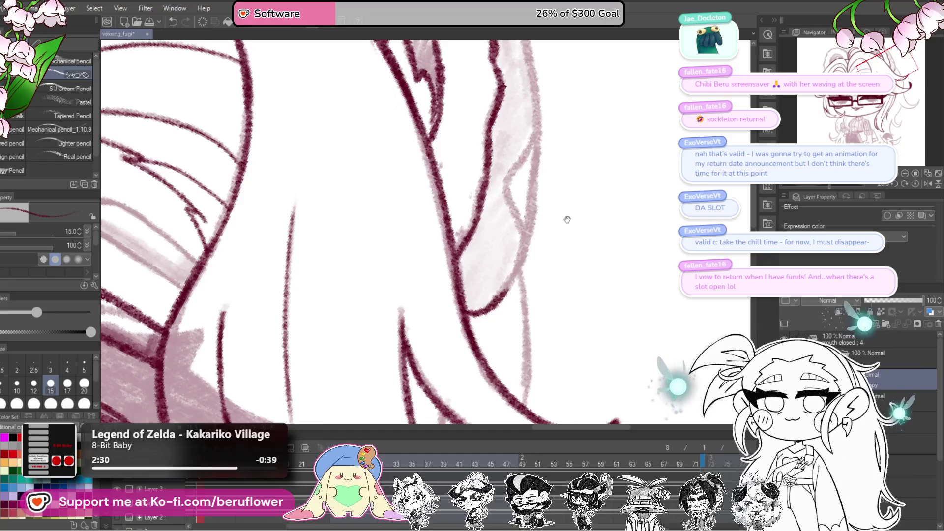
drag(567, 219, 585, 236)
drag(829, 186, 801, 187)
mouse_move(545, 242)
mouse_down()
mouse_move(564, 270)
mouse_move(599, 168)
mouse_move(631, 150)
mouse_up()
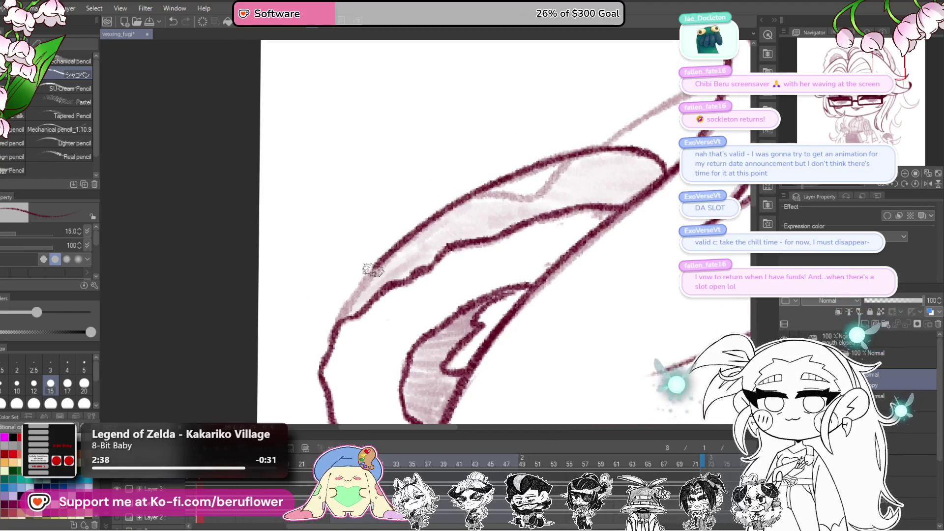
Trace a short dark red line along the fill's upper edge, undo it, and level the view.
drag(371, 279, 562, 202)
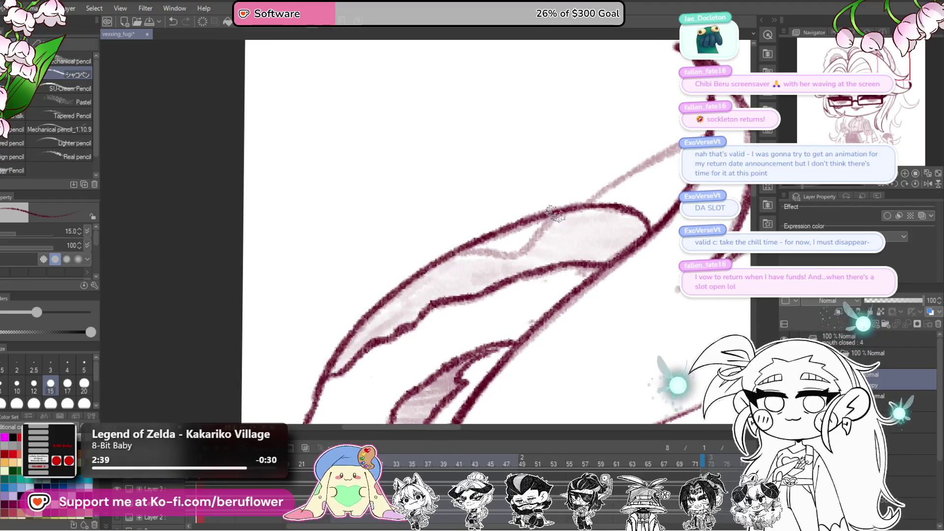
drag(465, 235, 576, 236)
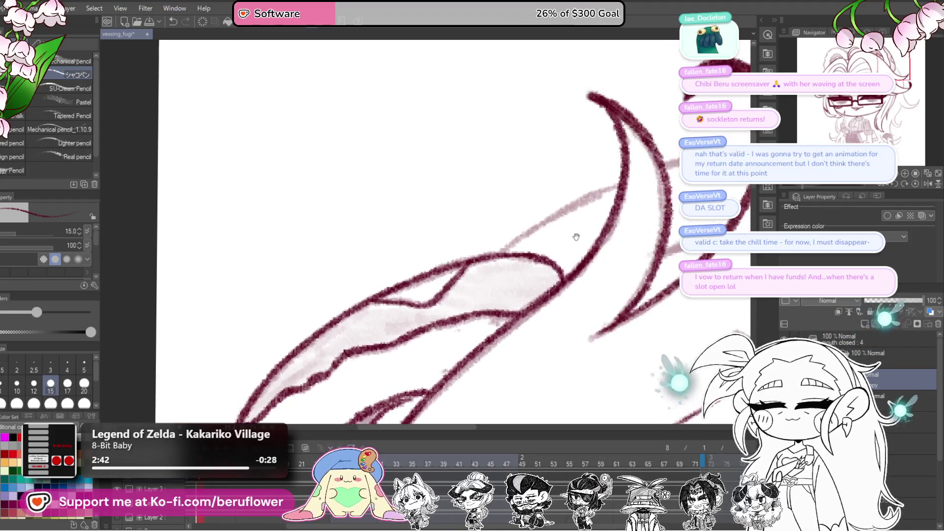
drag(363, 298, 447, 307)
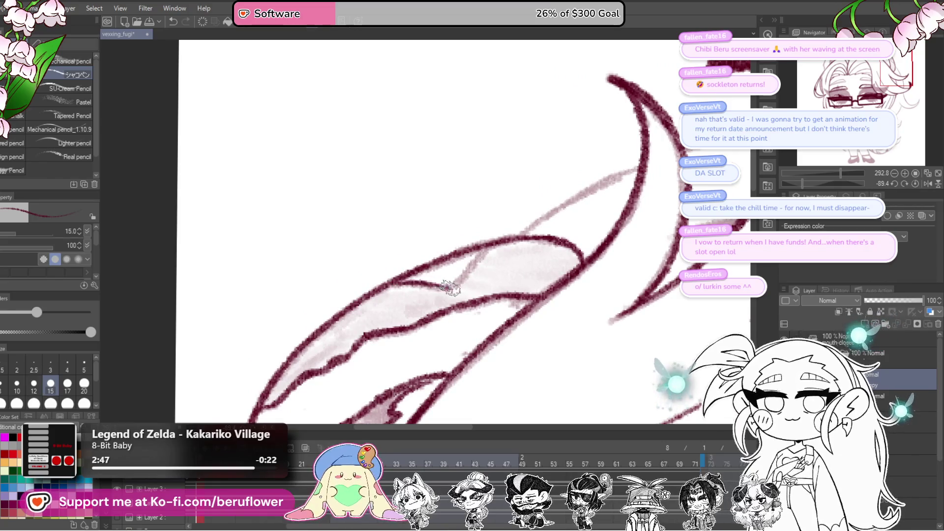
drag(491, 252, 437, 295)
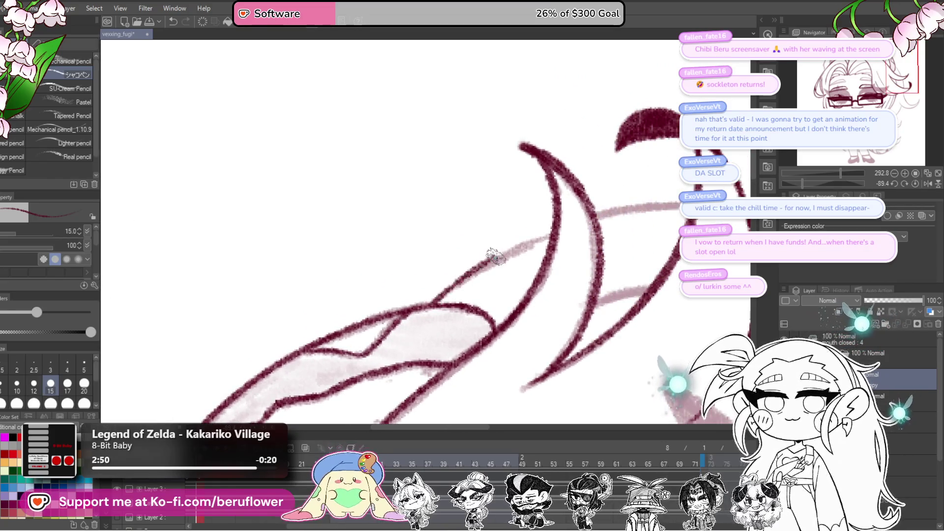
key(ctrl+z)
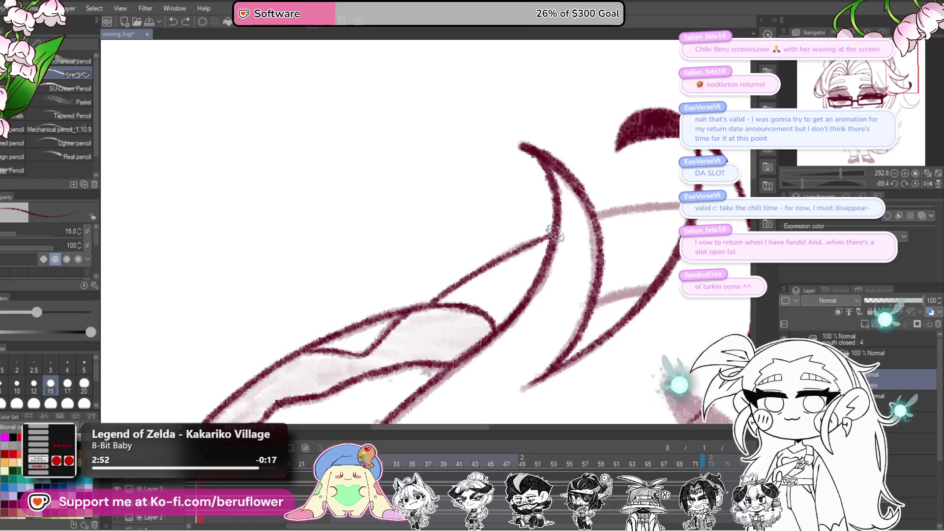
drag(573, 290, 620, 217)
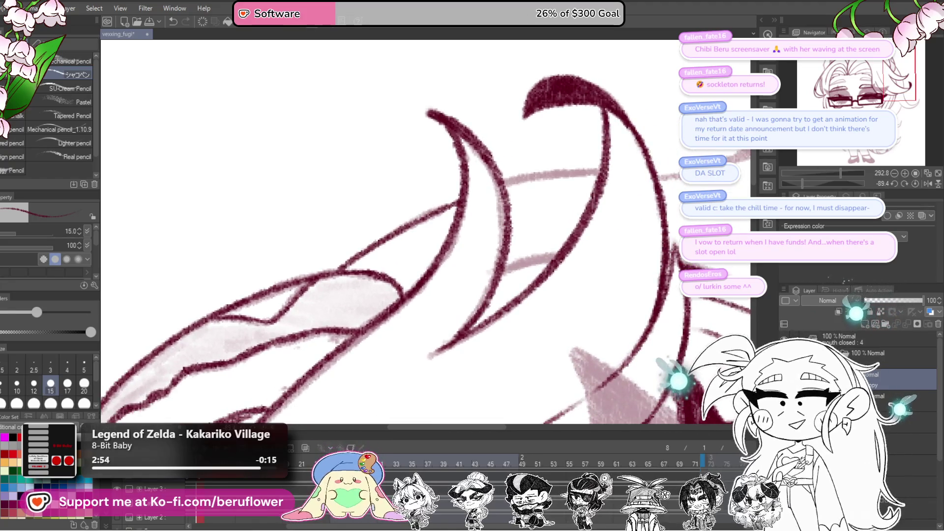
click(915, 183)
drag(663, 306, 537, 211)
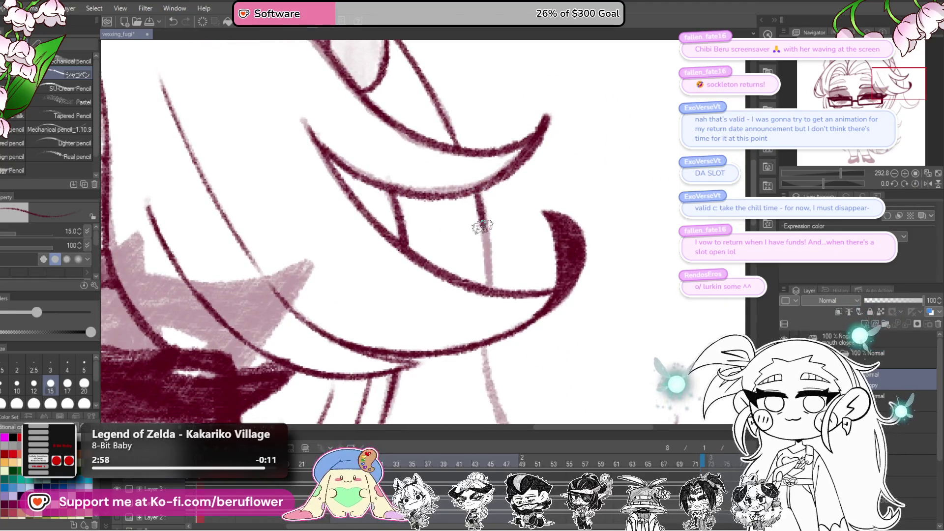
Trace the first hair curl below the chin in dark red, down to its end.
drag(486, 289, 504, 224)
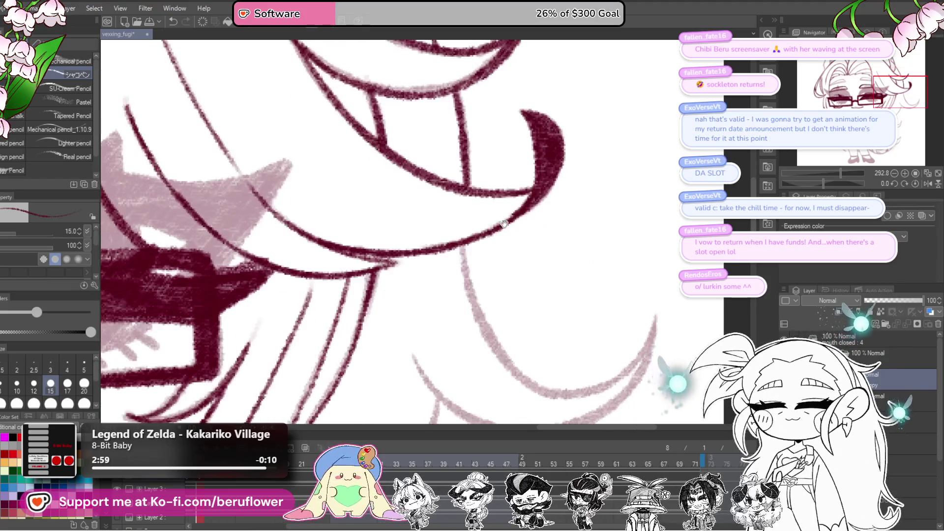
drag(544, 339, 536, 245)
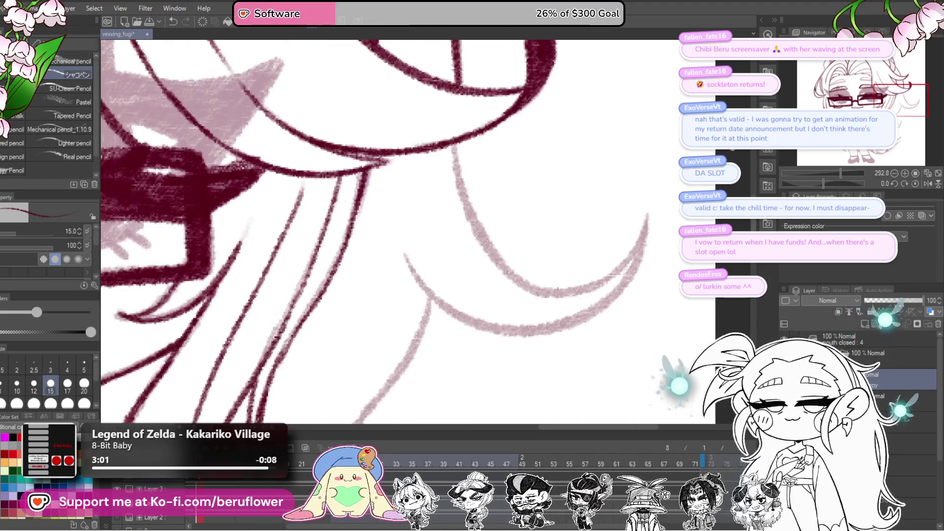
drag(829, 180, 834, 178)
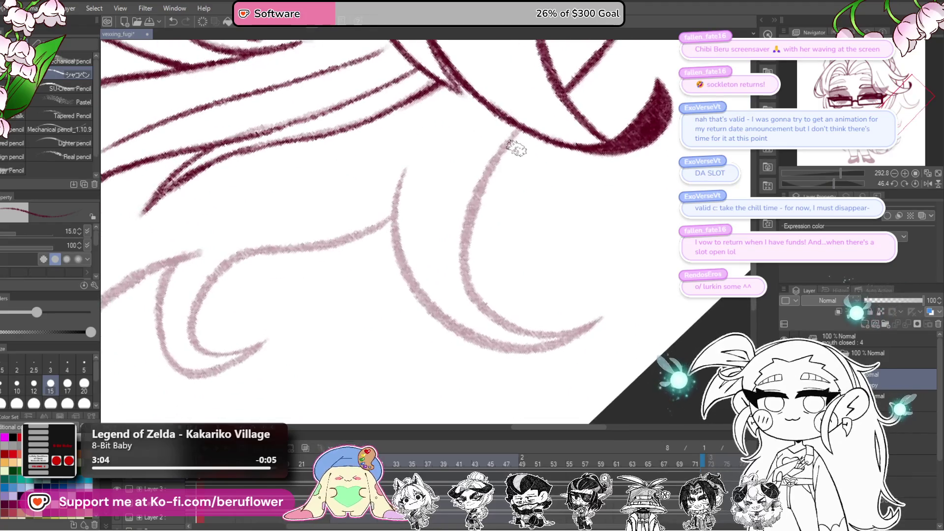
scroll(515, 132, up, 2)
drag(524, 115, 420, 265)
drag(415, 307, 479, 125)
mouse_move(504, 44)
mouse_down()
mouse_move(462, 106)
mouse_move(470, 244)
mouse_move(535, 322)
mouse_move(615, 346)
mouse_up()
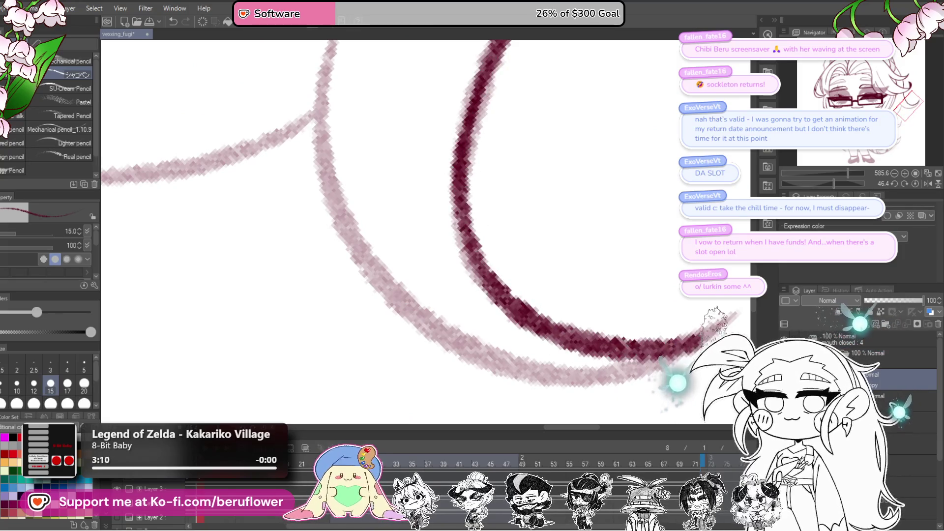
scroll(713, 322, down, 3)
scroll(541, 312, up, 4)
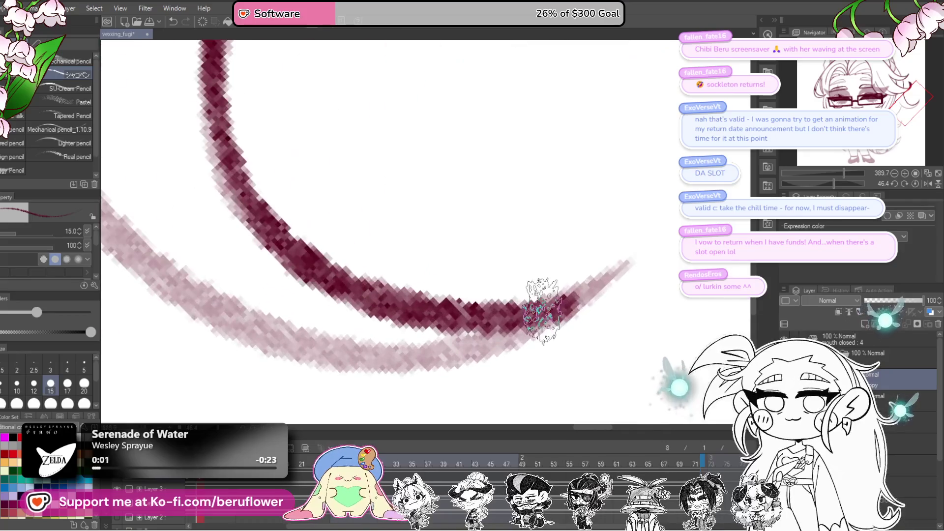
scroll(540, 312, down, 2)
Ink the left and upper-left hair curves, darkening the upper part of the left curve.
drag(452, 337, 604, 295)
drag(833, 183, 853, 182)
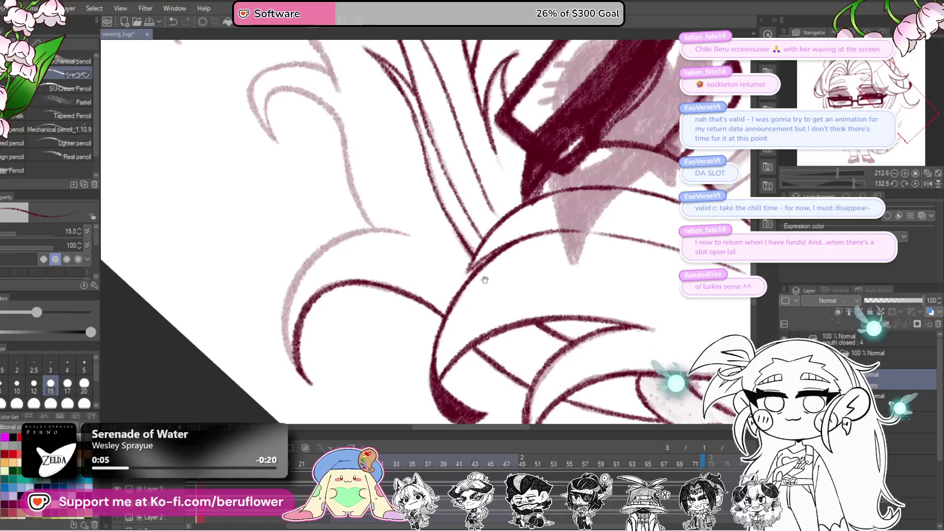
scroll(484, 280, down, 2)
scroll(459, 238, up, 6)
mouse_move(396, 376)
mouse_down()
mouse_move(348, 337)
mouse_move(320, 211)
mouse_move(384, 96)
mouse_move(377, 318)
mouse_up()
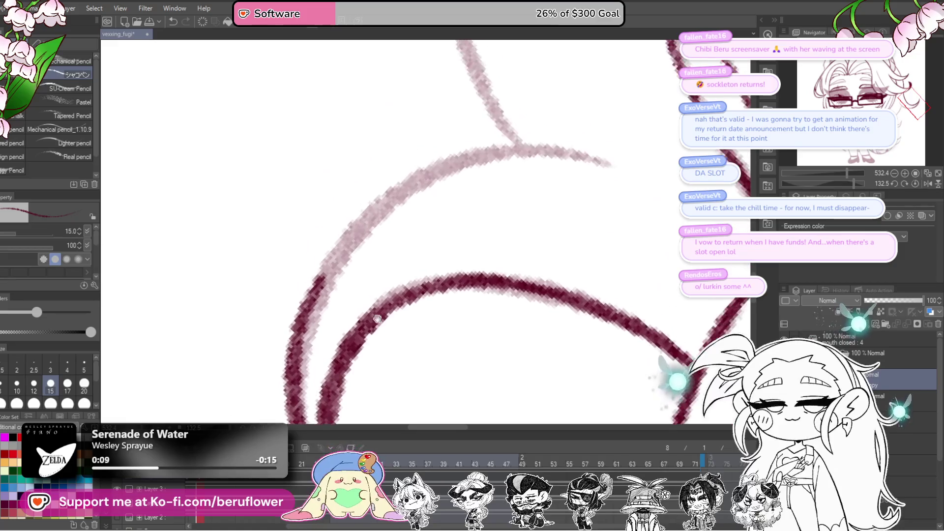
mouse_move(294, 339)
mouse_down()
mouse_move(362, 211)
mouse_move(648, 164)
mouse_up()
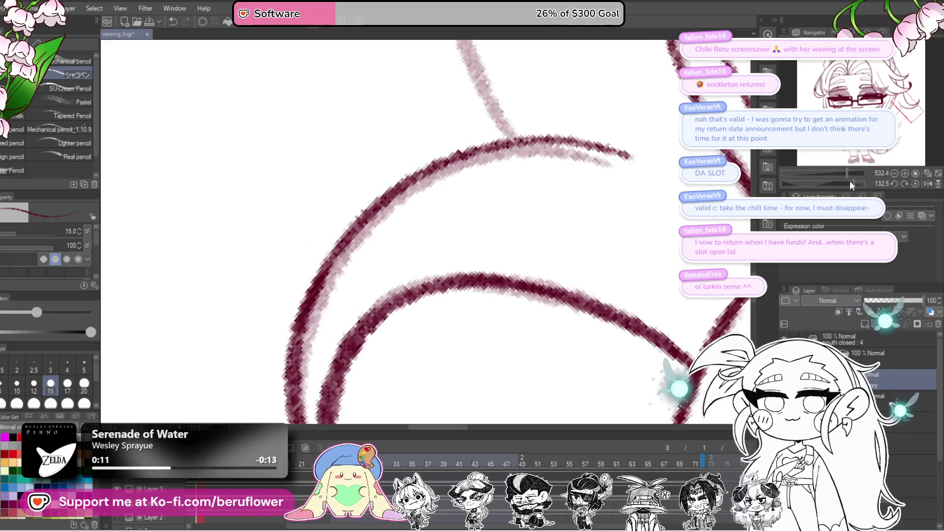
drag(851, 181, 842, 181)
drag(310, 378, 486, 157)
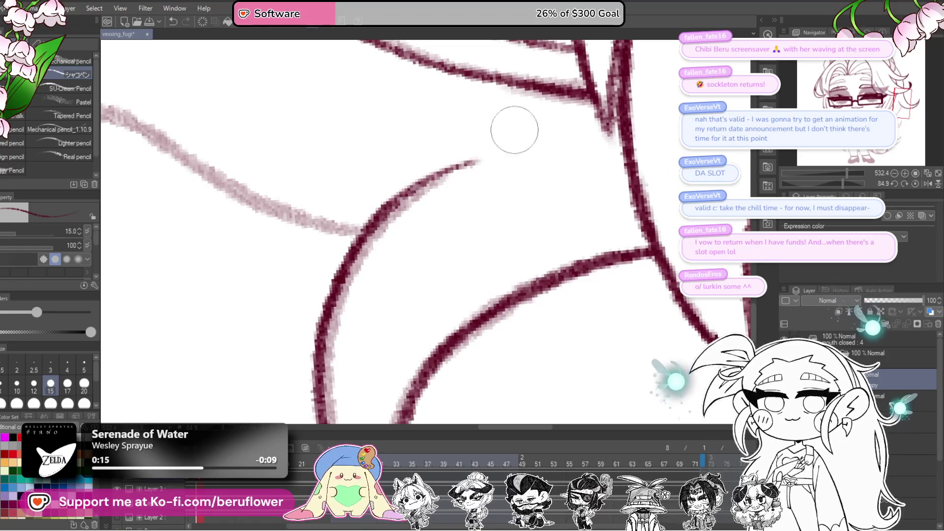
drag(334, 293, 484, 157)
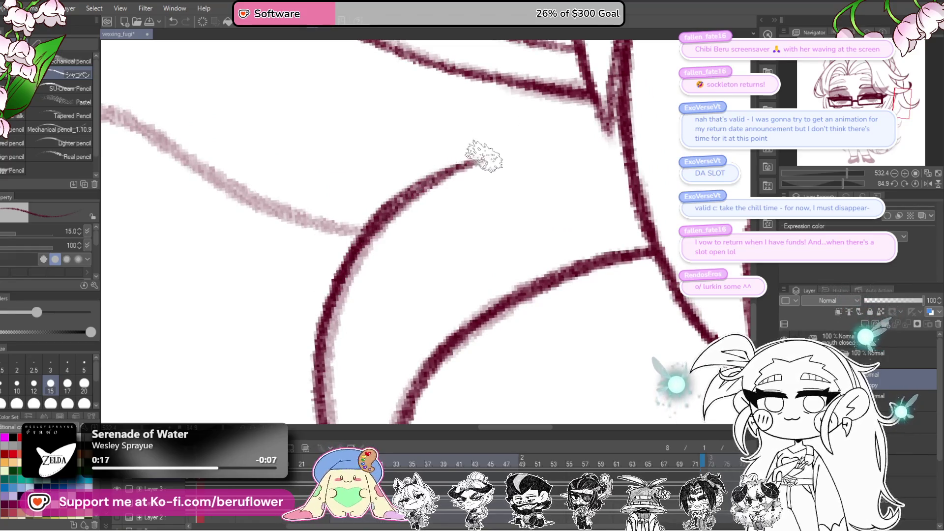
Trace the light hair strand lines beside the sweater sleeve in dark red.
mouse_move(847, 173)
mouse_down()
mouse_move(829, 182)
mouse_move(845, 173)
mouse_up()
drag(608, 98, 552, 154)
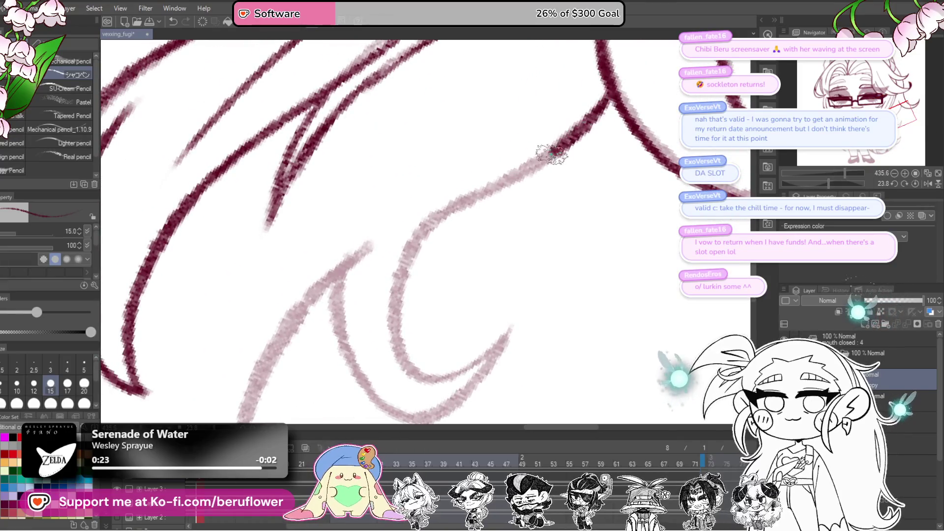
mouse_move(467, 200)
mouse_down()
mouse_move(455, 175)
mouse_move(432, 204)
mouse_move(432, 295)
mouse_move(445, 317)
mouse_move(508, 305)
mouse_up()
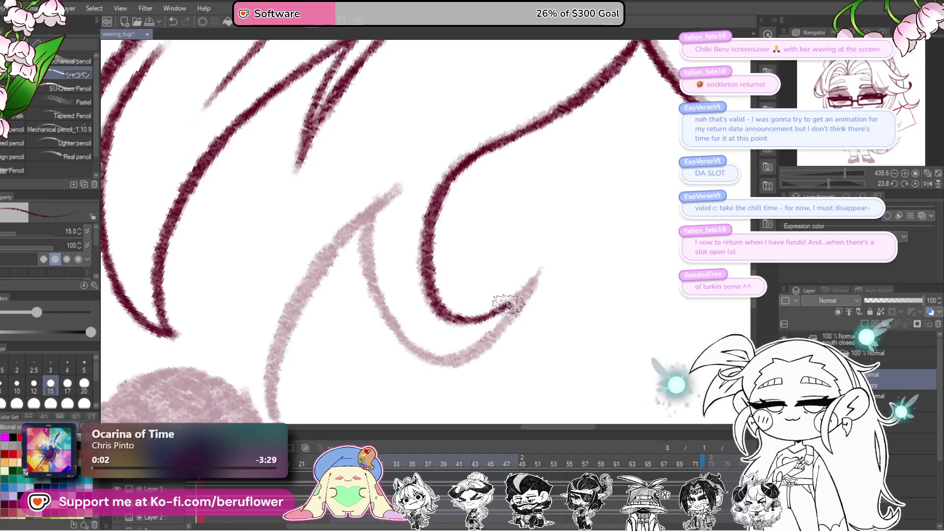
drag(380, 212, 473, 164)
mouse_move(493, 133)
mouse_down()
mouse_move(406, 261)
mouse_move(443, 381)
mouse_up()
Ink the first long strand curve down the right side in dark red.
scroll(445, 374, down, 2)
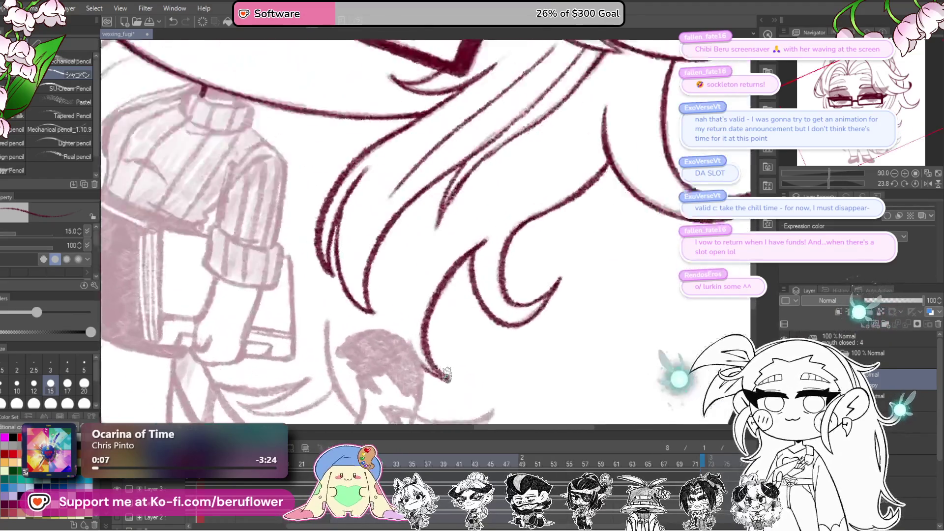
scroll(468, 343, up, 5)
scroll(488, 251, down, 3)
mouse_move(489, 165)
mouse_down()
mouse_move(442, 196)
mouse_move(506, 276)
mouse_move(521, 373)
mouse_up()
scroll(501, 276, up, 3)
scroll(502, 276, down, 3)
drag(521, 177, 464, 319)
scroll(464, 319, up, 3)
Trace the next strands, including the shaded blob's upper edge and a long line downward.
mouse_move(561, 44)
mouse_down()
mouse_move(505, 200)
mouse_move(414, 310)
mouse_move(330, 364)
mouse_up()
mouse_move(490, 198)
mouse_down()
mouse_move(561, 240)
mouse_move(511, 192)
mouse_move(455, 165)
mouse_move(339, 179)
mouse_move(275, 243)
mouse_move(324, 276)
mouse_move(354, 315)
mouse_move(373, 165)
mouse_move(411, 315)
mouse_move(594, 207)
mouse_up()
mouse_move(614, 142)
mouse_down()
mouse_move(580, 201)
mouse_move(521, 261)
mouse_move(413, 300)
mouse_move(325, 290)
mouse_move(241, 248)
mouse_move(310, 237)
mouse_move(299, 224)
mouse_up()
drag(266, 197, 274, 240)
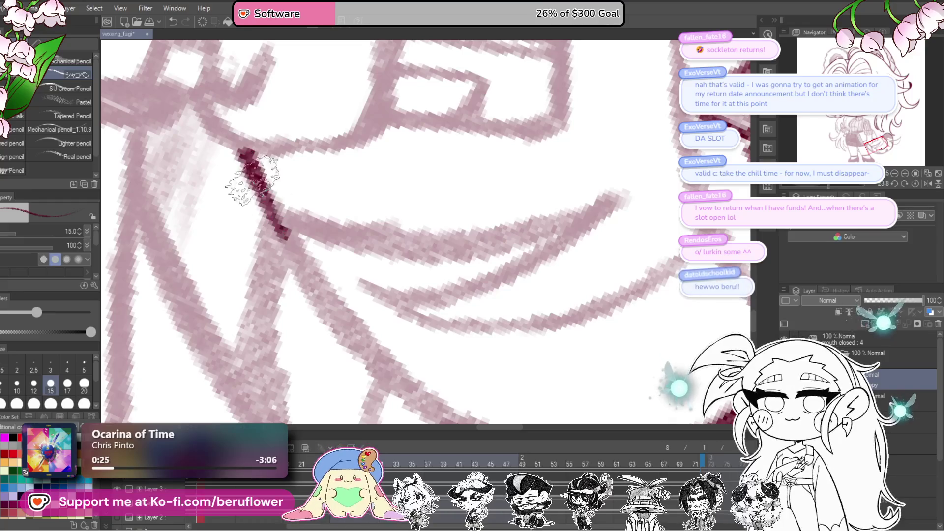
drag(403, 369, 335, 246)
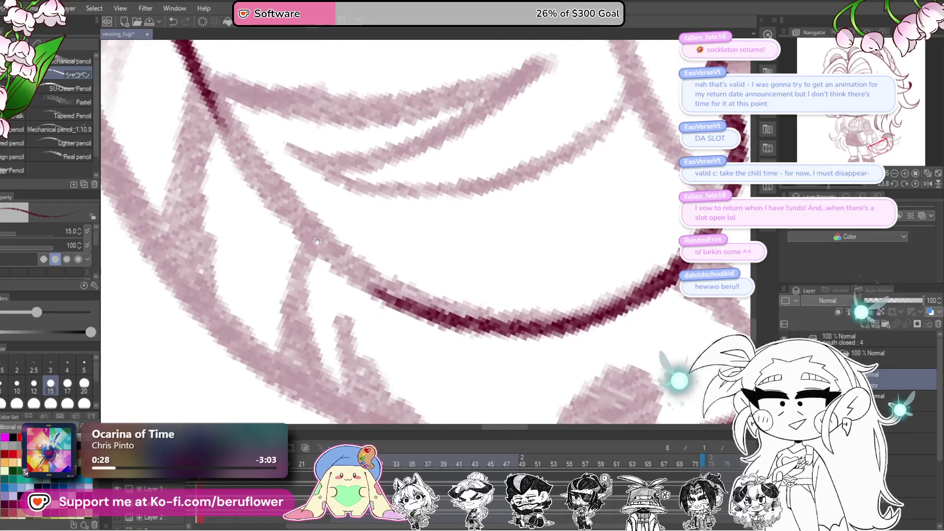
mouse_move(180, 47)
mouse_down()
mouse_move(226, 127)
mouse_move(309, 227)
mouse_move(368, 270)
mouse_move(464, 305)
mouse_move(590, 284)
mouse_up()
scroll(604, 284, down, 3)
scroll(604, 285, down, 3)
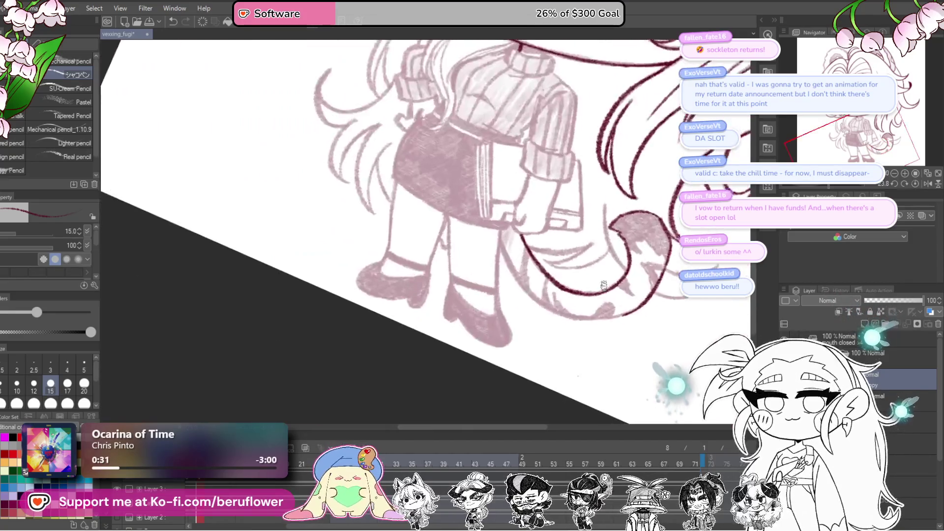
Ink the outer left curve of the shape, then return the canvas to upright.
scroll(603, 285, up, 2)
drag(680, 337, 639, 375)
drag(840, 187, 846, 188)
scroll(403, 289, up, 5)
mouse_move(513, 142)
mouse_down()
mouse_move(412, 221)
mouse_move(362, 305)
mouse_up()
drag(361, 305, 403, 194)
mouse_move(445, 140)
mouse_down()
mouse_move(408, 179)
mouse_move(399, 250)
mouse_move(400, 185)
mouse_up()
drag(396, 137, 407, 257)
drag(388, 180, 444, 339)
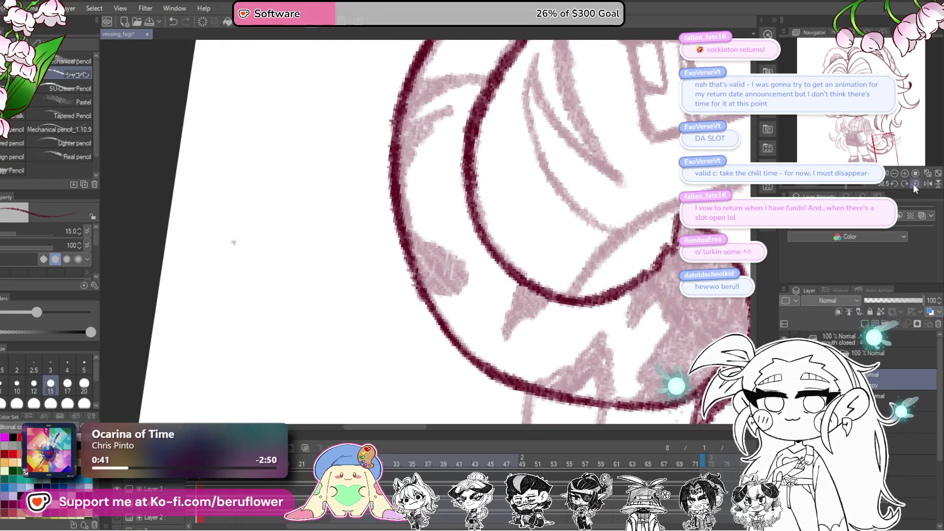
click(912, 183)
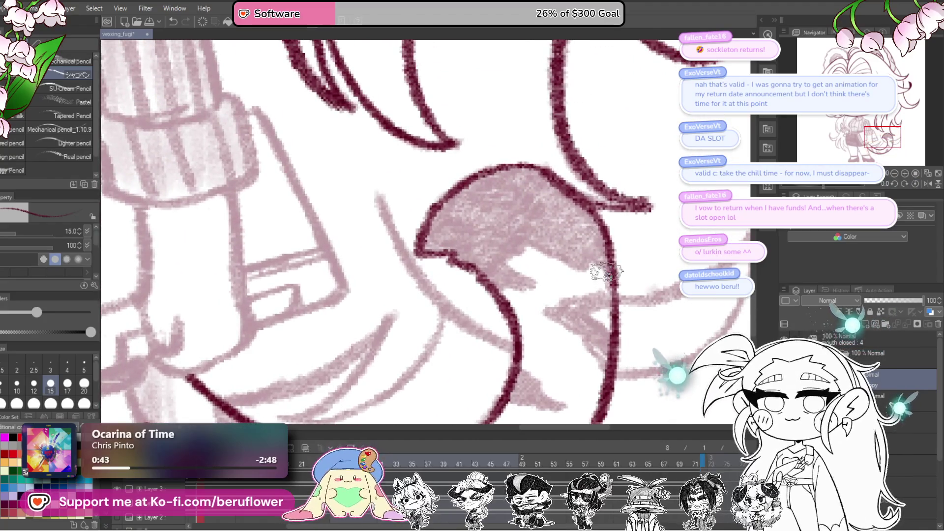
Add shading inside the shape and outline the notch in dark red.
mouse_move(581, 268)
mouse_down()
mouse_move(533, 246)
mouse_move(526, 282)
mouse_move(491, 290)
mouse_up()
scroll(511, 285, down, 2)
mouse_move(604, 255)
mouse_down()
mouse_move(540, 268)
mouse_move(611, 322)
mouse_move(596, 327)
mouse_up()
mouse_move(562, 283)
mouse_down()
mouse_move(590, 278)
mouse_move(589, 305)
mouse_up()
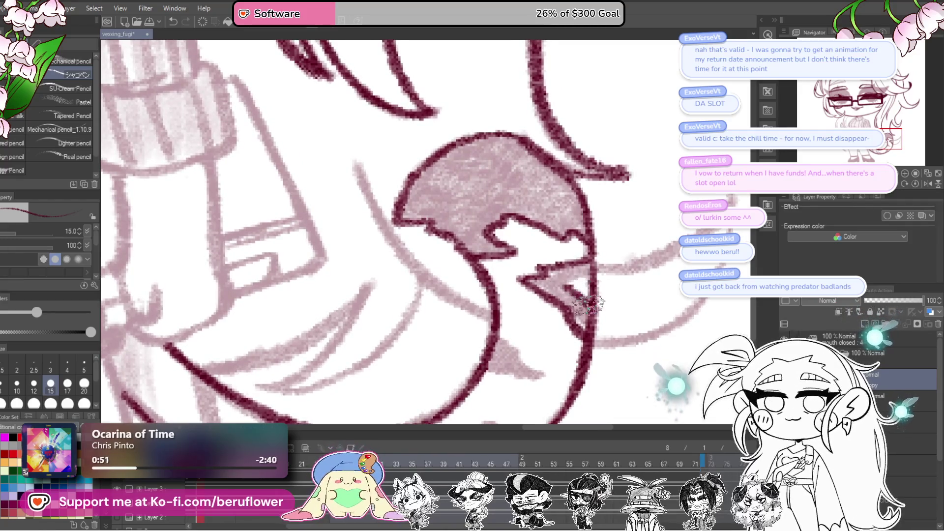
drag(589, 270, 639, 211)
mouse_move(543, 269)
mouse_down()
mouse_move(596, 310)
mouse_move(528, 314)
mouse_up()
drag(541, 354, 545, 275)
Shade beside the lower inner notch and ink the mouth's lower outline.
mouse_move(560, 322)
mouse_down()
mouse_move(555, 290)
mouse_move(506, 346)
mouse_up()
drag(477, 343, 550, 336)
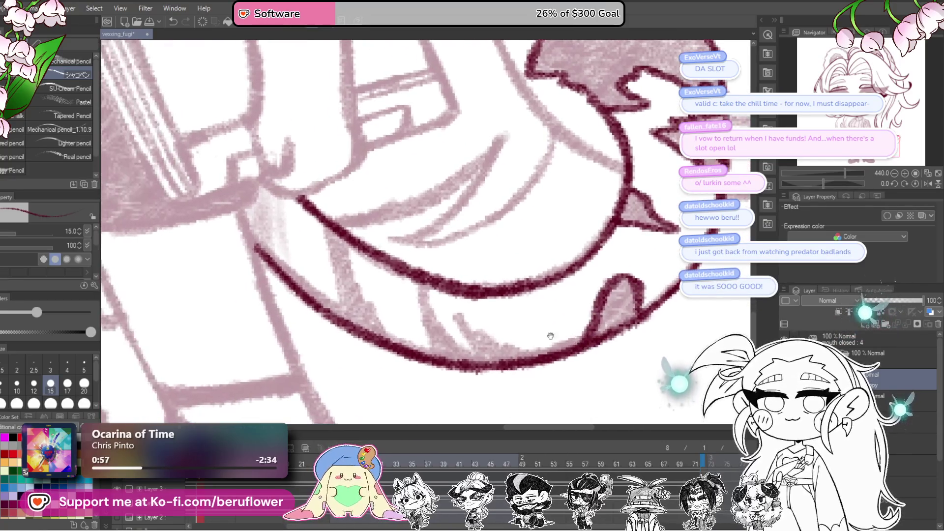
mouse_move(456, 317)
mouse_down()
mouse_move(448, 312)
mouse_move(510, 337)
mouse_move(447, 290)
mouse_move(462, 361)
mouse_up()
mouse_move(442, 292)
mouse_down()
mouse_move(490, 363)
mouse_move(556, 340)
mouse_up()
drag(458, 265, 501, 359)
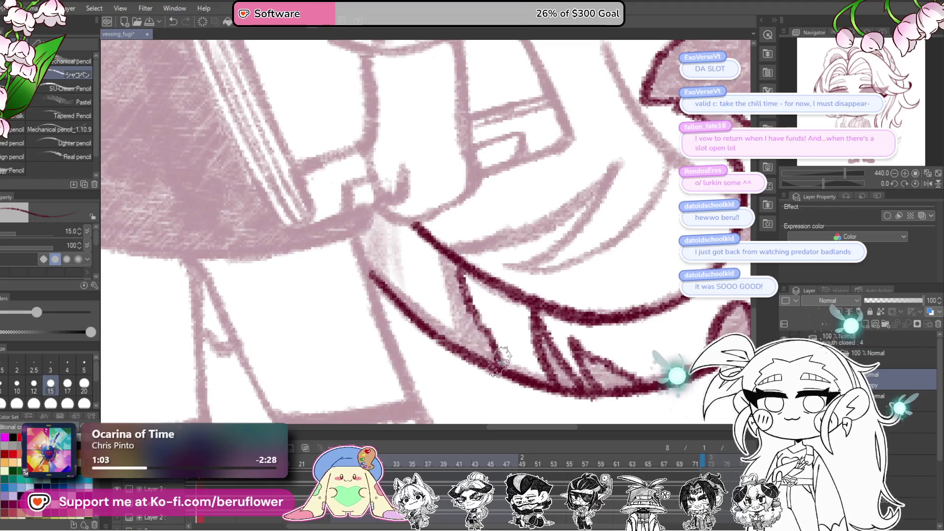
Fill the space between the mouth outlines dark red, including the lower-right part.
mouse_move(440, 246)
mouse_down()
mouse_move(462, 354)
mouse_move(447, 275)
mouse_move(466, 344)
mouse_move(484, 344)
mouse_up()
drag(612, 292, 579, 263)
mouse_move(497, 295)
mouse_down()
mouse_move(521, 314)
mouse_move(517, 354)
mouse_move(551, 367)
mouse_move(607, 354)
mouse_move(486, 356)
mouse_up()
mouse_move(570, 340)
mouse_down()
mouse_move(545, 336)
mouse_move(536, 351)
mouse_move(557, 352)
mouse_up()
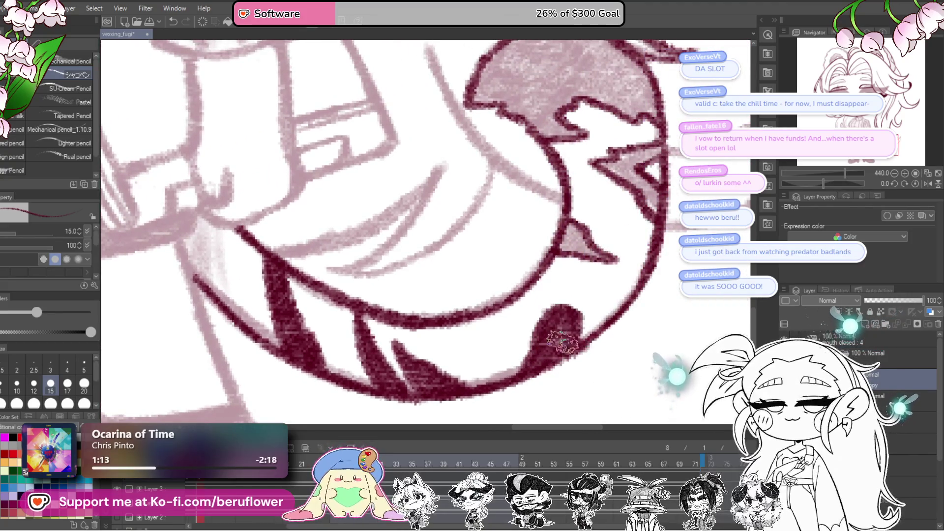
Fill the upper-left and upper-right mouth interior dark red, covering the pale patch.
scroll(562, 343, up, 4)
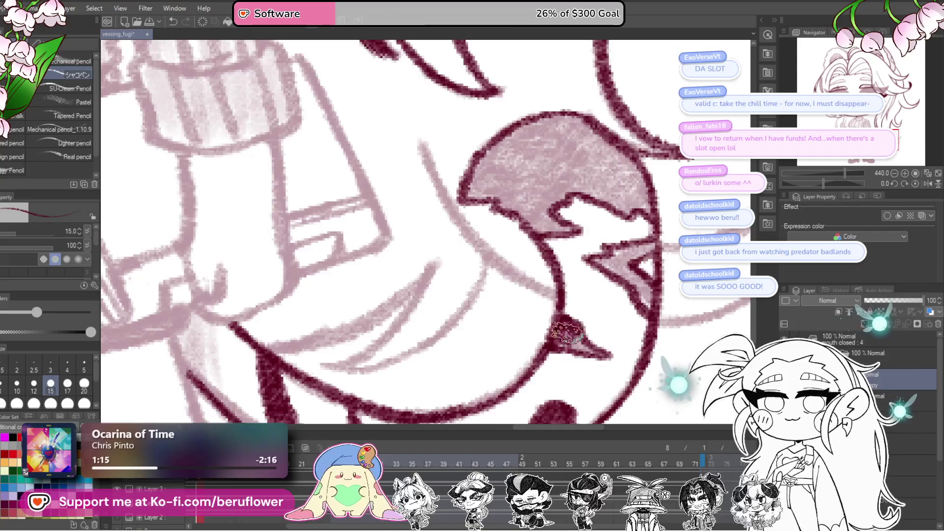
drag(580, 344, 595, 351)
mouse_move(675, 287)
mouse_down()
mouse_move(649, 324)
mouse_move(561, 290)
mouse_move(600, 275)
mouse_move(655, 310)
mouse_move(661, 300)
mouse_up()
mouse_move(615, 280)
mouse_down()
mouse_move(649, 305)
mouse_move(605, 292)
mouse_up()
mouse_move(610, 238)
mouse_down()
mouse_move(604, 260)
mouse_move(580, 246)
mouse_move(597, 241)
mouse_move(551, 285)
mouse_move(612, 338)
mouse_move(637, 280)
mouse_move(619, 263)
mouse_move(560, 290)
mouse_move(644, 241)
mouse_move(662, 295)
mouse_up()
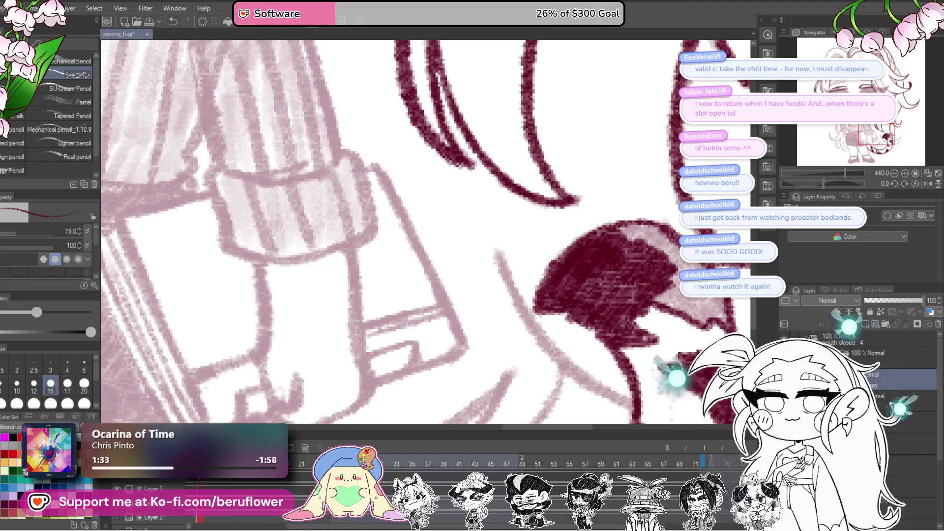
drag(639, 334, 541, 364)
drag(521, 261, 607, 314)
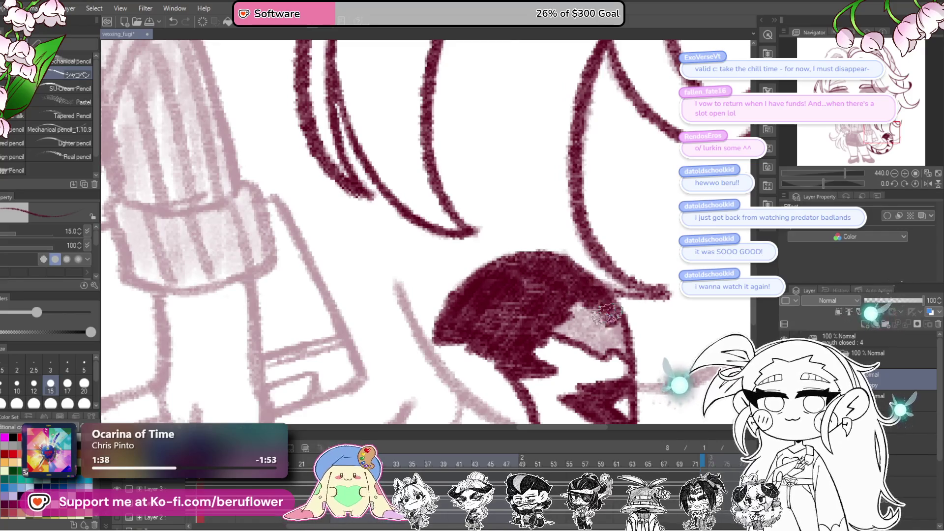
mouse_move(604, 348)
mouse_down()
mouse_move(541, 320)
mouse_move(565, 295)
mouse_move(600, 315)
mouse_move(605, 333)
mouse_up()
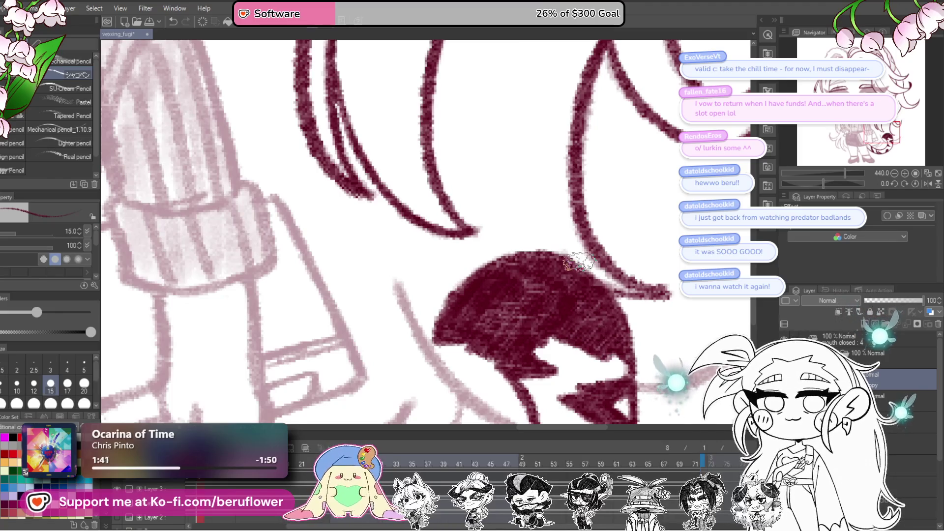
Tilt the canvas and ink the curved line below the mouth and the inner curved line.
scroll(604, 340, down, 5)
scroll(684, 367, up, 4)
drag(685, 367, 645, 278)
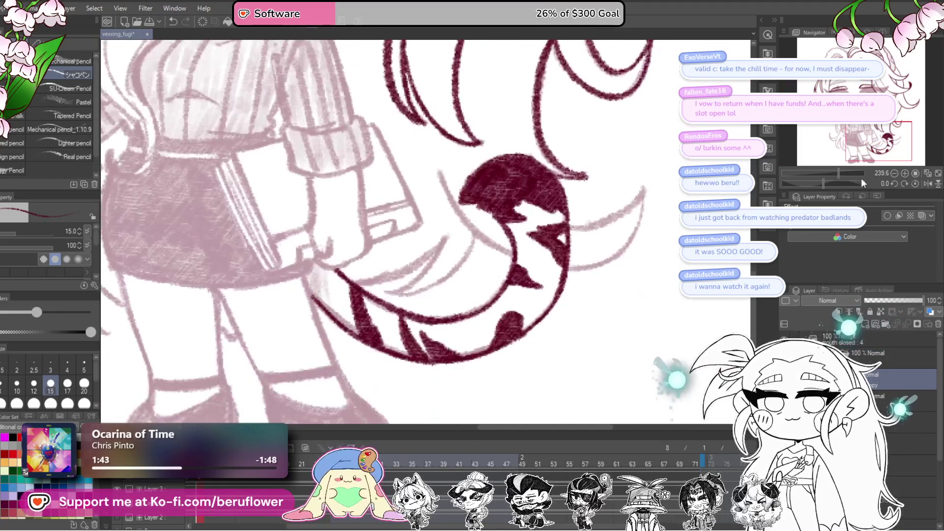
drag(825, 181, 842, 183)
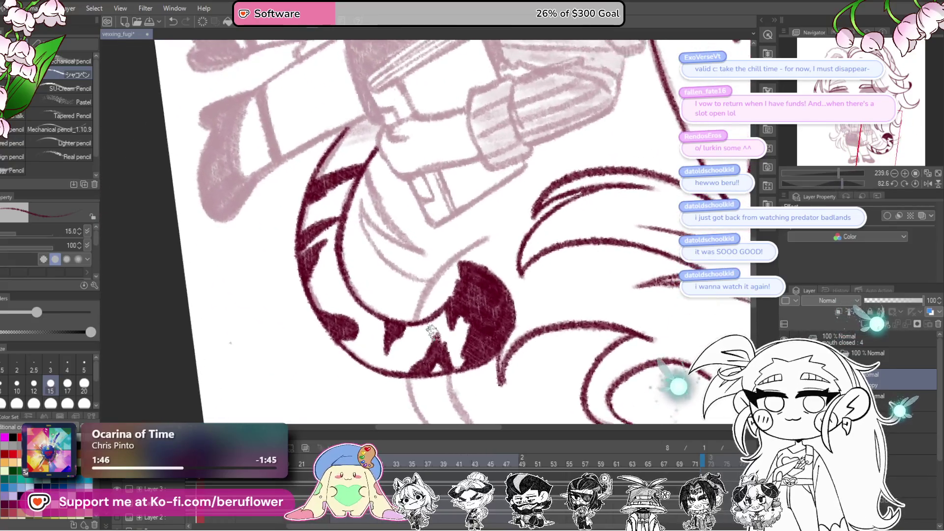
scroll(432, 284, up, 5)
scroll(431, 284, down, 3)
scroll(531, 262, down, 3)
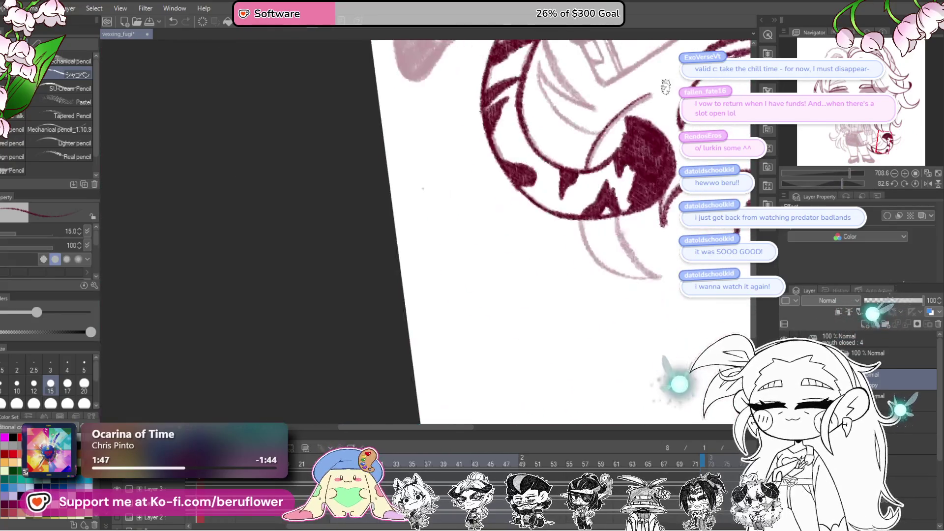
scroll(531, 262, up, 2)
drag(532, 262, 474, 252)
drag(487, 294, 531, 335)
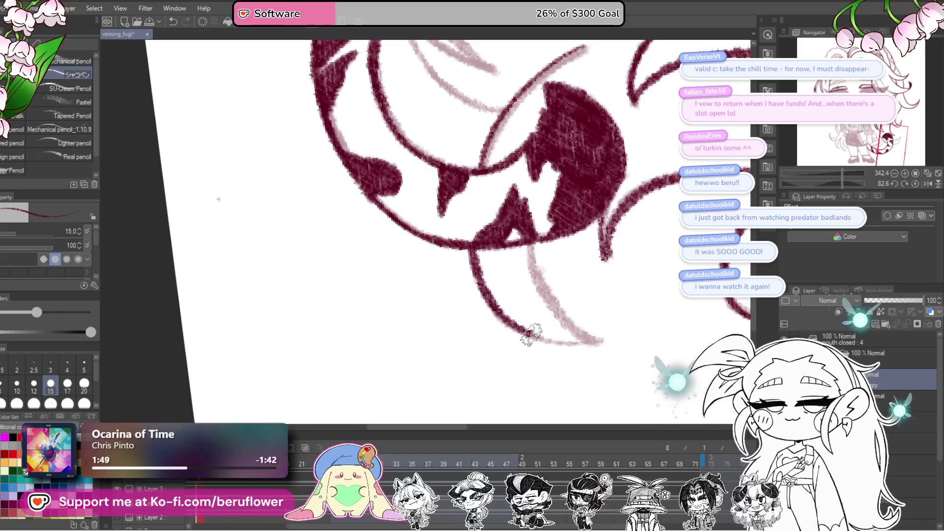
drag(536, 274, 584, 334)
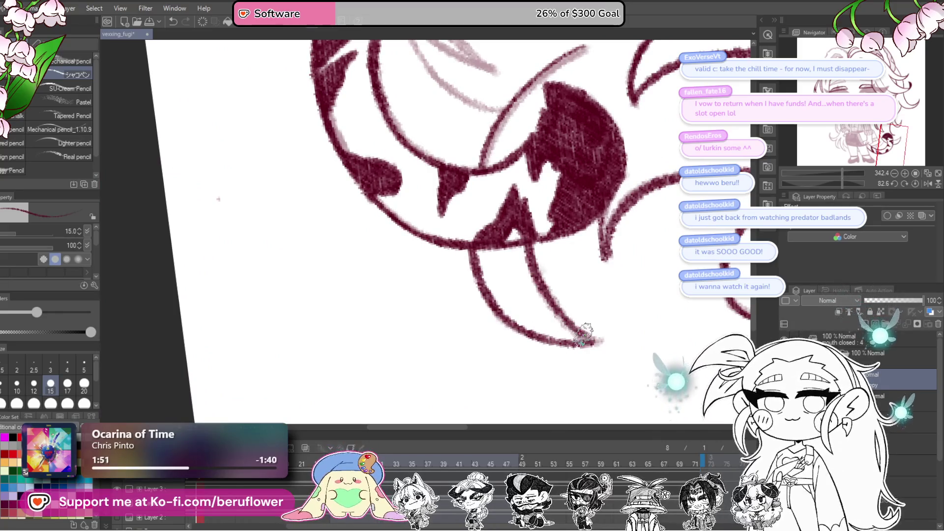
mouse_move(618, 273)
mouse_down()
mouse_move(866, 179)
mouse_move(845, 182)
mouse_up()
Ink the long strokes beside the mouth and the nearby sketch lines, then straighten the canvas.
mouse_move(408, 388)
mouse_down()
mouse_move(396, 308)
mouse_move(426, 226)
mouse_move(446, 371)
mouse_move(474, 248)
mouse_up()
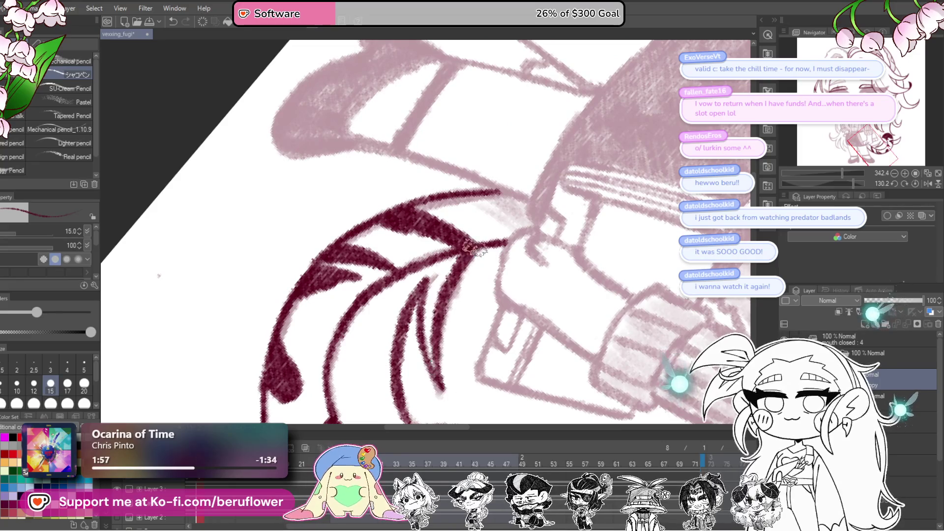
drag(538, 211, 545, 347)
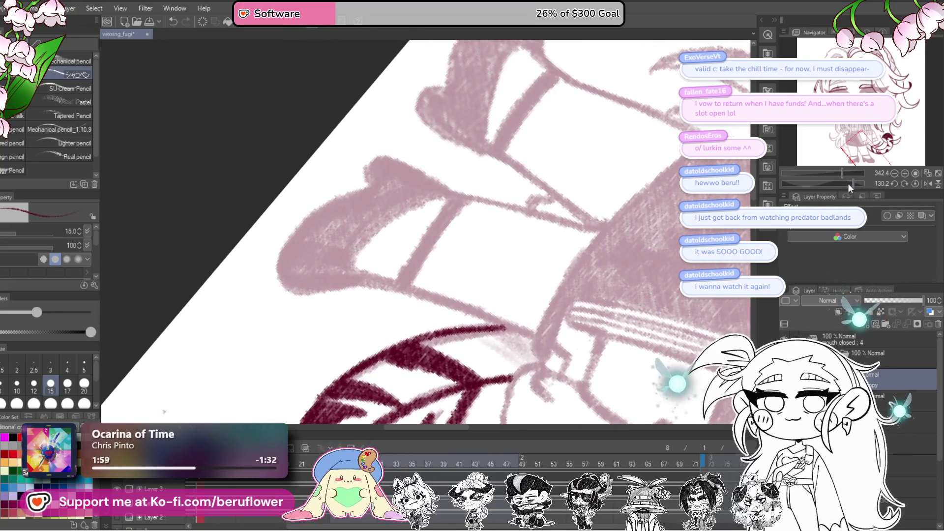
drag(848, 183, 831, 183)
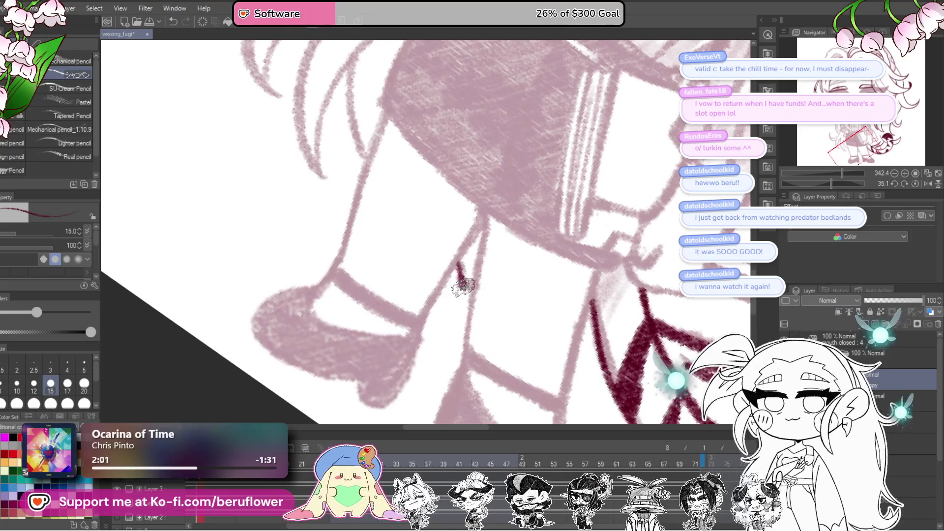
drag(472, 314, 467, 340)
scroll(545, 174, down, 3)
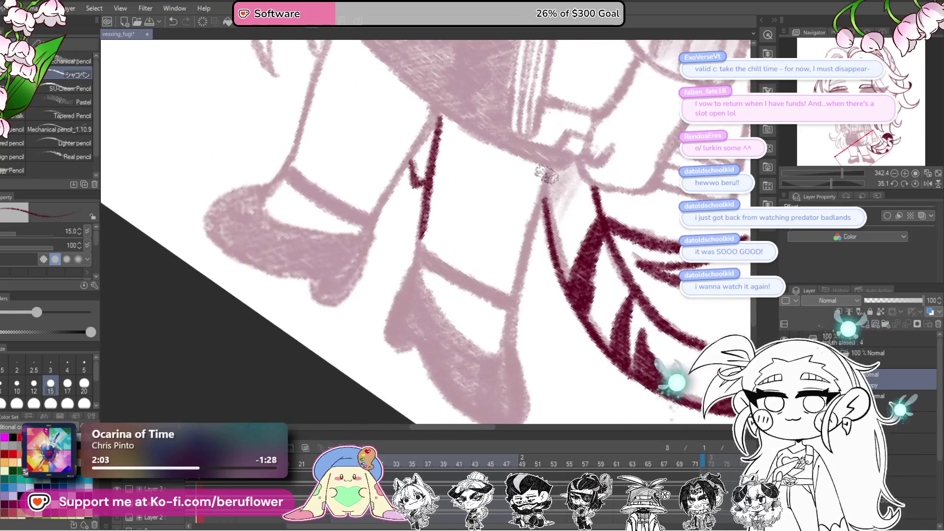
mouse_move(551, 170)
mouse_down()
mouse_move(531, 211)
mouse_move(510, 331)
mouse_up()
mouse_move(514, 314)
mouse_down()
mouse_move(519, 338)
mouse_move(634, 357)
mouse_up()
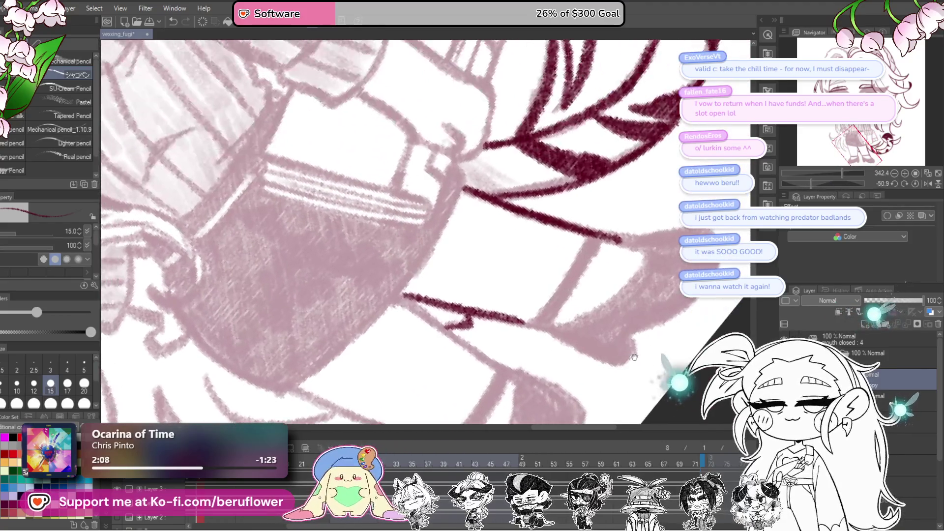
mouse_move(591, 234)
mouse_down()
mouse_move(537, 316)
mouse_move(595, 252)
mouse_move(528, 327)
mouse_up()
click(916, 185)
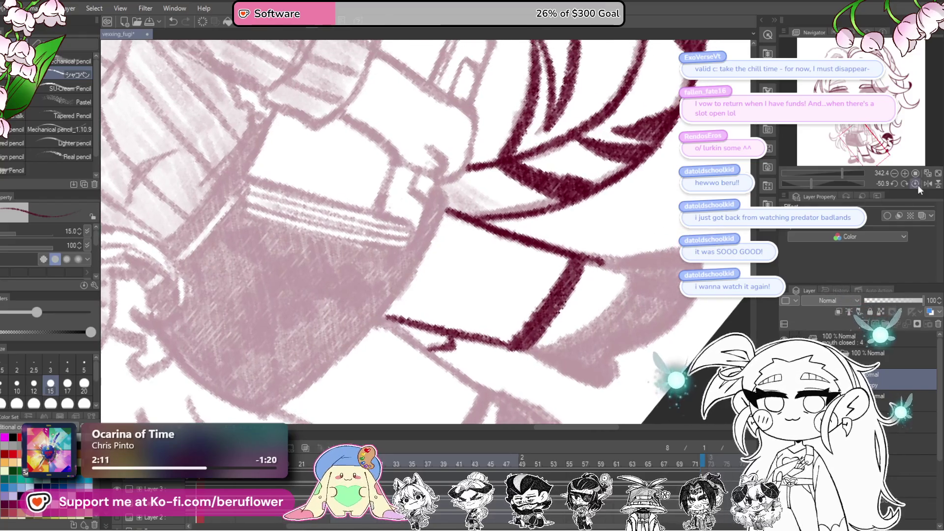
Ink the right leg line down to the shoe.
mouse_move(566, 418)
mouse_down()
mouse_move(555, 253)
mouse_move(531, 295)
mouse_move(480, 269)
mouse_move(534, 327)
mouse_move(520, 336)
mouse_up()
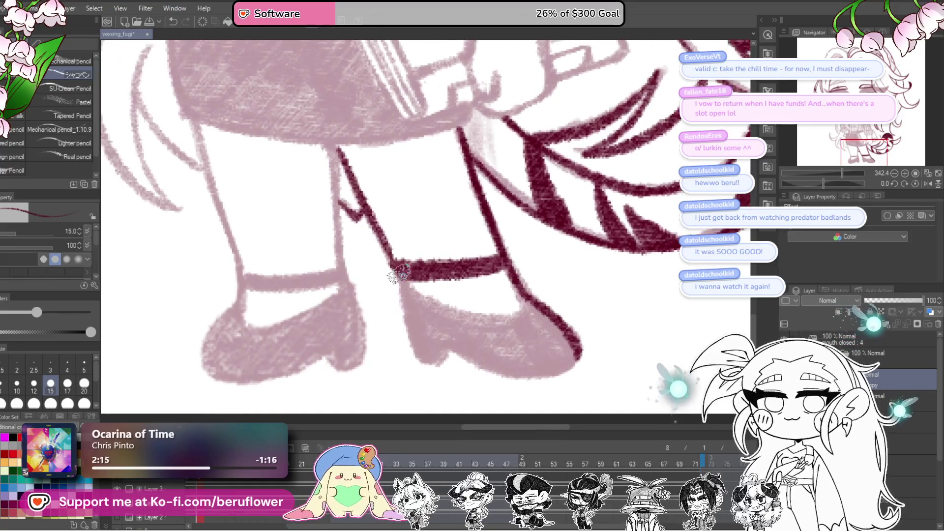
mouse_move(412, 345)
mouse_down()
mouse_move(425, 364)
mouse_move(466, 360)
mouse_up()
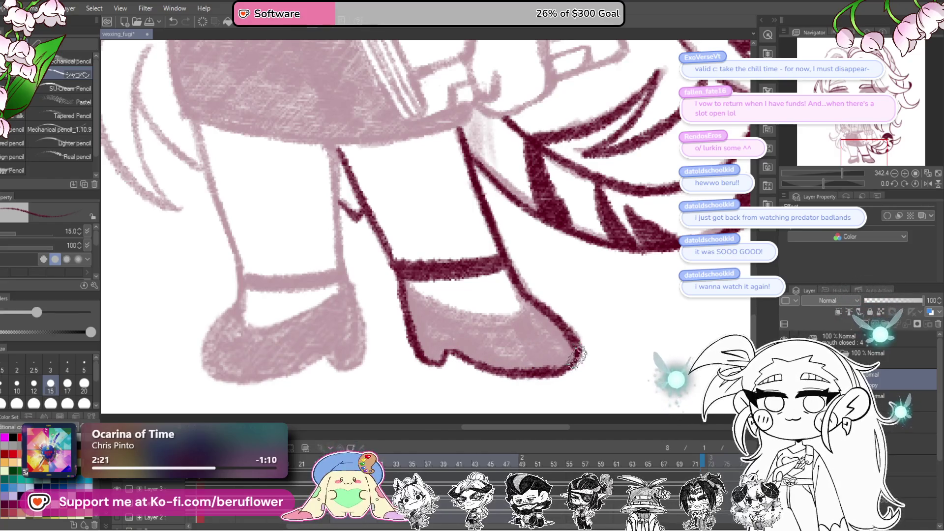
drag(565, 265, 586, 285)
Outline the right shoe's edges, fill it solid dark red, and straighten the canvas.
drag(836, 183, 835, 184)
drag(442, 240, 484, 328)
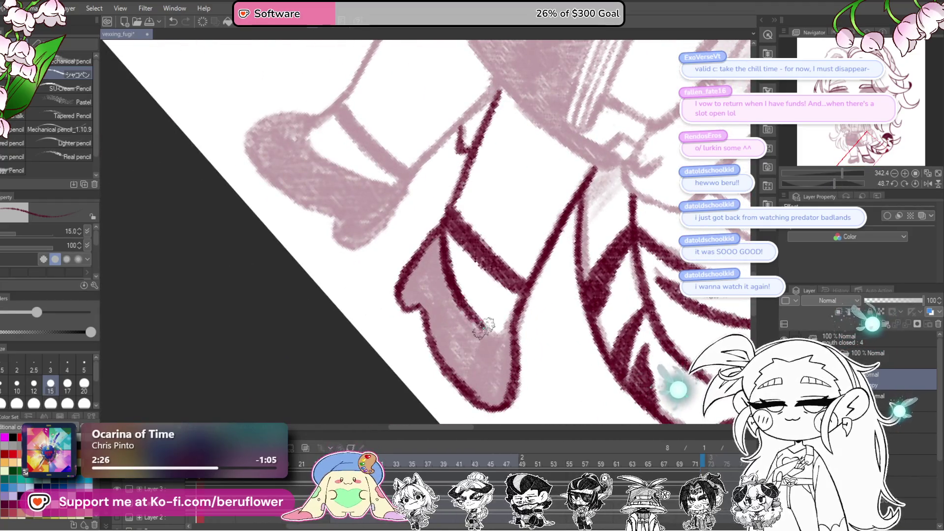
drag(461, 228, 497, 227)
mouse_move(445, 284)
mouse_down()
mouse_move(470, 247)
mouse_move(458, 295)
mouse_move(489, 344)
mouse_move(497, 312)
mouse_up()
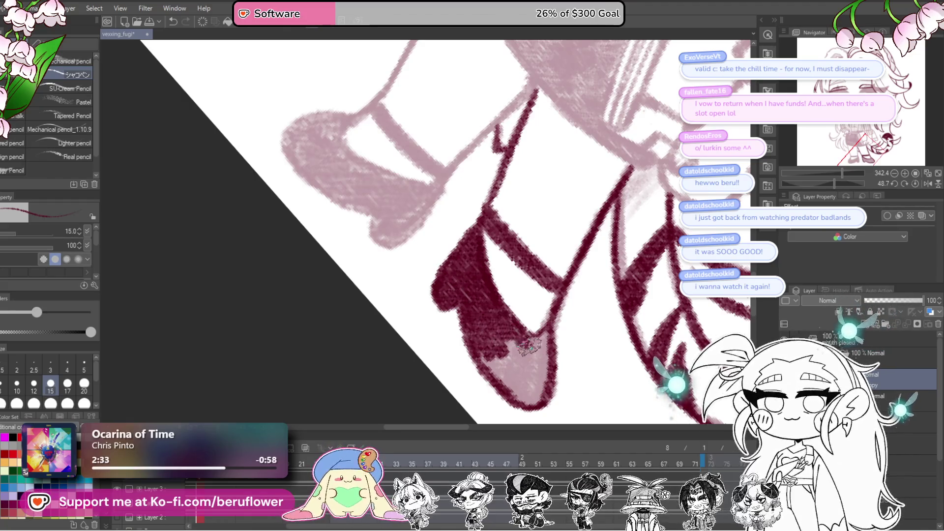
drag(543, 336, 540, 357)
mouse_move(545, 396)
mouse_down()
mouse_move(498, 388)
mouse_move(490, 339)
mouse_move(522, 344)
mouse_move(535, 399)
mouse_up()
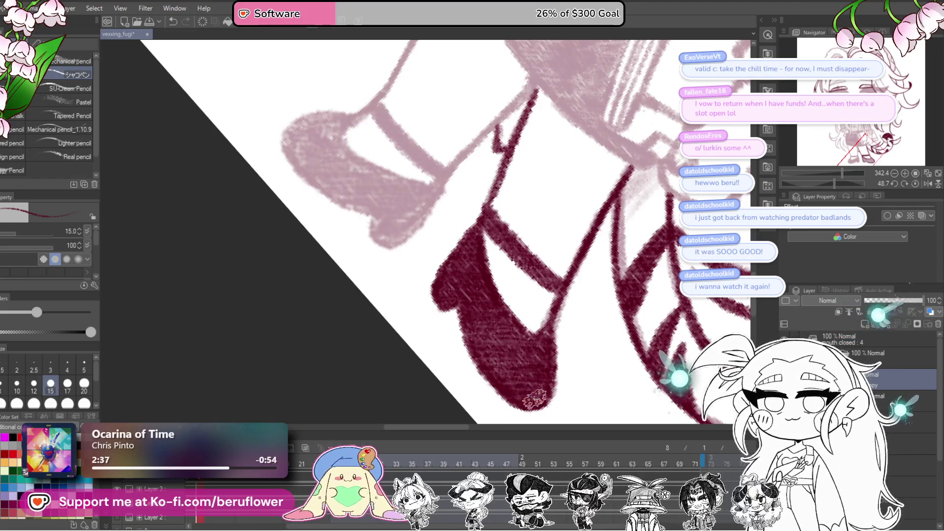
mouse_move(551, 309)
mouse_down()
mouse_move(625, 382)
mouse_move(664, 466)
mouse_up()
drag(839, 185, 822, 182)
mouse_move(565, 50)
mouse_down()
mouse_move(586, 120)
mouse_move(585, 302)
mouse_move(570, 384)
mouse_move(517, 296)
mouse_up()
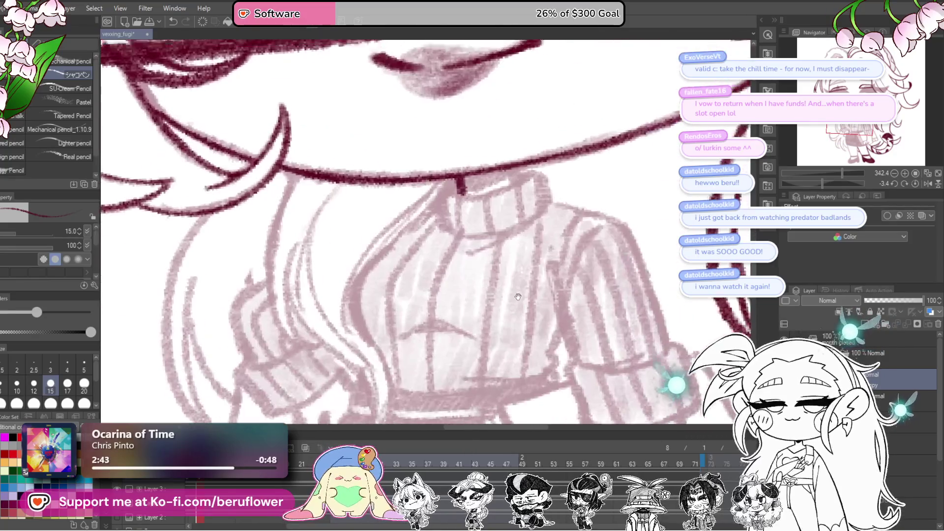
Ink the left leg outline down to the sock band and extend the shoe outline.
scroll(517, 296, down, 5)
mouse_move(557, 372)
mouse_down()
mouse_move(526, 226)
mouse_move(541, 285)
mouse_up()
scroll(526, 226, up, 5)
drag(541, 285, 541, 243)
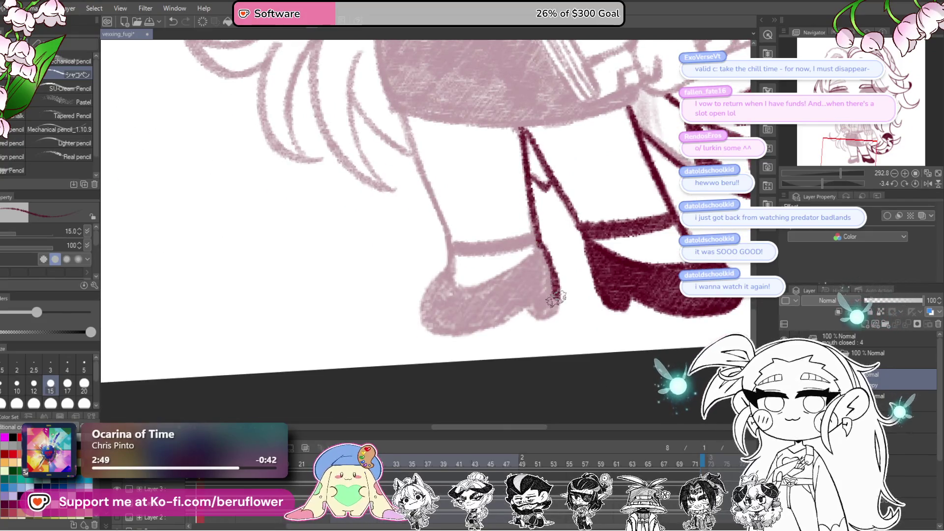
drag(540, 319, 580, 313)
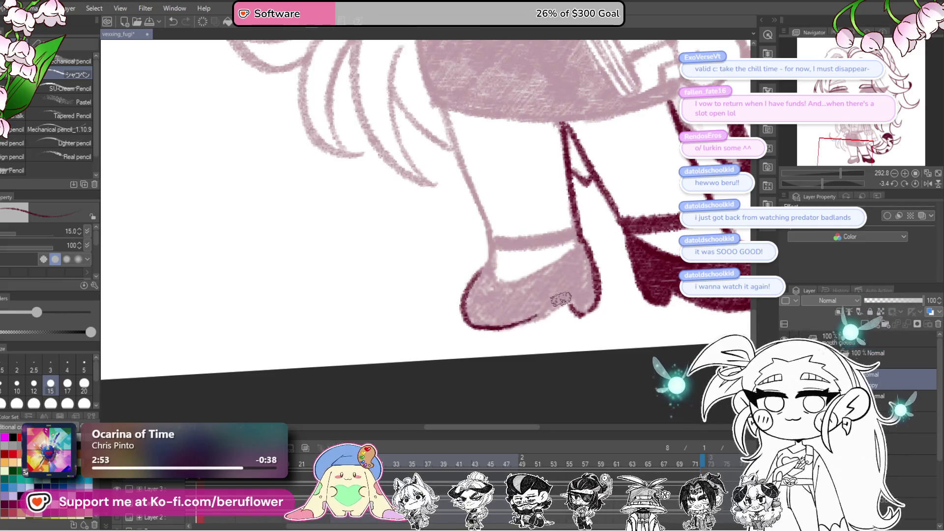
mouse_move(535, 318)
mouse_down()
mouse_move(570, 293)
mouse_move(586, 321)
mouse_up()
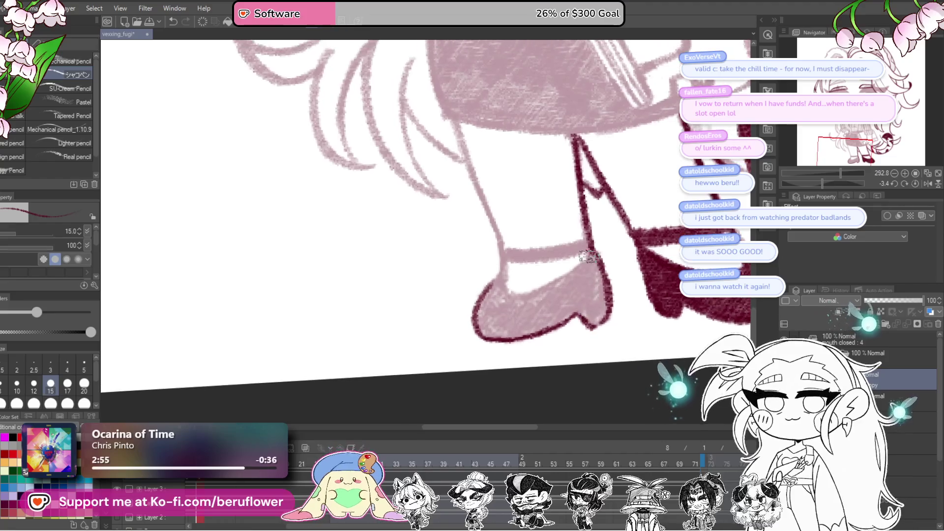
scroll(510, 253, up, 3)
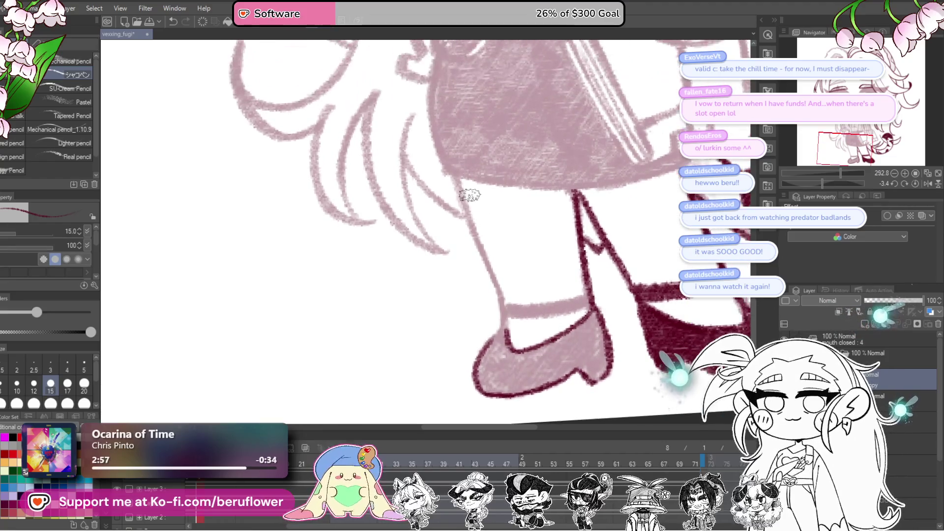
drag(457, 176, 479, 239)
drag(462, 194, 506, 322)
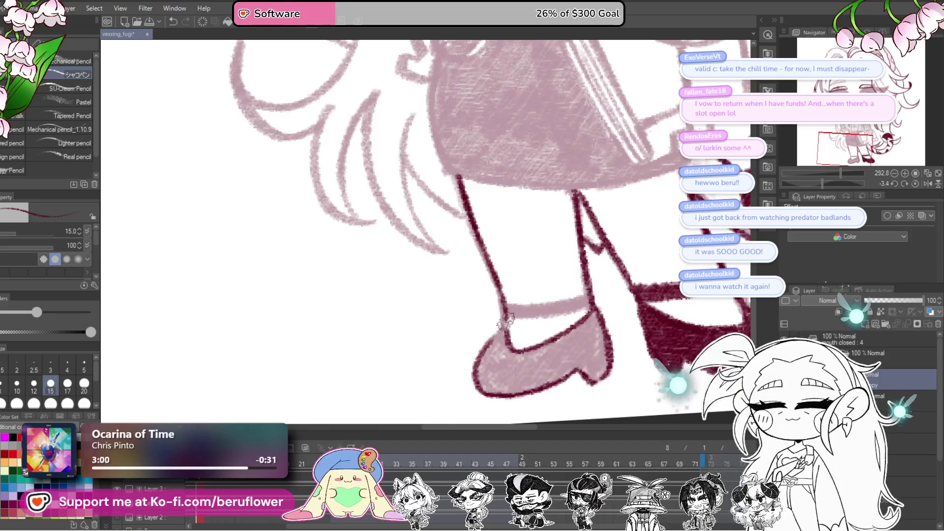
Outline the left boot edge, fill its sole and tip dark red, then reset rotation.
drag(660, 324, 632, 340)
drag(825, 180, 810, 182)
mouse_move(558, 262)
mouse_down()
mouse_move(525, 300)
mouse_move(576, 241)
mouse_up()
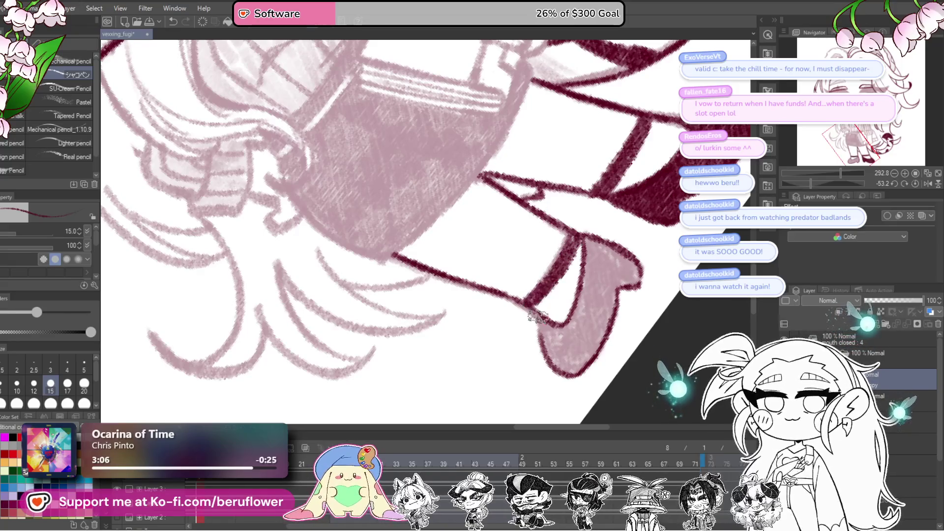
mouse_move(590, 301)
mouse_down()
mouse_move(604, 290)
mouse_move(568, 272)
mouse_up()
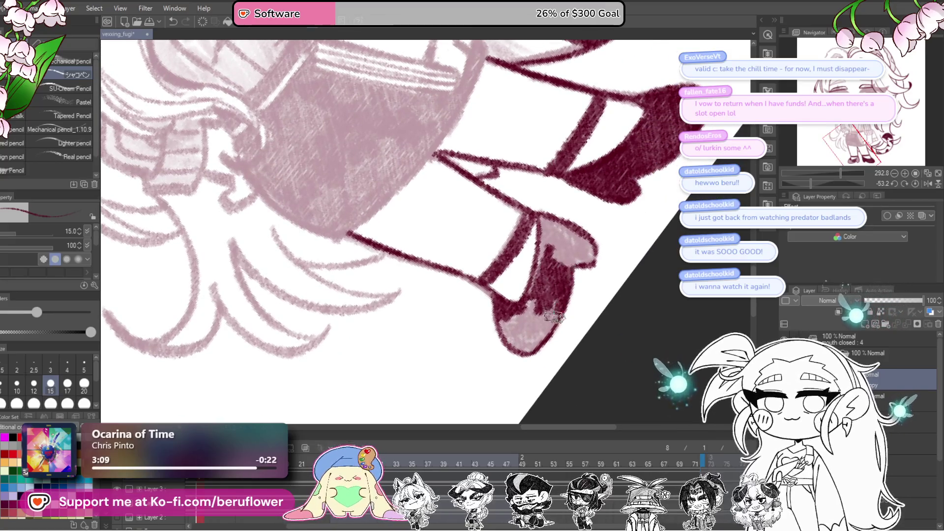
mouse_move(531, 348)
mouse_down()
mouse_move(509, 327)
mouse_move(528, 344)
mouse_move(546, 304)
mouse_move(535, 300)
mouse_up()
drag(535, 336, 535, 299)
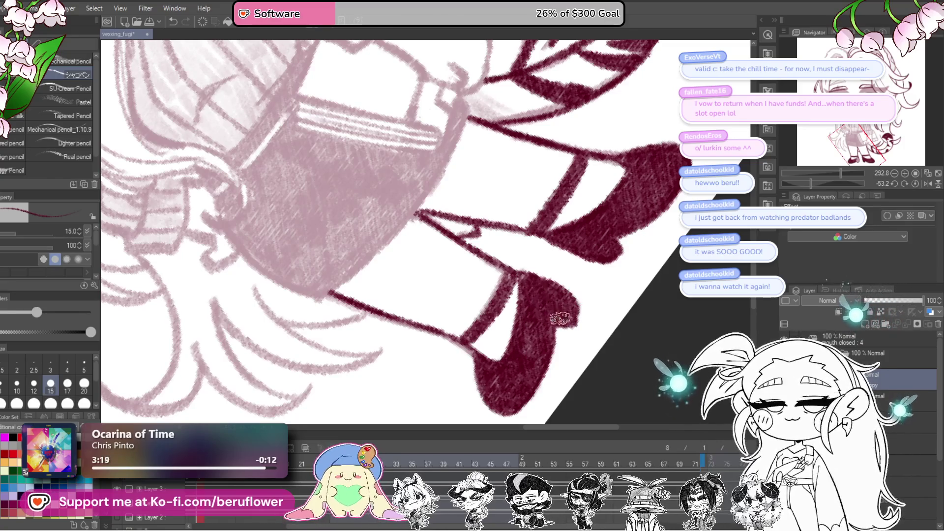
scroll(539, 306, down, 5)
scroll(442, 325, up, 8)
drag(511, 250, 442, 324)
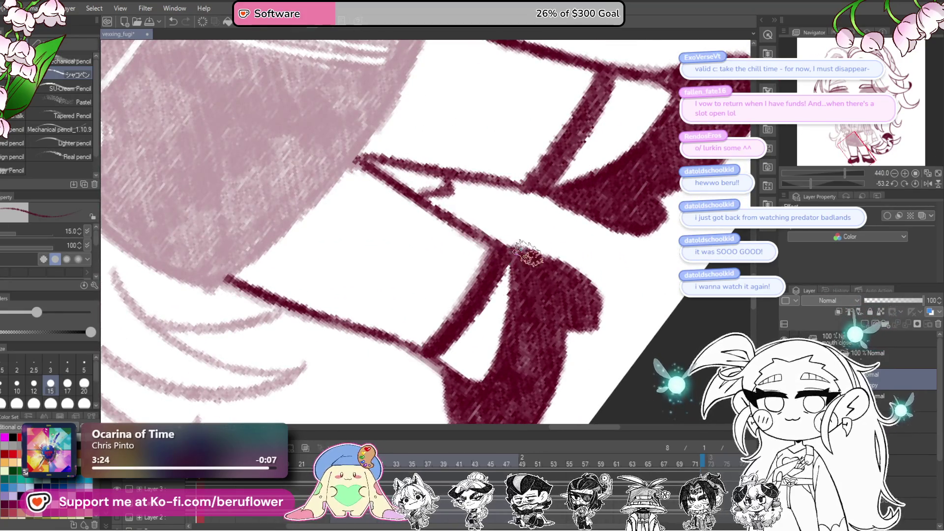
scroll(528, 253, down, 4)
click(914, 183)
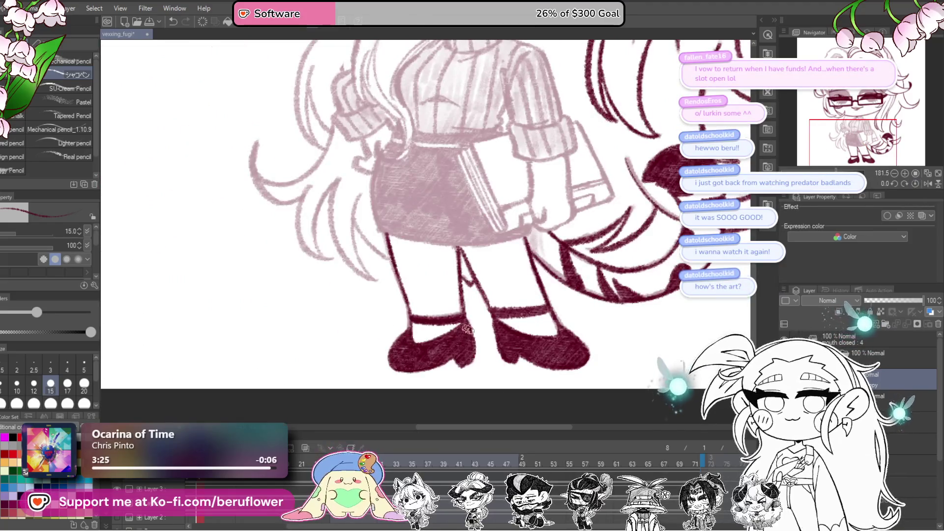
Ink the turtleneck collar's left and right edges and the chin shading, removing one stray stroke.
scroll(470, 328, down, 6)
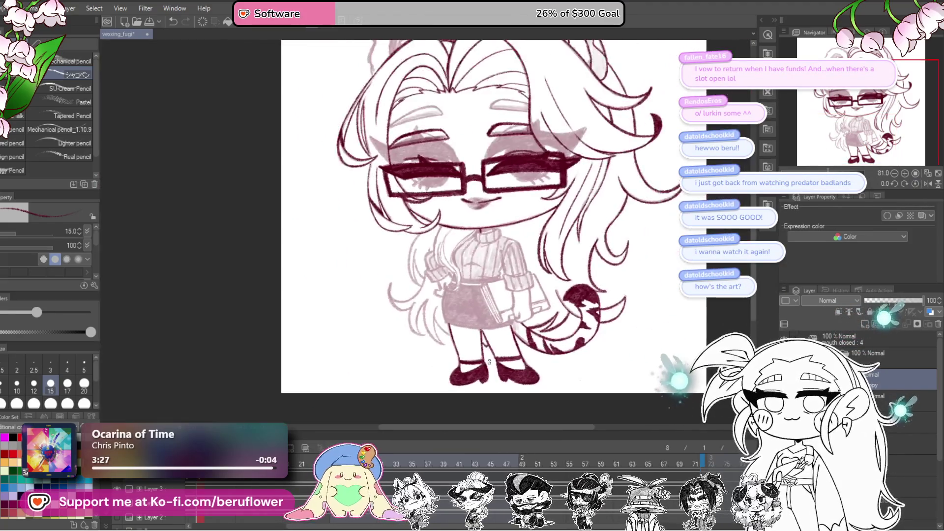
scroll(489, 362, up, 4)
scroll(489, 363, up, 4)
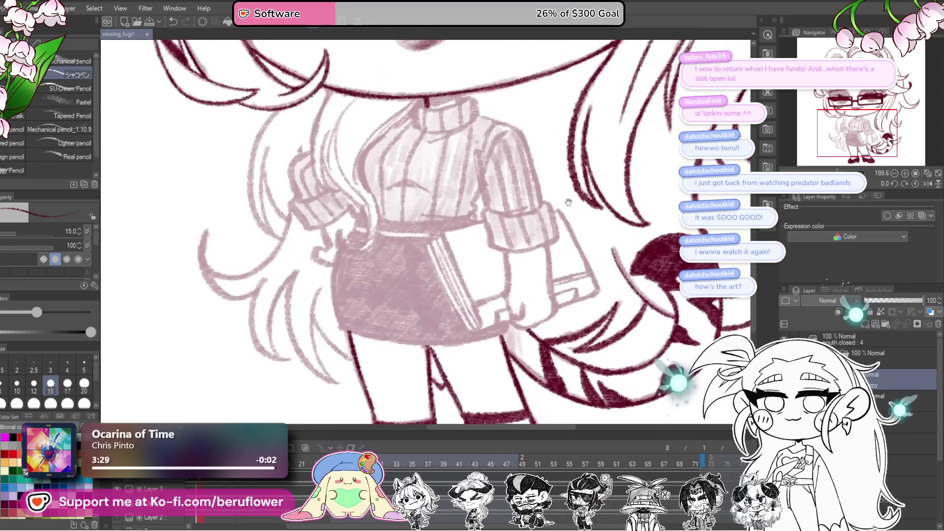
scroll(540, 258, up, 3)
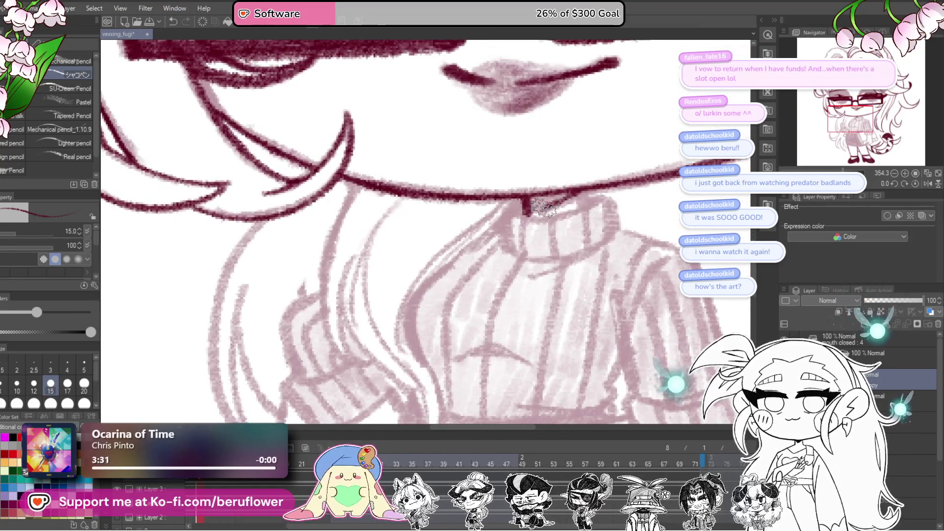
drag(539, 207, 523, 208)
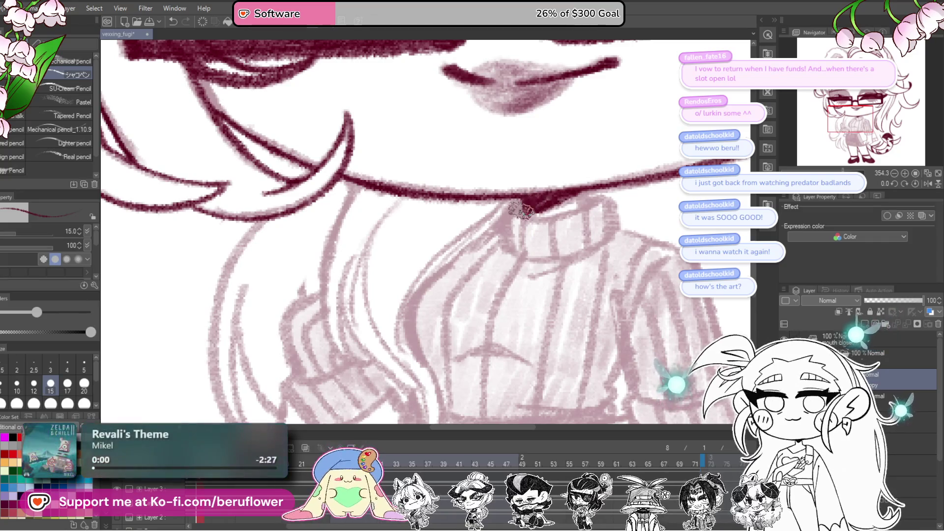
drag(601, 200, 603, 236)
mouse_move(509, 212)
mouse_down()
mouse_move(505, 234)
mouse_move(533, 252)
mouse_up()
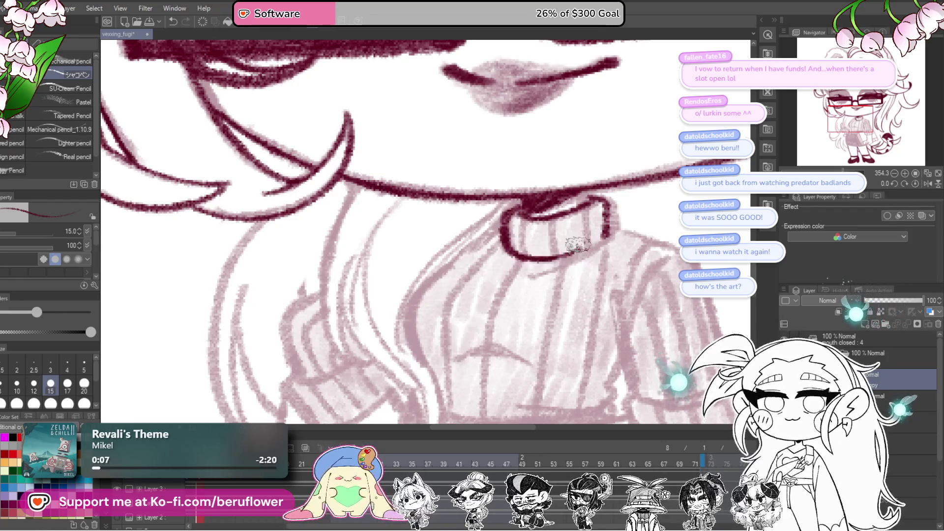
mouse_move(608, 238)
mouse_down()
mouse_move(531, 280)
mouse_move(352, 290)
mouse_up()
drag(429, 240, 483, 257)
key(ctrl+z)
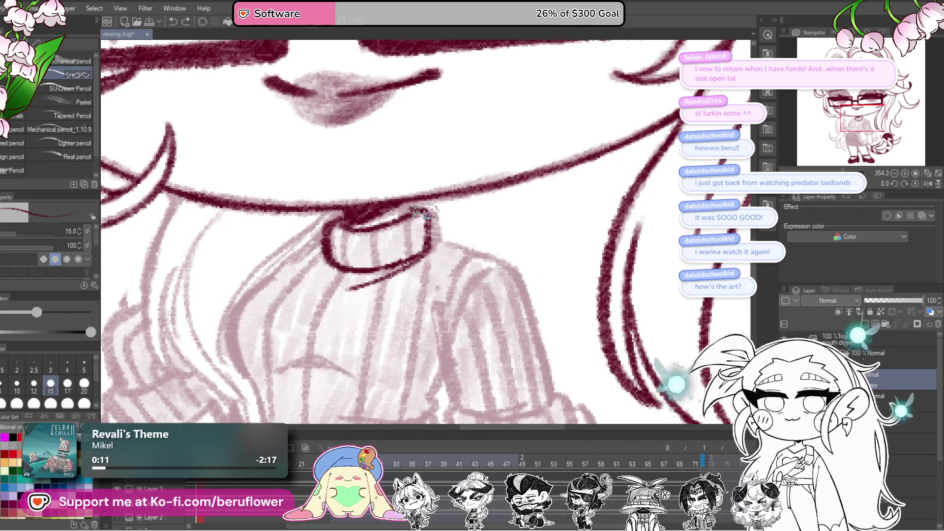
Ink the shoulder line down the sleeve, the sleeve edge and the rolled cuff.
mouse_move(481, 252)
mouse_down()
mouse_move(513, 275)
mouse_move(493, 202)
mouse_move(539, 327)
mouse_up()
drag(548, 174, 497, 252)
mouse_move(481, 220)
mouse_down()
mouse_move(503, 315)
mouse_move(600, 289)
mouse_move(581, 265)
mouse_move(588, 335)
mouse_up()
mouse_move(449, 284)
mouse_down()
mouse_move(472, 347)
mouse_move(526, 355)
mouse_move(561, 313)
mouse_move(580, 307)
mouse_move(538, 322)
mouse_move(529, 199)
mouse_move(499, 282)
mouse_move(509, 327)
mouse_move(530, 300)
mouse_up()
Add the wrist hook and cuff detail, undoing the bad stroke and returning the view upright.
mouse_move(564, 240)
mouse_down()
mouse_move(560, 202)
mouse_move(568, 274)
mouse_up()
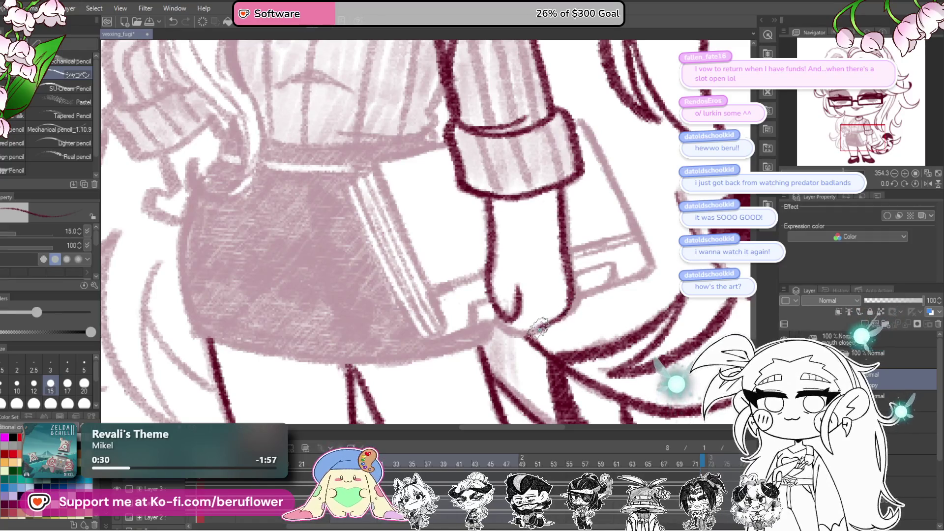
drag(491, 315, 571, 315)
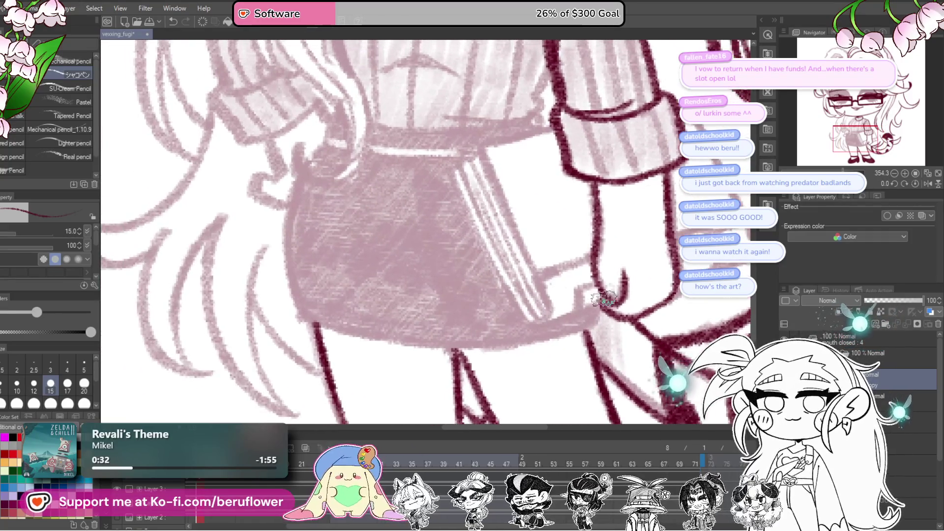
drag(715, 288, 605, 297)
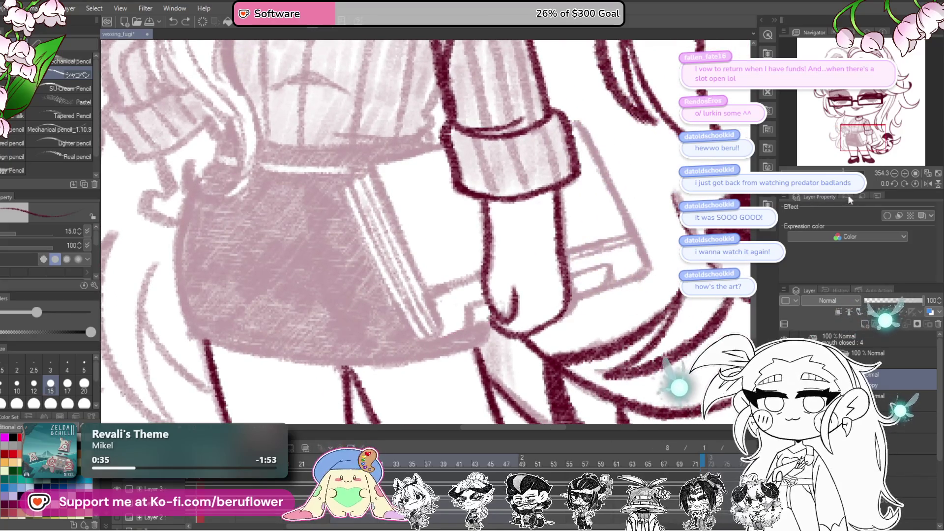
shift+drag(550, 265, 516, 290)
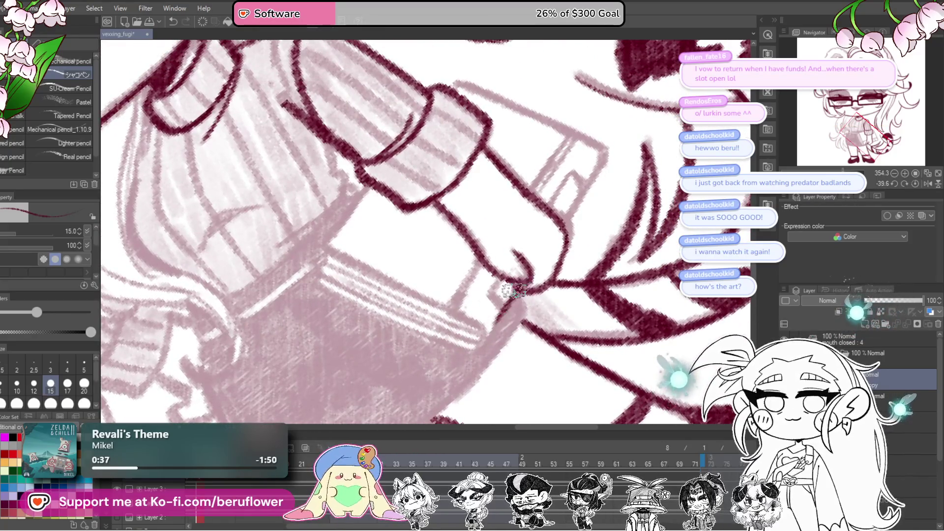
drag(597, 177, 524, 285)
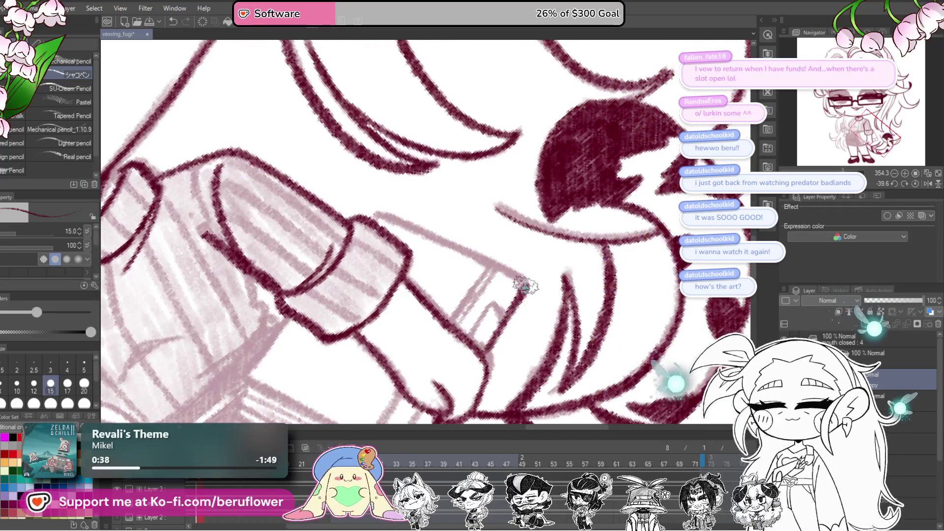
scroll(521, 284, down, 5)
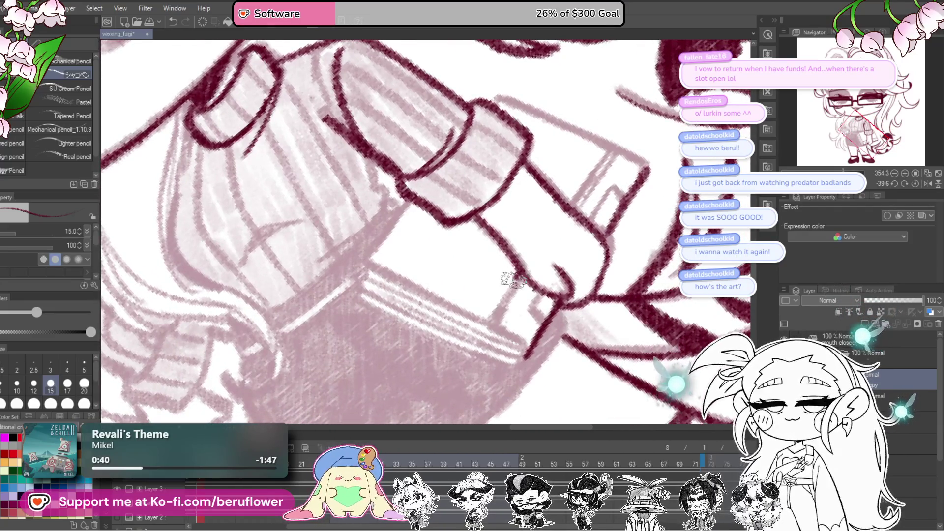
scroll(502, 320, up, 5)
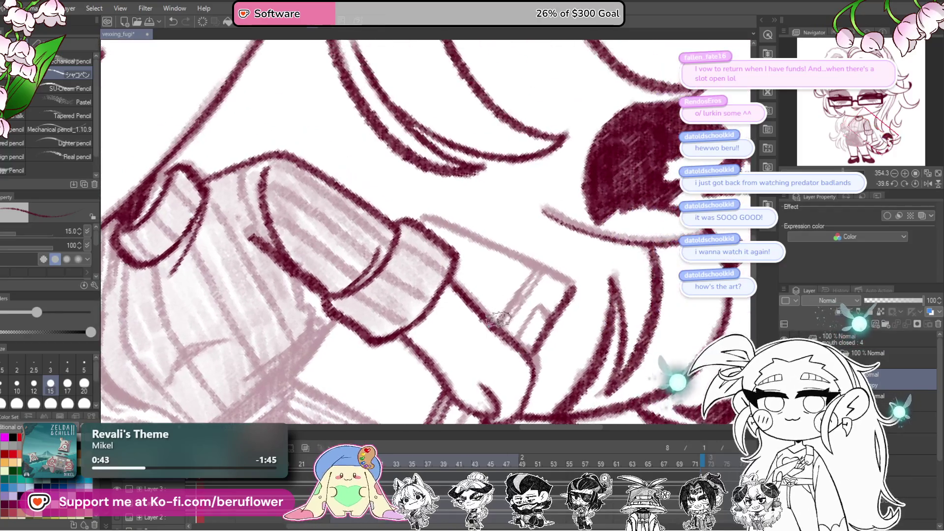
key(ctrl+z)
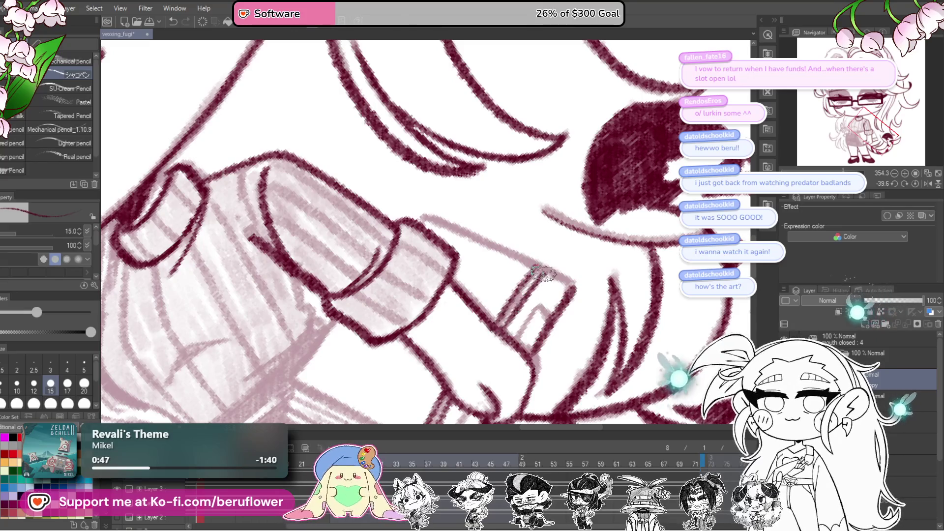
click(914, 184)
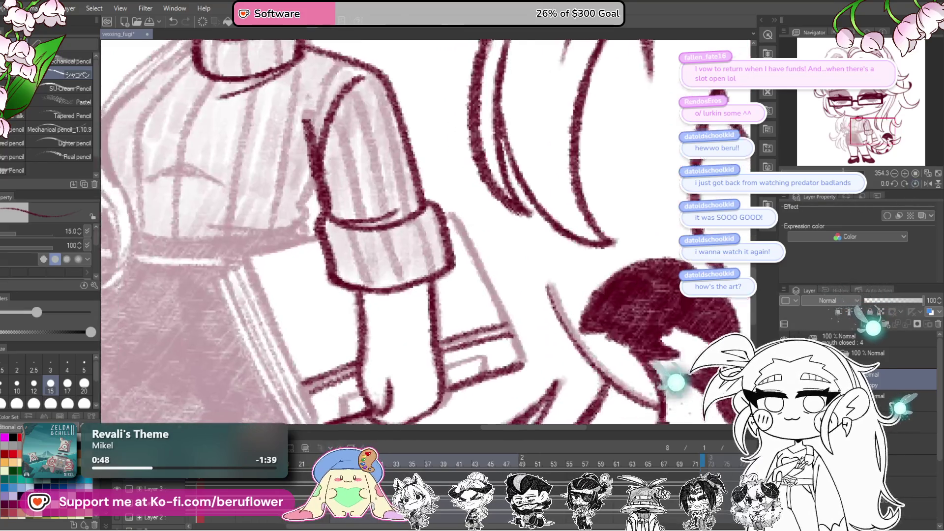
Ink the hand from the cuff to the book, then the book's top and left edges.
drag(467, 212, 528, 328)
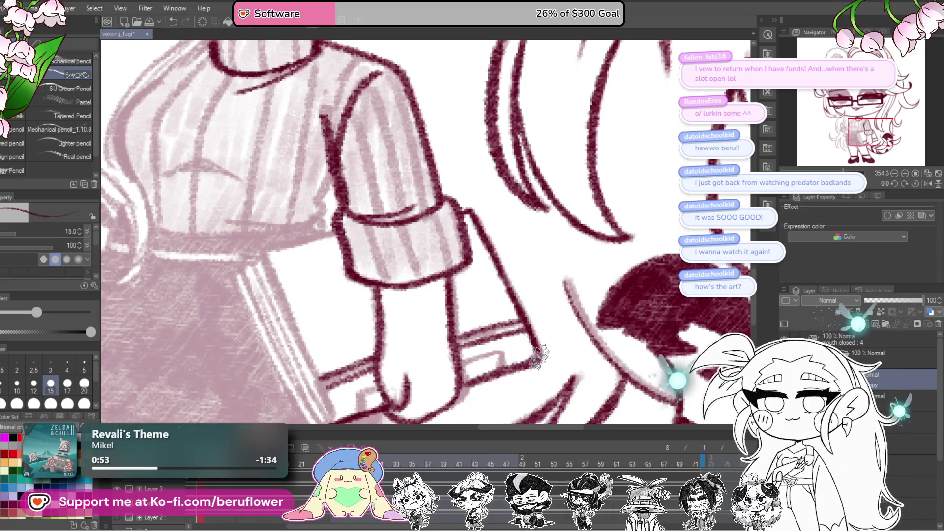
scroll(519, 325, left, 5)
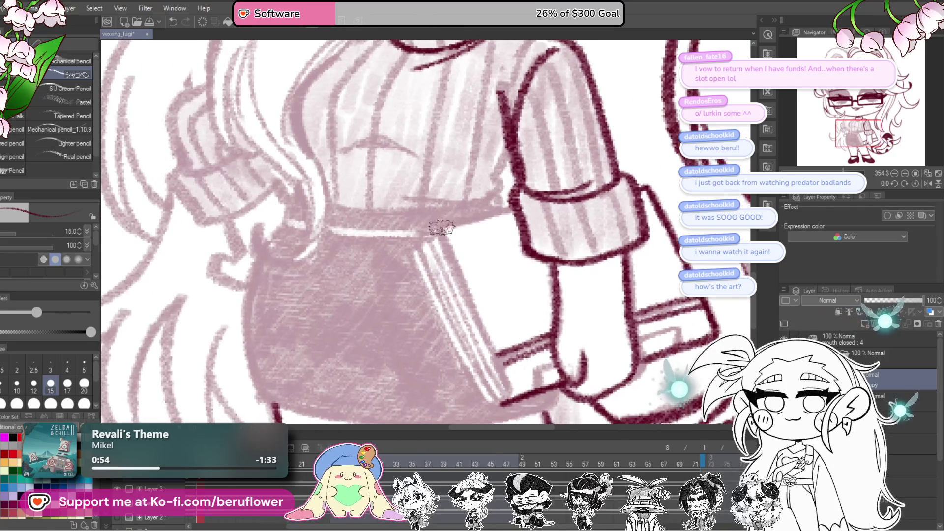
drag(445, 225, 526, 200)
scroll(526, 200, down, 1)
drag(426, 185, 481, 320)
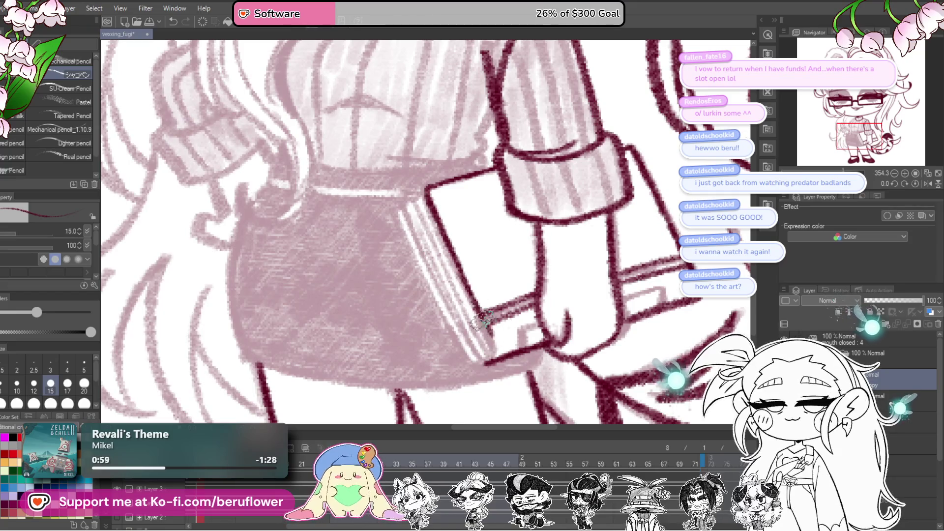
mouse_move(489, 361)
mouse_down()
mouse_move(511, 371)
mouse_move(447, 304)
mouse_move(452, 352)
mouse_up()
key(bracketleft)
key(bracketleft)
key(bracketleft)
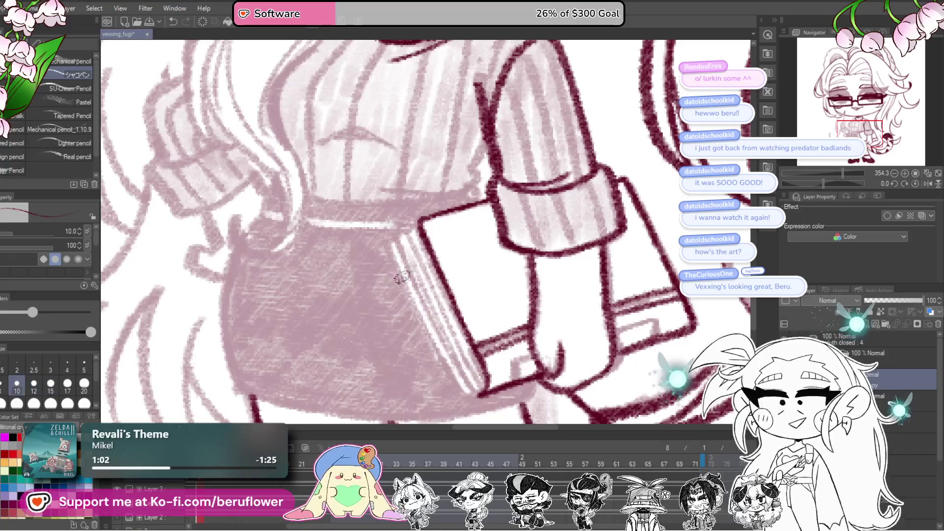
Draw the book's spine to its lower corner with thin parallel hatching along it.
drag(631, 336, 609, 310)
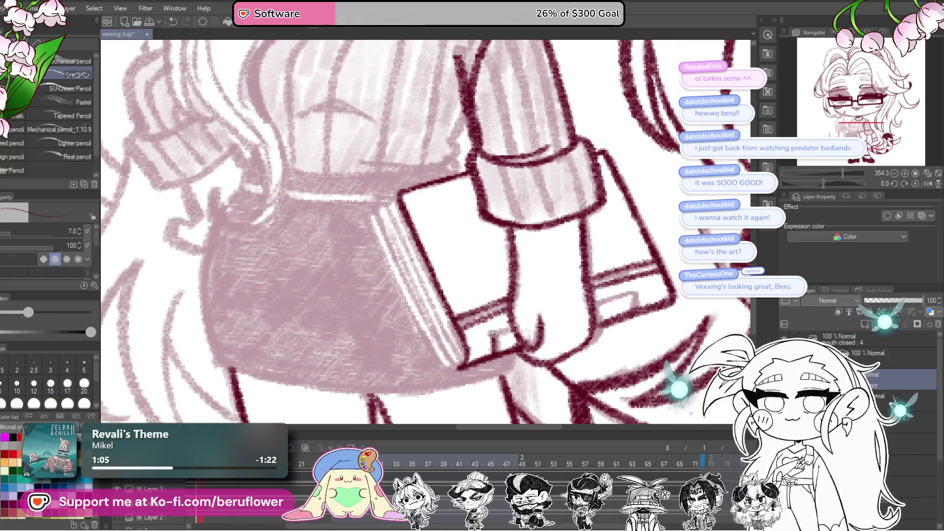
drag(495, 346, 493, 343)
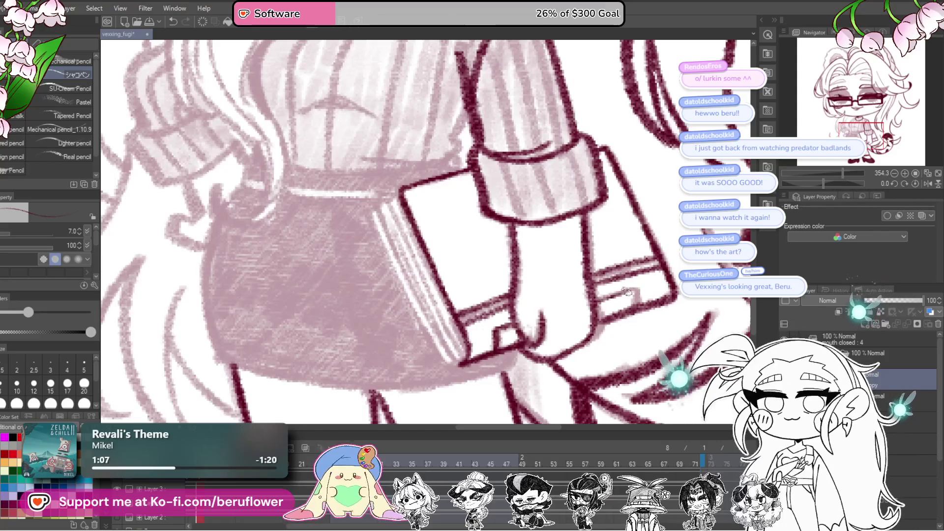
drag(448, 238, 505, 231)
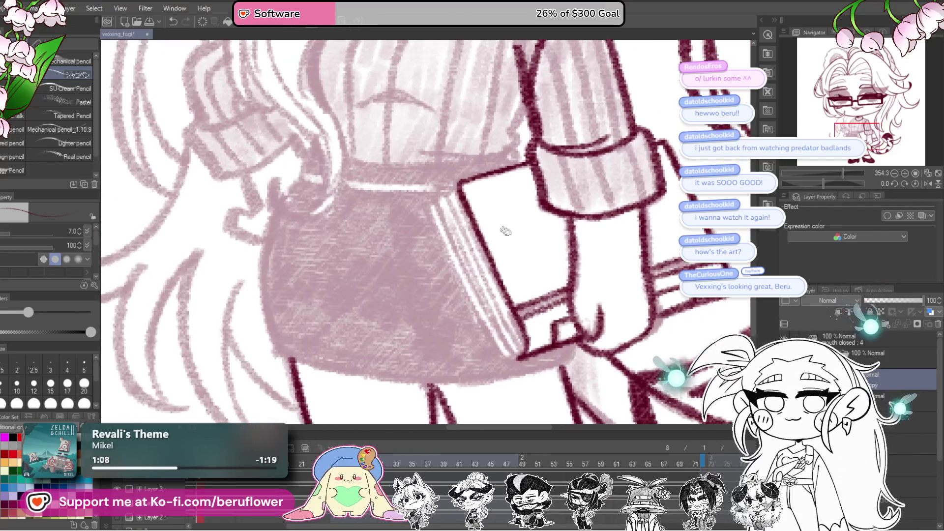
drag(426, 209, 455, 267)
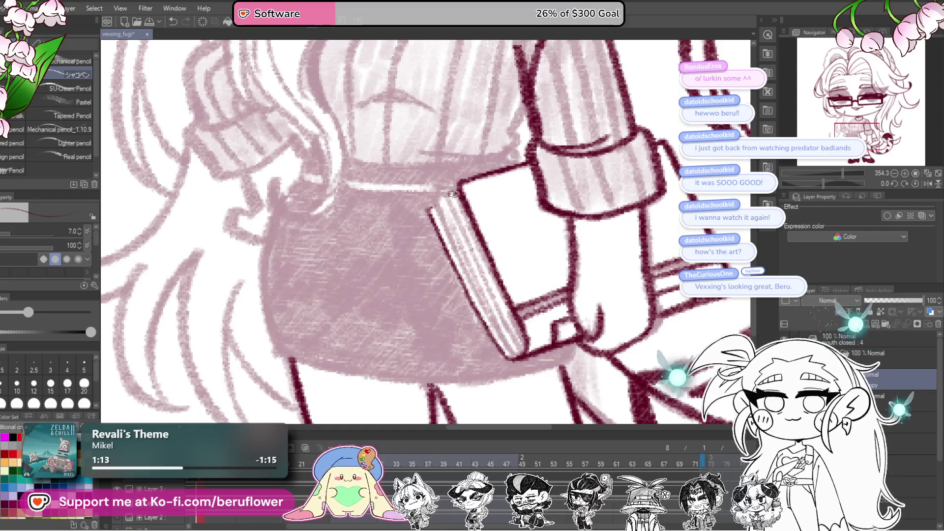
drag(442, 218, 500, 338)
drag(450, 201, 519, 341)
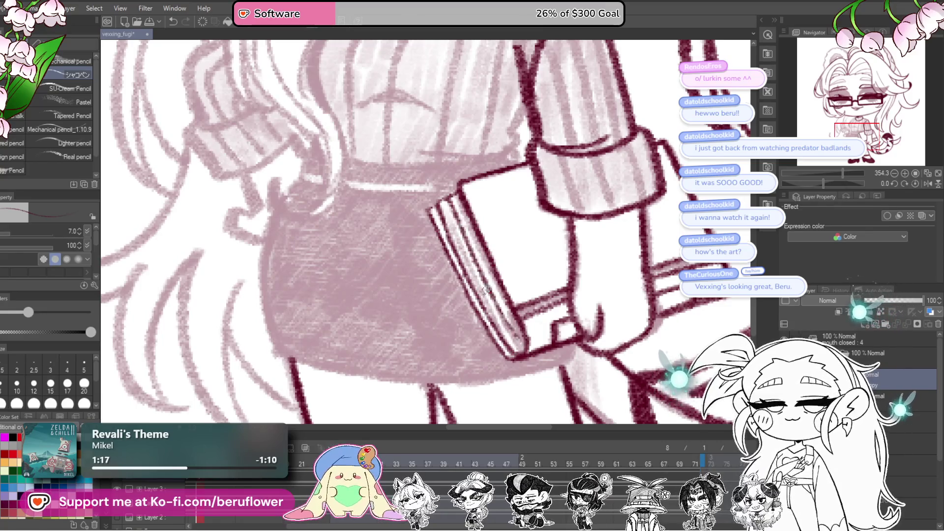
drag(451, 224, 513, 342)
scroll(519, 351, down, 5)
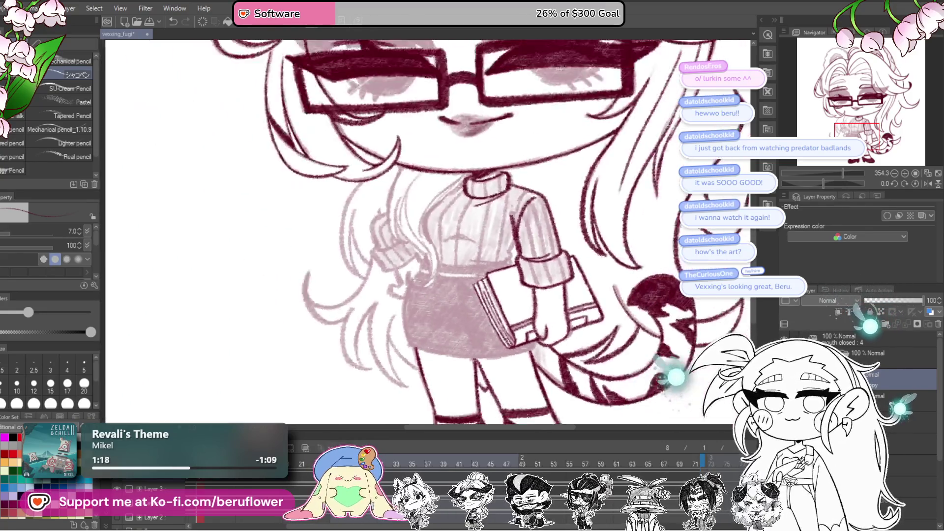
With a slightly larger brush, ink the sweater front strokes, its left curve and fold lines.
scroll(645, 312, up, 3)
drag(645, 312, 599, 267)
drag(435, 171, 455, 199)
key(bracketright)
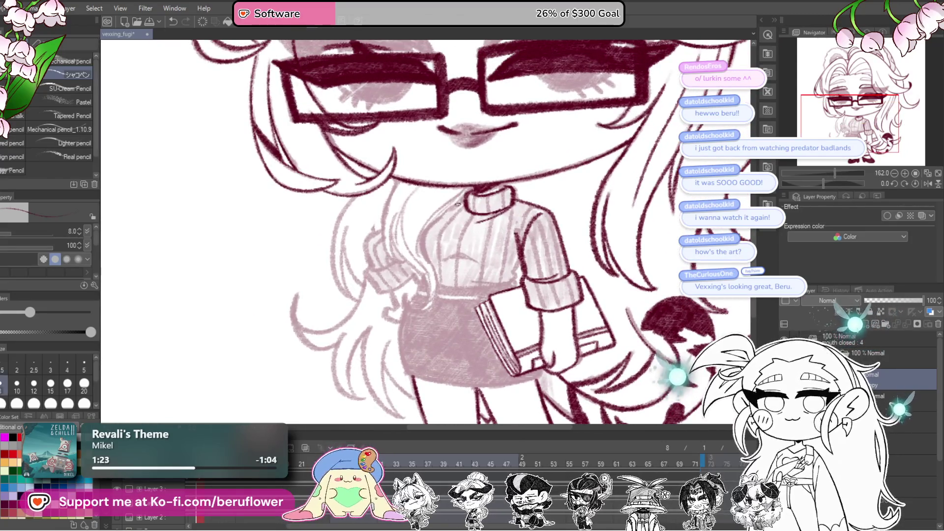
scroll(442, 221, up, 6)
mouse_move(460, 174)
mouse_down()
mouse_move(401, 254)
mouse_move(395, 319)
mouse_move(395, 270)
mouse_up()
mouse_move(463, 298)
mouse_down()
mouse_move(451, 276)
mouse_move(496, 264)
mouse_move(550, 288)
mouse_up()
mouse_move(496, 264)
mouse_down()
mouse_move(474, 276)
mouse_move(590, 344)
mouse_move(615, 245)
mouse_up()
scroll(523, 277, down, 5)
scroll(637, 215, up, 2)
Ink the sweater's left edge and a thin hair line, then view the whole figure.
mouse_move(637, 215)
mouse_down()
mouse_move(634, 240)
mouse_move(581, 294)
mouse_up()
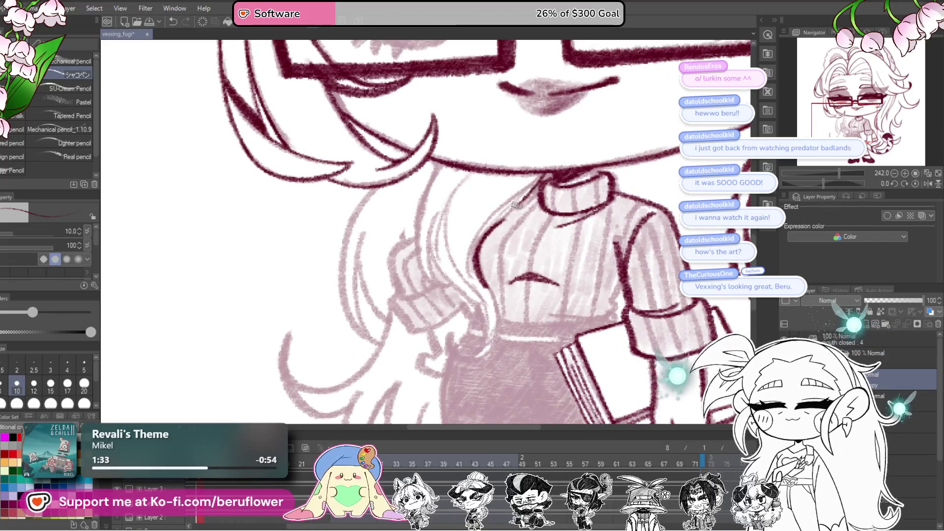
drag(475, 235, 479, 280)
drag(480, 280, 477, 252)
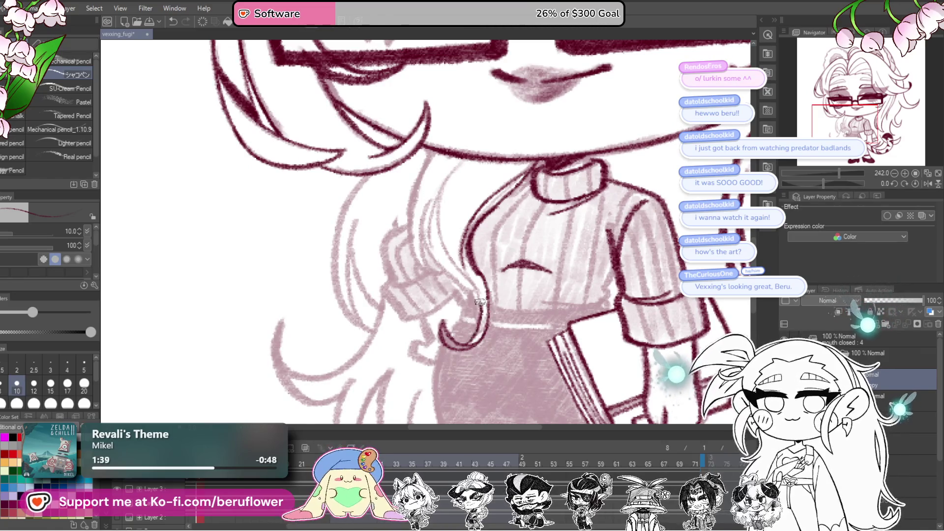
mouse_move(415, 201)
mouse_down()
mouse_move(436, 278)
mouse_move(414, 187)
mouse_up()
key(ctrl+z)
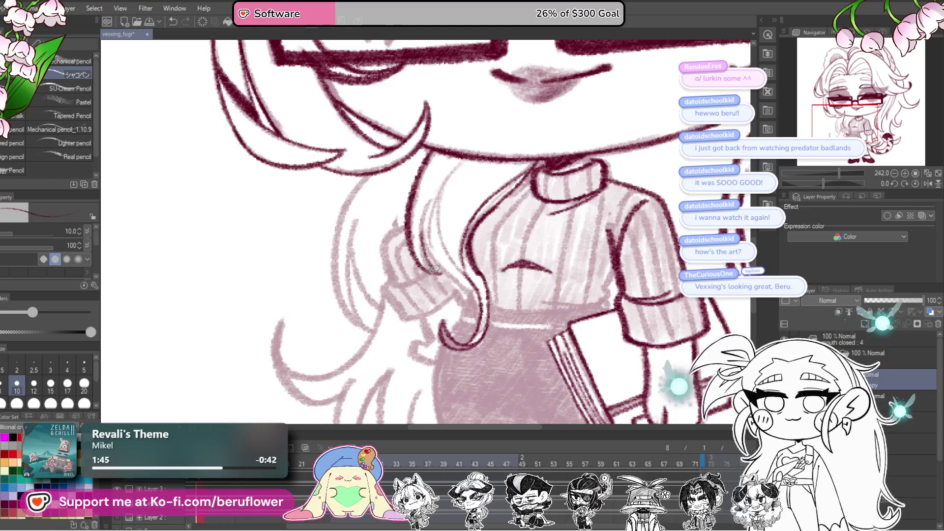
drag(435, 269, 420, 201)
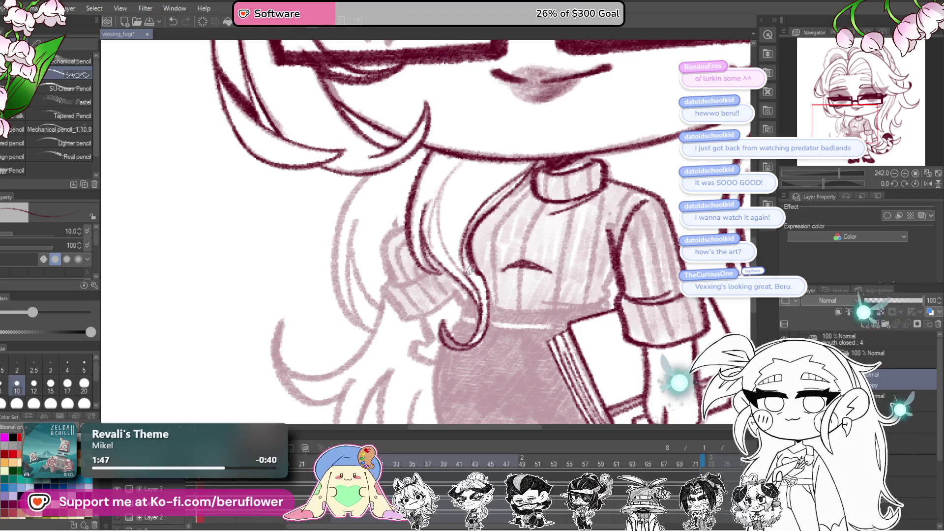
scroll(465, 214, up, 2)
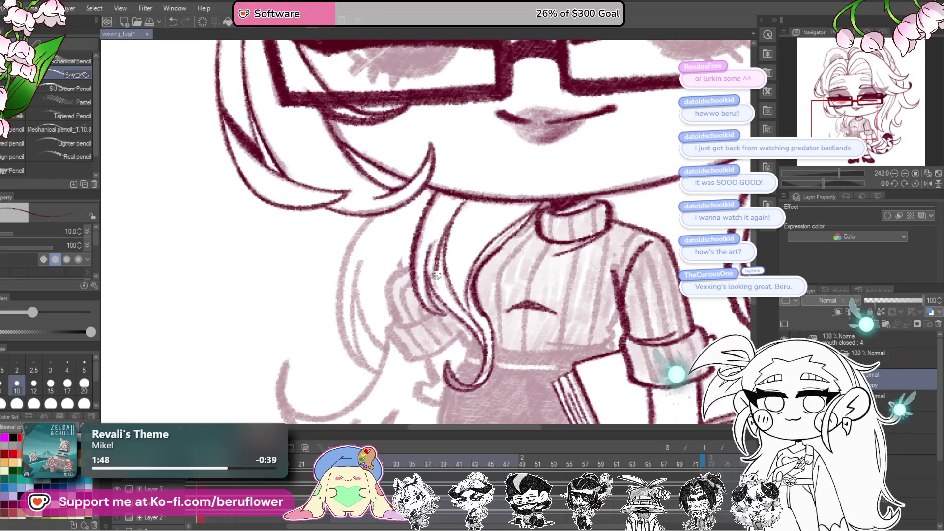
key(ctrl+0)
scroll(475, 290, up, 5)
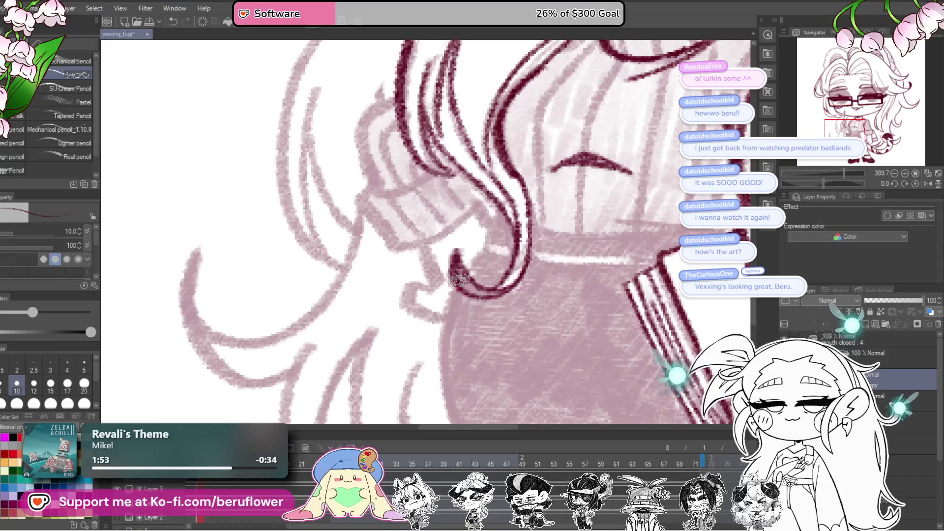
key(ctrl+0)
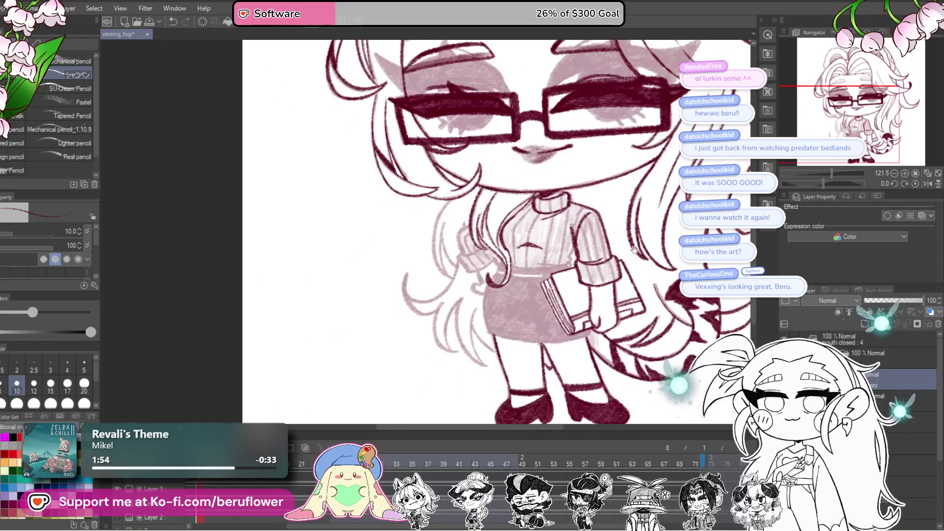
Draw the ribbed lines running down the sweater from the collar.
scroll(562, 237, up, 4)
scroll(562, 237, up, 5)
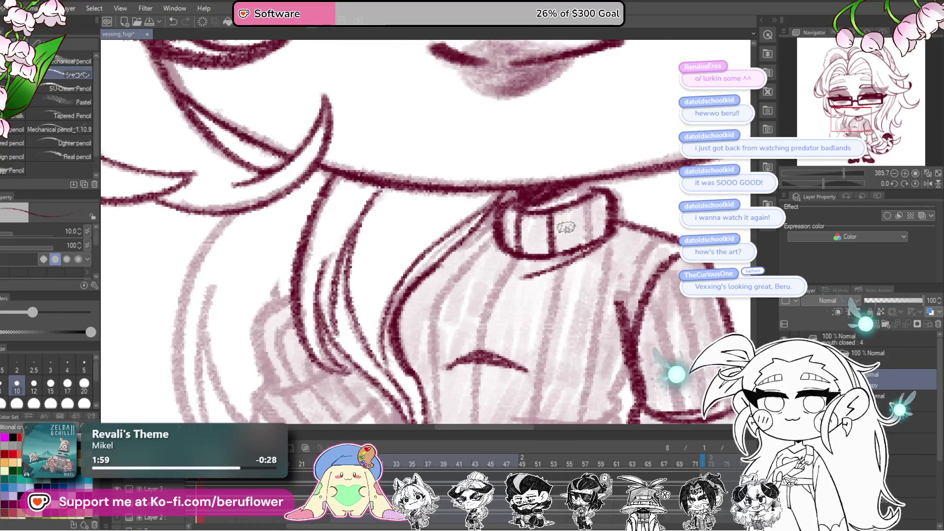
mouse_move(589, 235)
mouse_down()
mouse_move(557, 209)
mouse_move(603, 221)
mouse_up()
mouse_move(524, 212)
mouse_down()
mouse_move(487, 315)
mouse_move(497, 373)
mouse_up()
drag(497, 373, 506, 393)
mouse_move(535, 185)
mouse_down()
mouse_move(514, 201)
mouse_move(464, 295)
mouse_move(464, 381)
mouse_up()
mouse_move(609, 206)
mouse_down()
mouse_move(587, 192)
mouse_move(560, 236)
mouse_move(533, 368)
mouse_up()
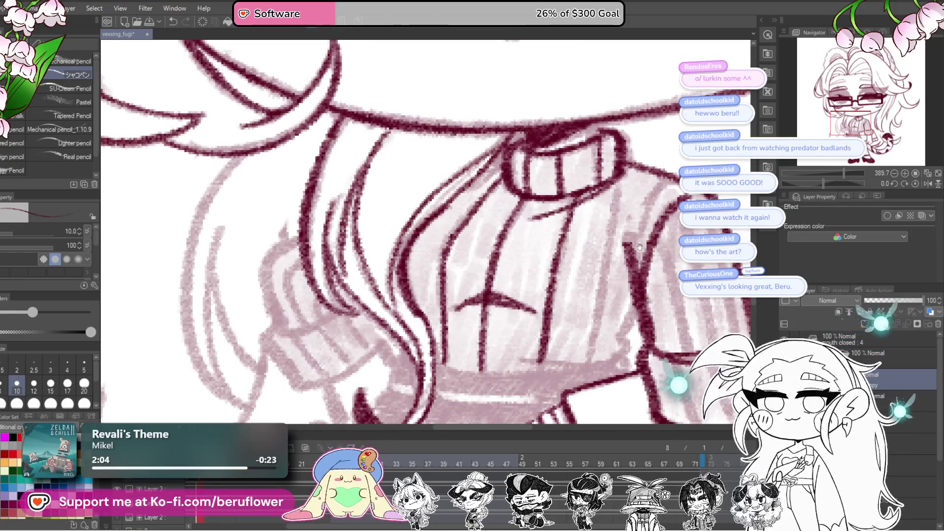
drag(615, 194, 582, 364)
drag(641, 306, 619, 297)
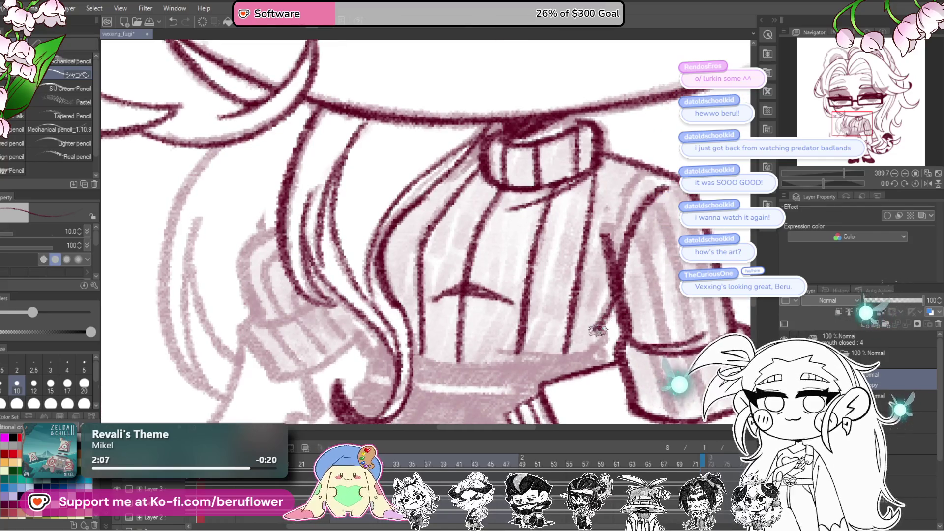
Add two dark rib strokes on the angled sweater and save the drawing.
mouse_move(608, 353)
mouse_down()
mouse_move(631, 308)
mouse_move(588, 252)
mouse_move(494, 303)
mouse_up()
drag(570, 216, 490, 330)
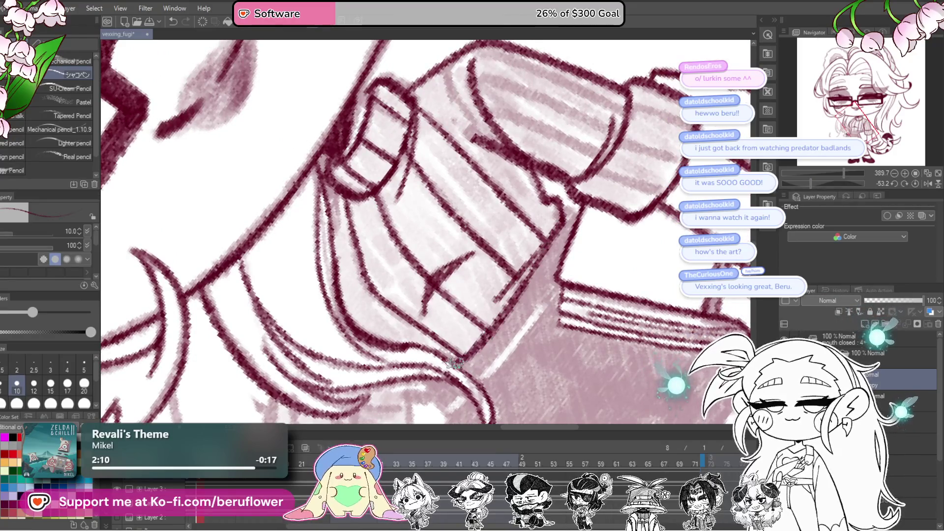
drag(454, 363, 447, 417)
key(ctrl+s)
click(915, 184)
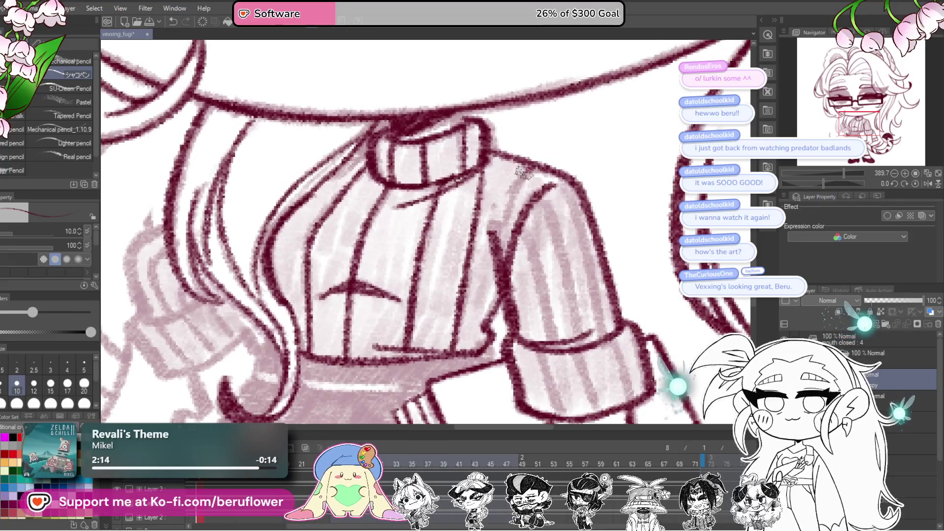
Draw the rib lines down the sweater sleeve and a stroke on the cuff.
mouse_move(531, 167)
mouse_down()
mouse_move(490, 258)
mouse_move(490, 243)
mouse_up()
drag(513, 207, 558, 338)
drag(541, 181, 572, 317)
drag(574, 183, 603, 326)
scroll(604, 327, down, 3)
drag(540, 255, 564, 319)
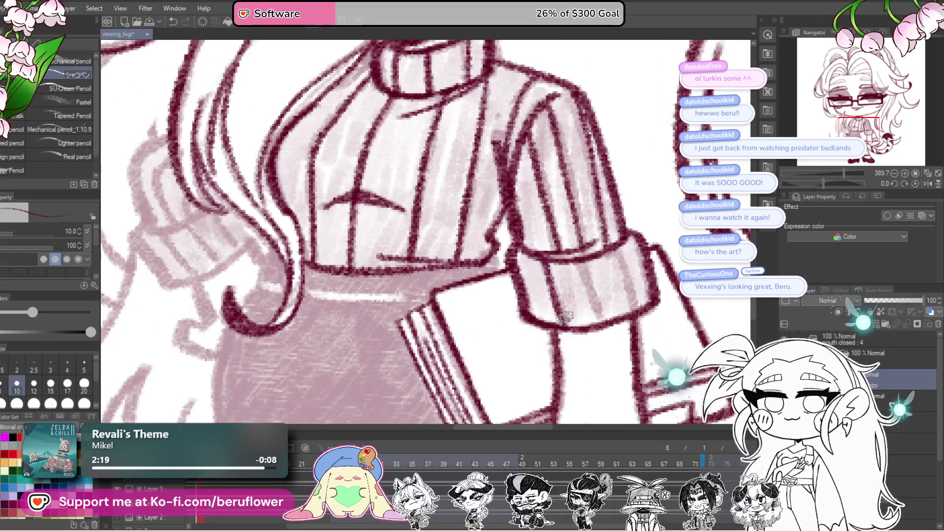
drag(622, 256, 629, 317)
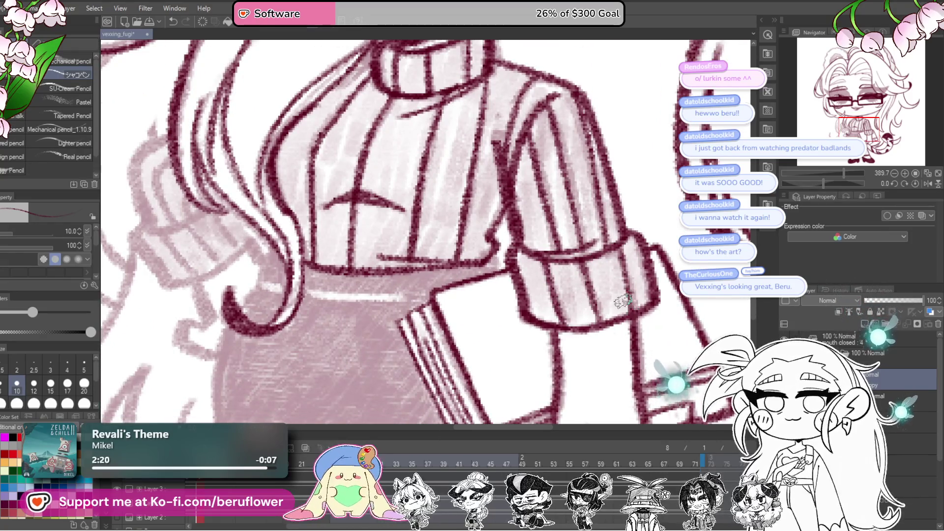
scroll(623, 299, down, 5)
scroll(501, 194, up, 5)
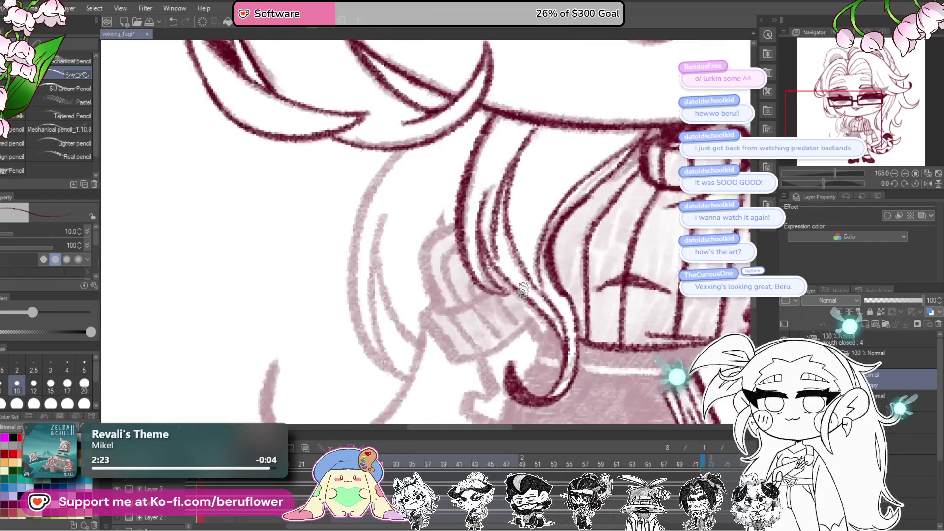
scroll(501, 194, up, 3)
Ink the hair edge toward the shoulder, then redraw the sleeve edge and cuff bottom edge.
mouse_move(489, 172)
mouse_down()
mouse_move(445, 246)
mouse_move(442, 280)
mouse_move(484, 351)
mouse_move(514, 293)
mouse_up()
mouse_move(621, 250)
mouse_down()
mouse_move(521, 297)
mouse_move(508, 279)
mouse_move(470, 297)
mouse_move(484, 339)
mouse_move(523, 392)
mouse_up()
drag(513, 311, 504, 295)
key(ctrl+z)
mouse_move(499, 253)
mouse_down()
mouse_move(506, 339)
mouse_move(546, 391)
mouse_move(550, 339)
mouse_move(639, 307)
mouse_move(681, 268)
mouse_up()
key(ctrl+z)
mouse_move(514, 350)
mouse_down()
mouse_move(620, 310)
mouse_move(686, 257)
mouse_up()
drag(700, 258, 636, 300)
Add short dark cuff strokes and outline the hair's right edge beside the cuff.
drag(821, 184, 827, 184)
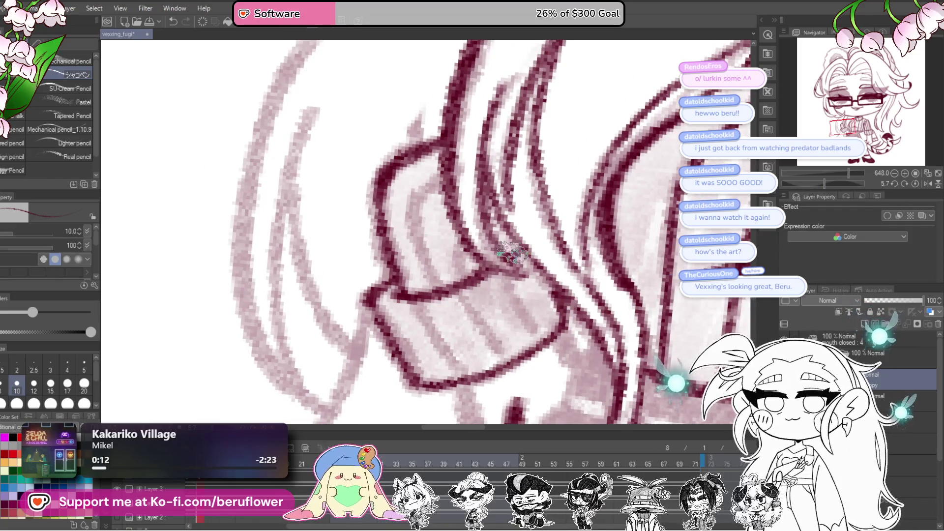
scroll(511, 253, down, 3)
mouse_move(496, 284)
mouse_down()
mouse_move(504, 326)
mouse_move(471, 339)
mouse_move(485, 362)
mouse_move(514, 368)
mouse_up()
drag(565, 257, 578, 273)
drag(582, 273, 576, 276)
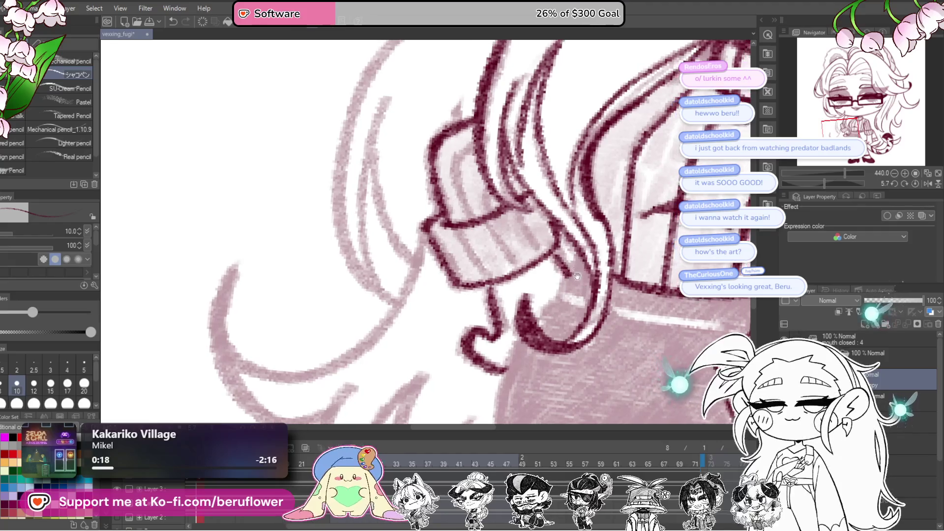
mouse_move(533, 322)
mouse_down()
mouse_move(548, 199)
mouse_move(513, 266)
mouse_move(521, 336)
mouse_up()
drag(521, 336, 516, 292)
drag(498, 219, 512, 339)
drag(501, 275, 508, 311)
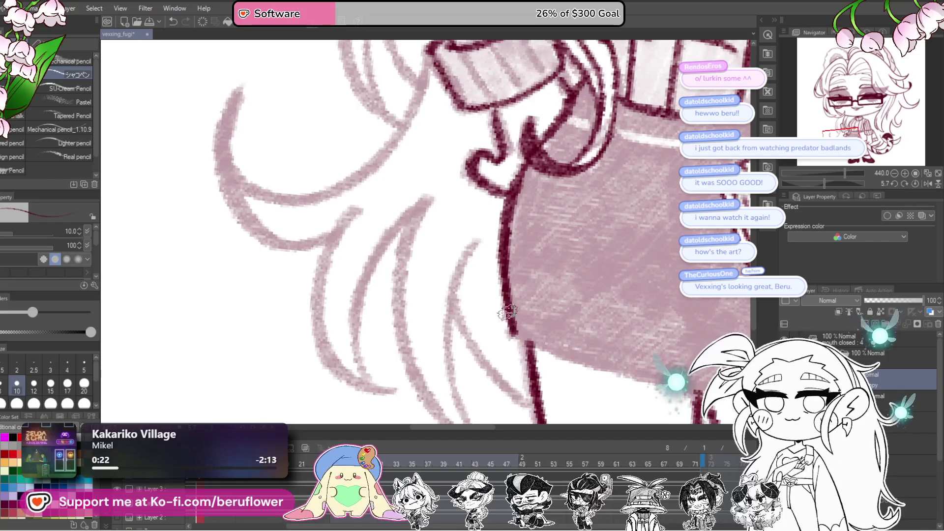
Reframe the upright view on the skirt and book.
drag(826, 185, 850, 183)
mouse_move(492, 295)
mouse_down()
mouse_move(536, 203)
mouse_move(559, 181)
mouse_up()
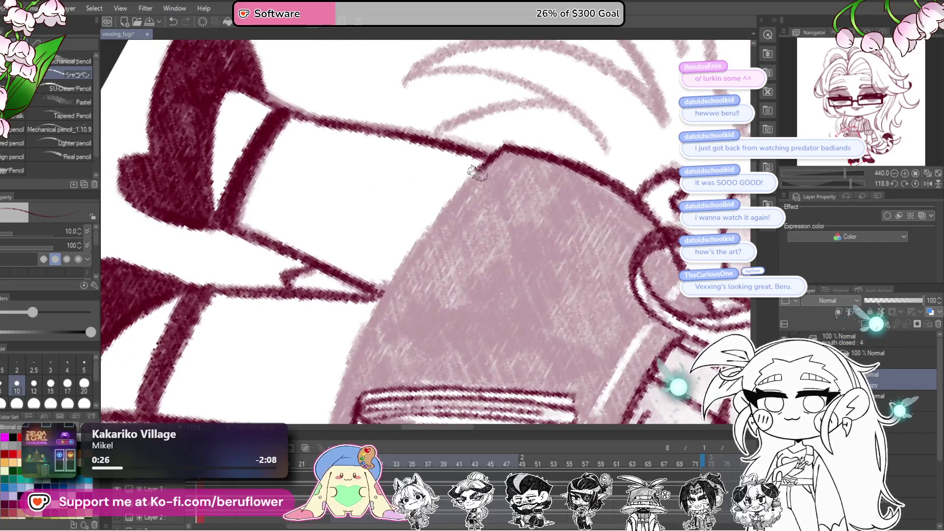
mouse_move(370, 319)
mouse_down()
mouse_move(433, 196)
mouse_move(389, 322)
mouse_up()
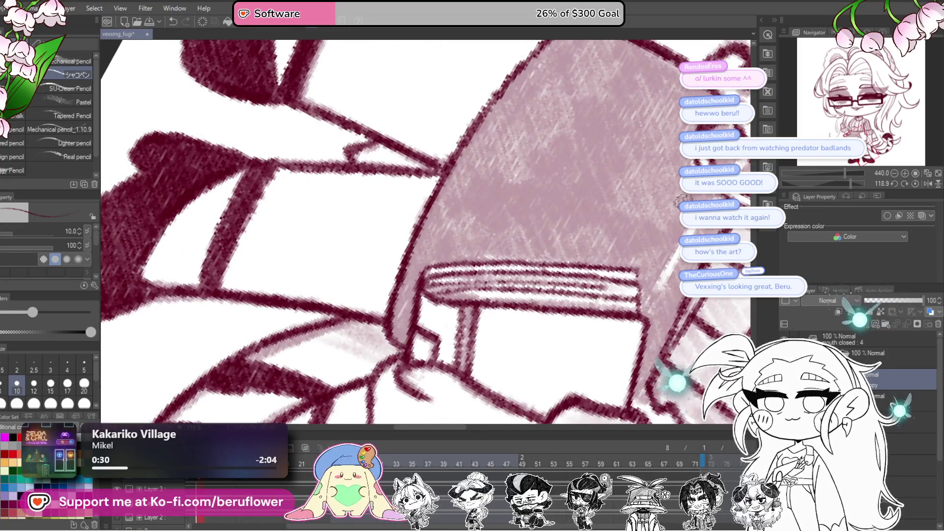
click(919, 183)
mouse_move(555, 222)
mouse_down()
mouse_move(554, 304)
mouse_move(555, 279)
mouse_up()
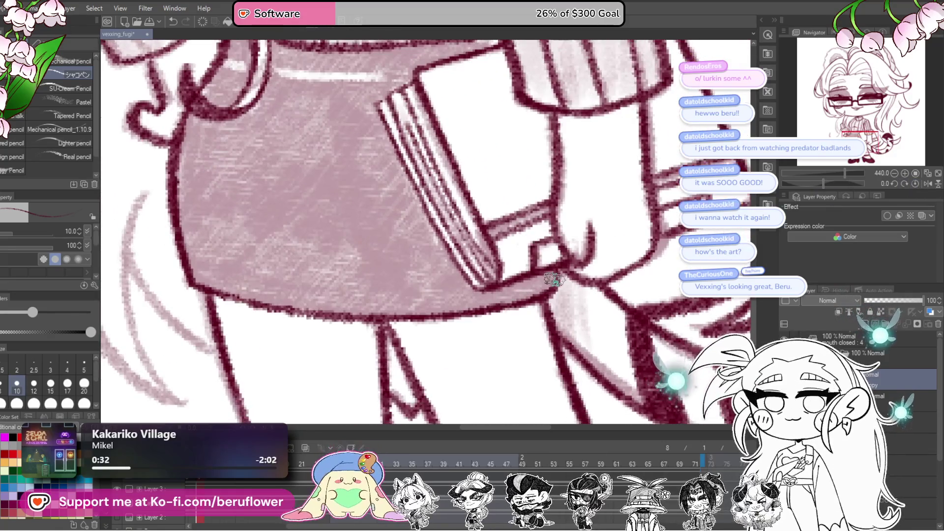
Shade the sleeve cuff under the hair with pencil hatching strokes.
scroll(529, 299, down, 5)
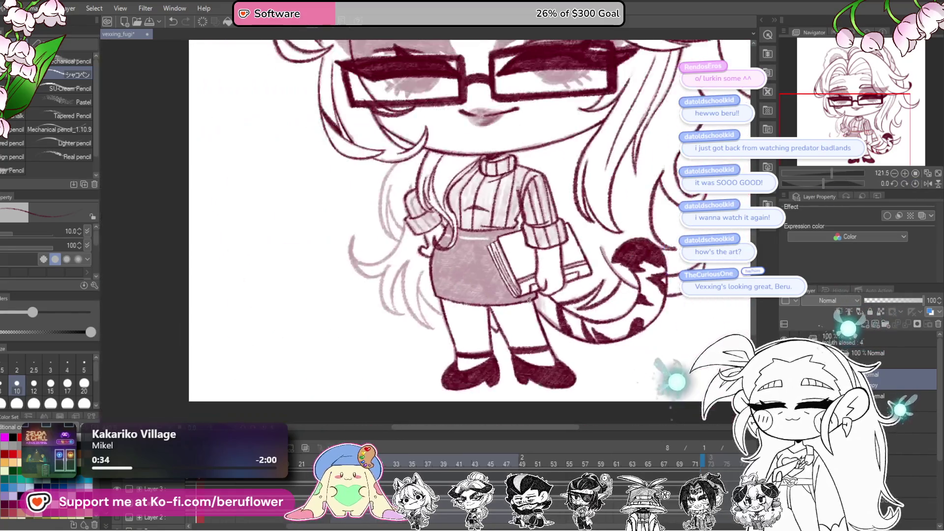
drag(529, 300, 580, 413)
drag(825, 182, 840, 183)
scroll(390, 300, up, 4)
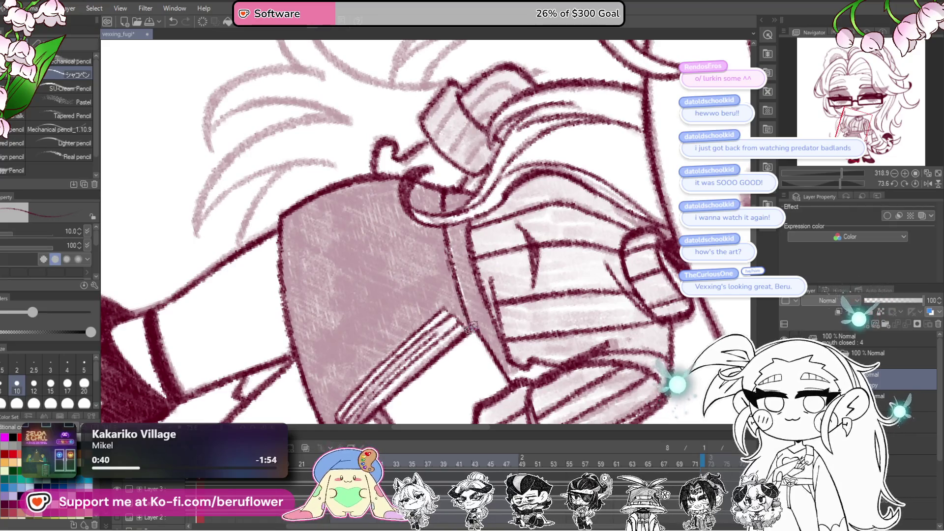
click(915, 183)
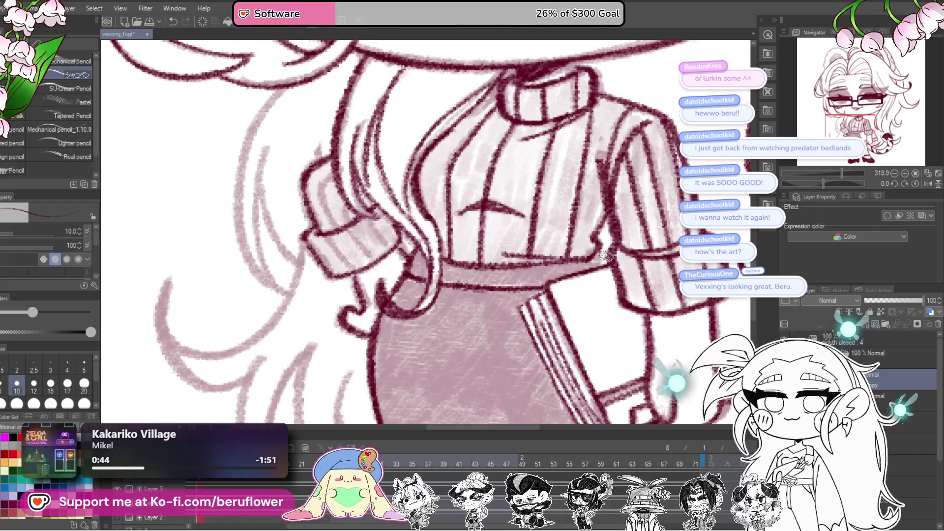
scroll(598, 265, down, 3)
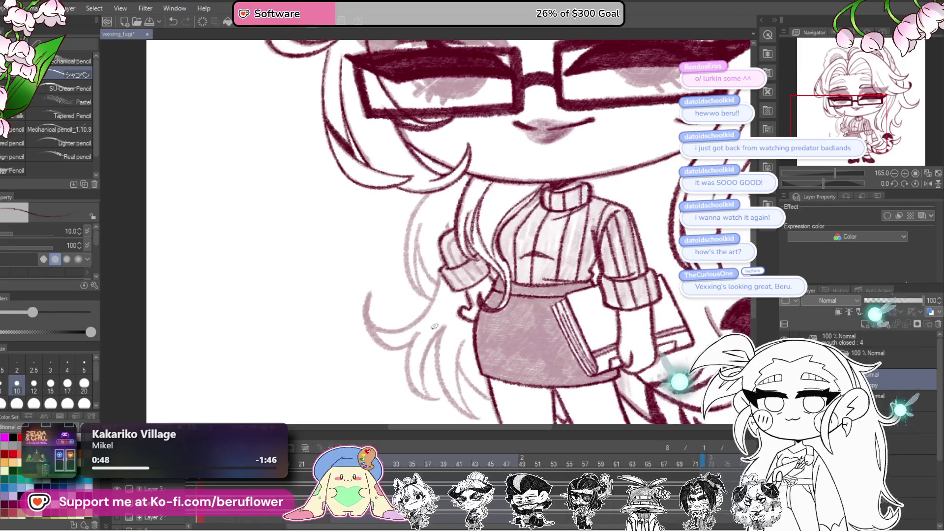
scroll(434, 326, up, 4)
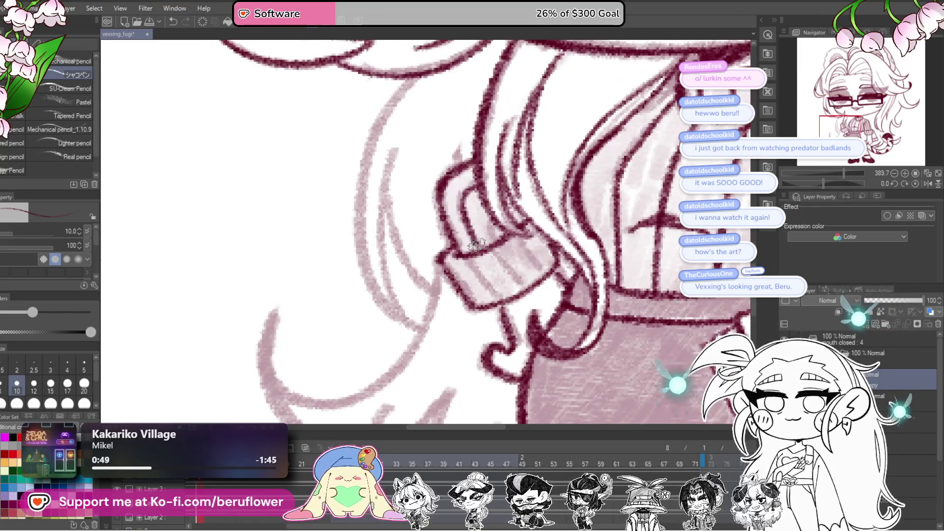
drag(465, 253, 499, 300)
drag(487, 244, 527, 275)
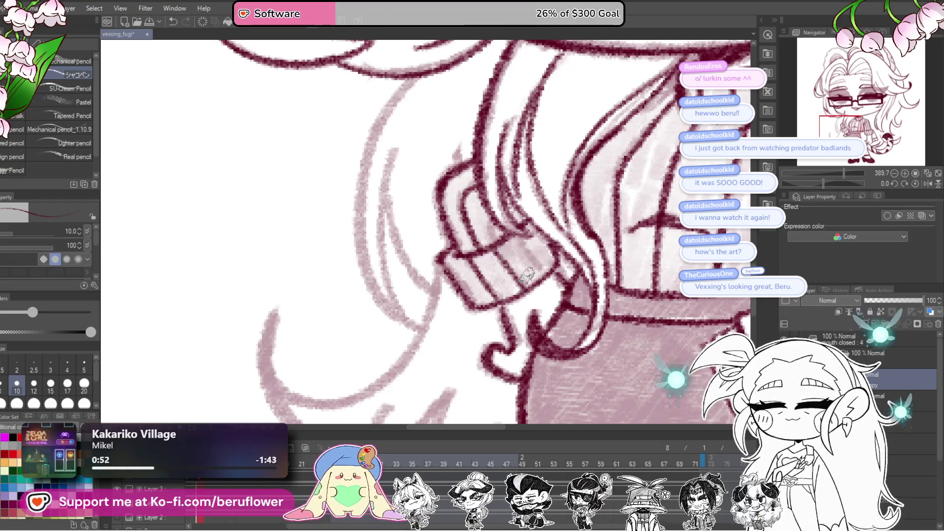
scroll(491, 223, down, 5)
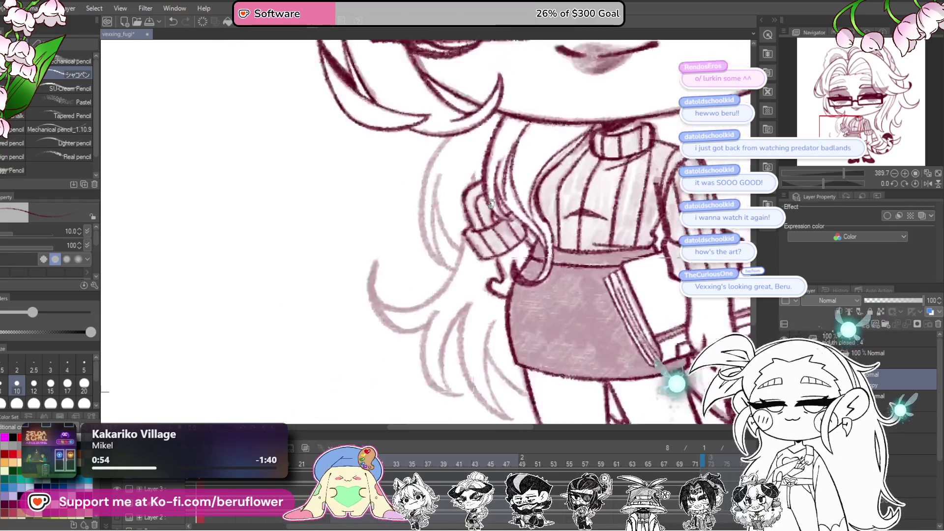
scroll(618, 300, up, 3)
scroll(452, 201, up, 3)
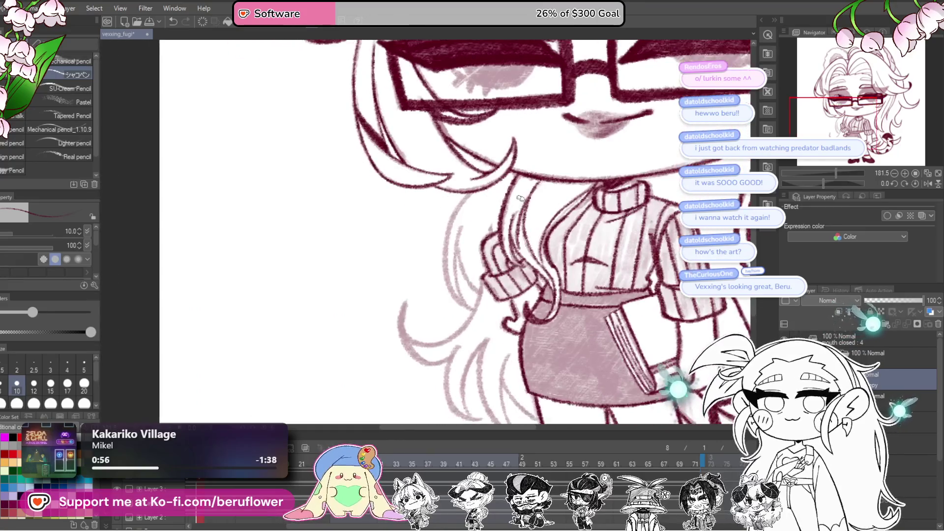
Trace dark red lines over the loose hair strands, locks and tips beside the skirt.
mouse_move(451, 198)
mouse_down()
mouse_move(441, 314)
mouse_move(490, 350)
mouse_move(478, 339)
mouse_up()
drag(462, 215, 486, 309)
scroll(486, 308, down, 3)
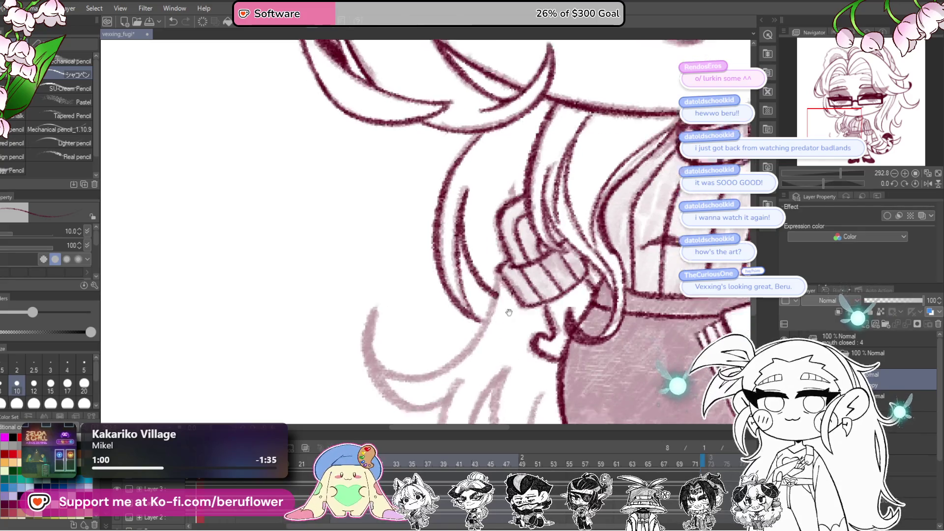
scroll(522, 148, down, 2)
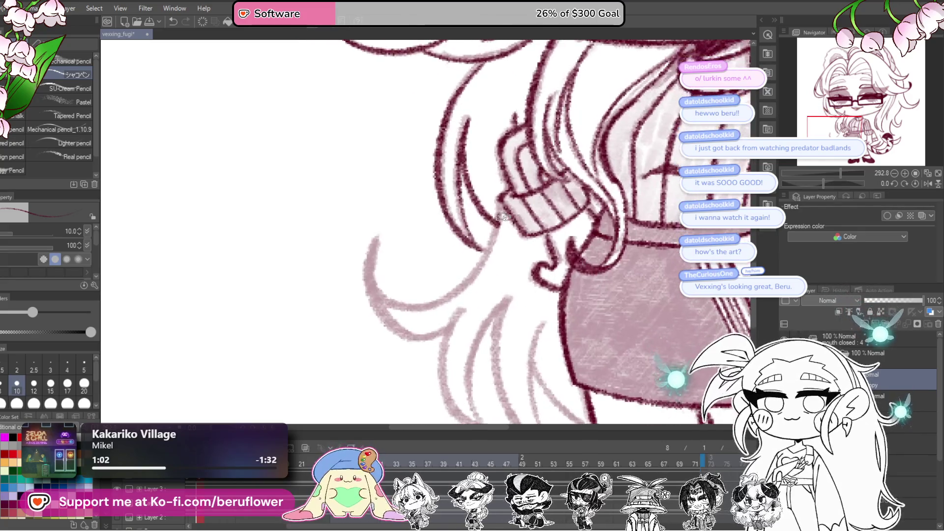
mouse_move(479, 268)
mouse_down()
mouse_move(425, 308)
mouse_move(373, 240)
mouse_up()
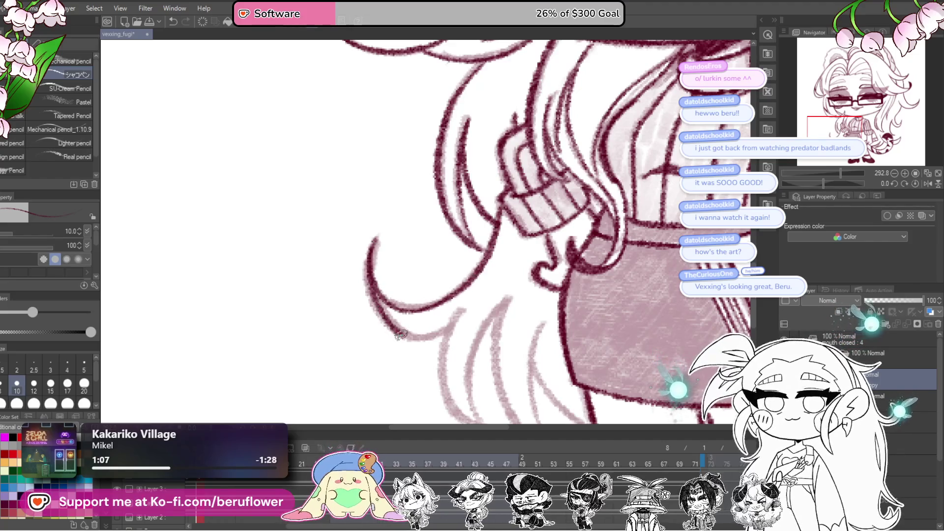
drag(478, 340, 465, 198)
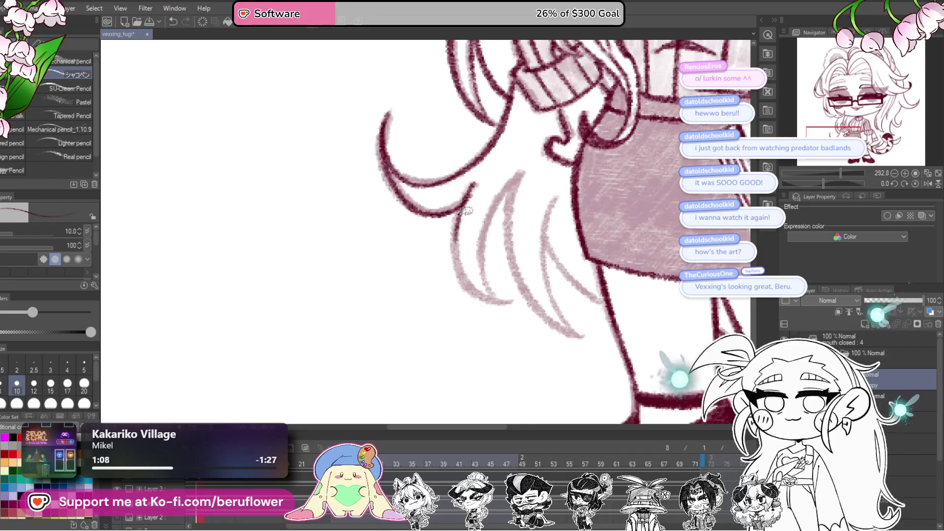
drag(487, 299, 472, 195)
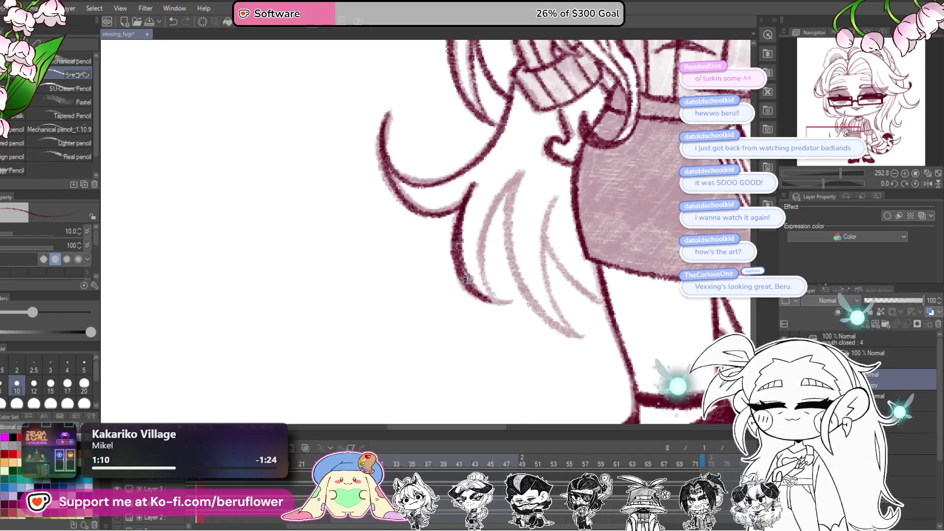
drag(484, 301, 461, 318)
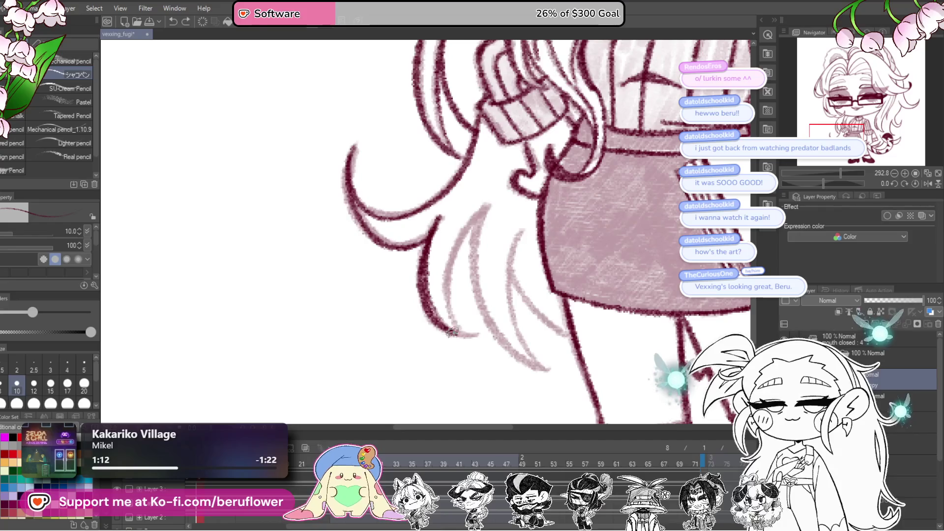
drag(505, 201, 438, 206)
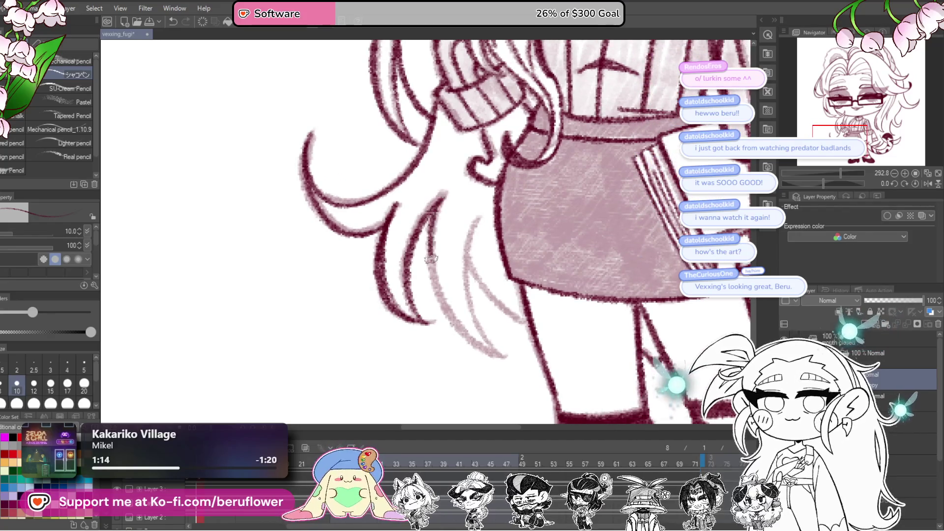
mouse_move(508, 361)
mouse_down()
mouse_move(468, 247)
mouse_move(509, 318)
mouse_up()
scroll(523, 323, down, 5)
scroll(608, 357, up, 3)
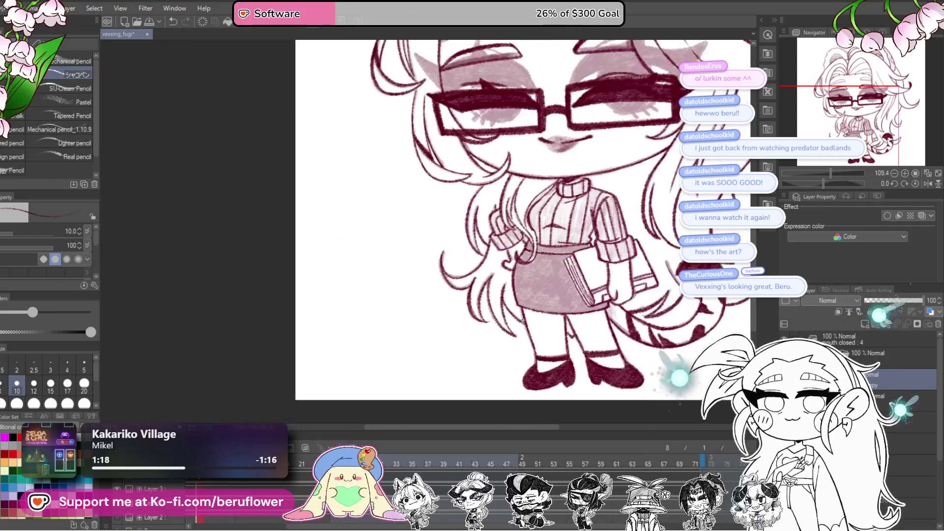
Tilt and zoom onto the left bear ear and ink its outer outline in bold dark red.
drag(608, 357, 617, 392)
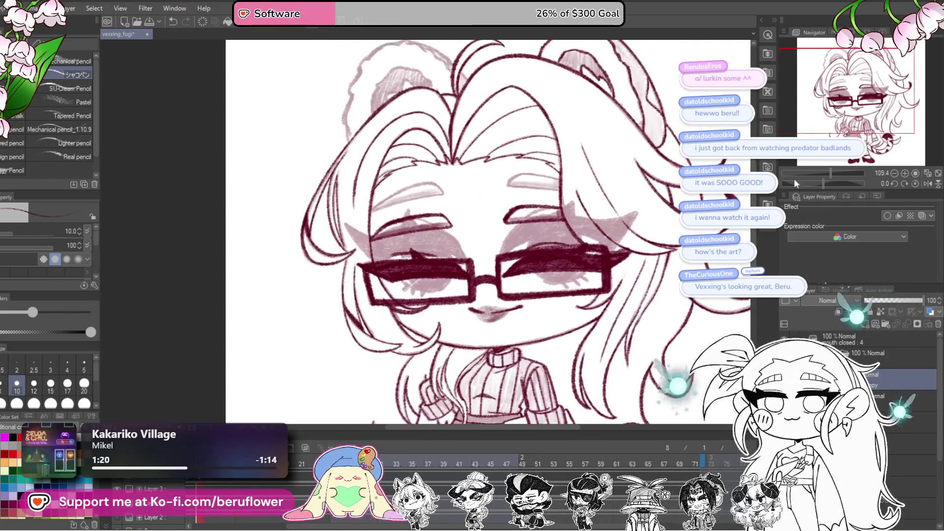
mouse_move(702, 332)
mouse_down()
mouse_move(688, 145)
mouse_move(681, 157)
mouse_move(723, 383)
mouse_up()
click(815, 184)
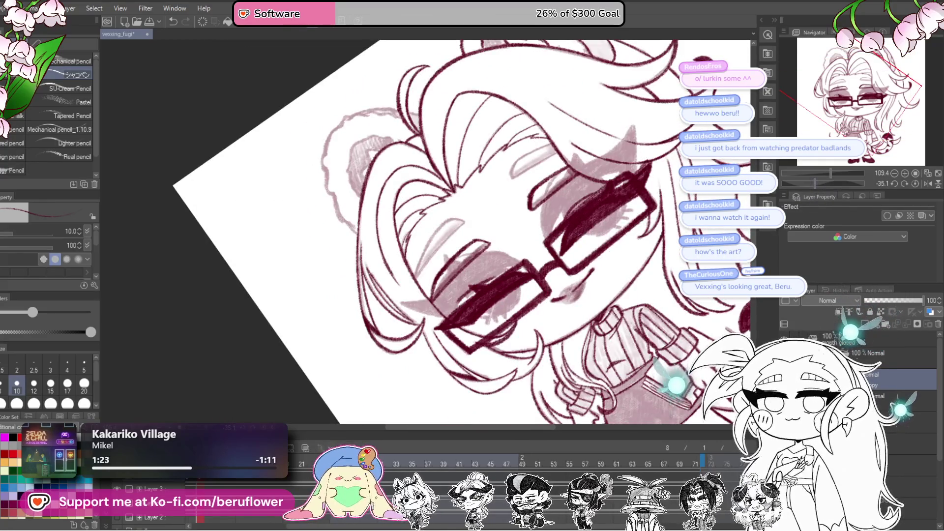
scroll(556, 189, up, 3)
scroll(548, 225, down, 5)
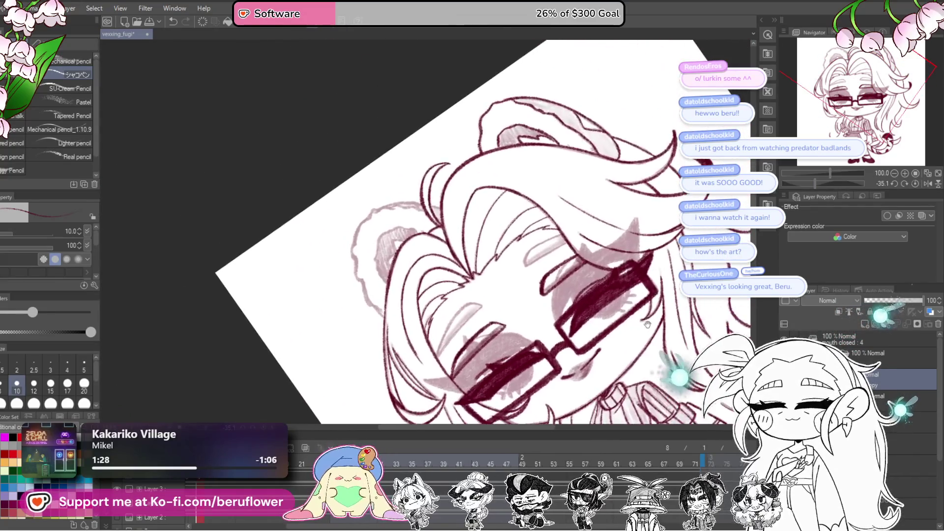
mouse_move(650, 319)
mouse_down()
mouse_move(653, 364)
mouse_move(601, 189)
mouse_move(581, 223)
mouse_up()
scroll(653, 364, up, 1)
scroll(601, 189, up, 3)
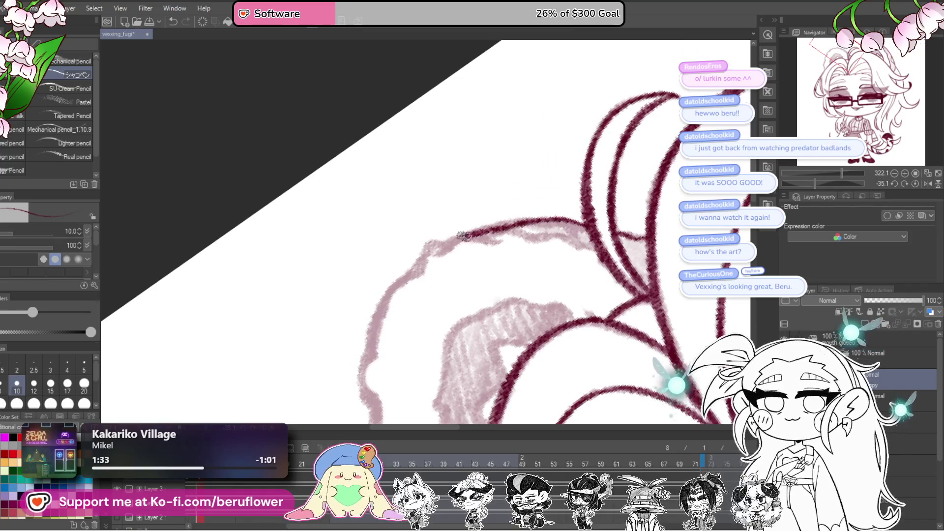
mouse_move(428, 248)
mouse_down()
mouse_move(388, 295)
mouse_move(387, 322)
mouse_up()
drag(388, 322, 421, 232)
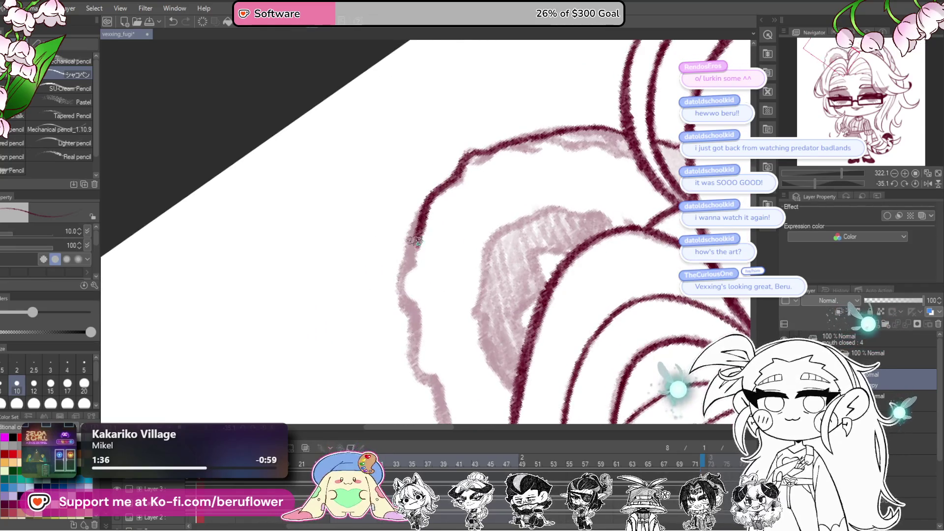
Touch up the lower ear outline near the shading, then set the canvas upright and zoom out.
drag(417, 333, 416, 237)
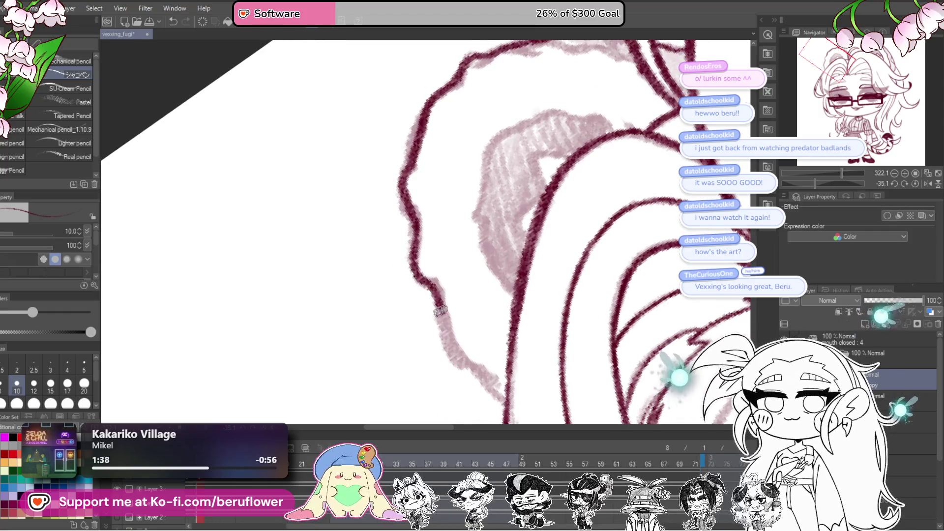
drag(535, 278, 526, 381)
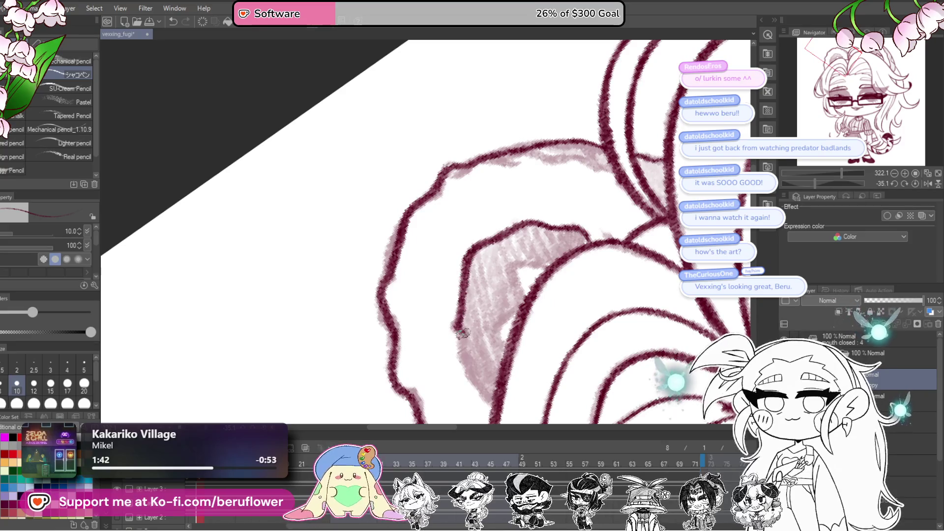
drag(539, 269, 542, 269)
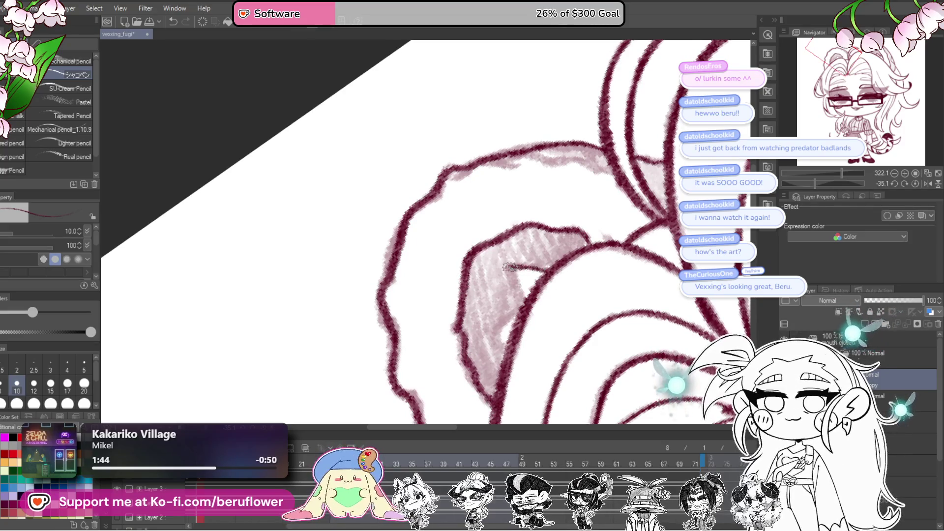
drag(511, 349, 433, 431)
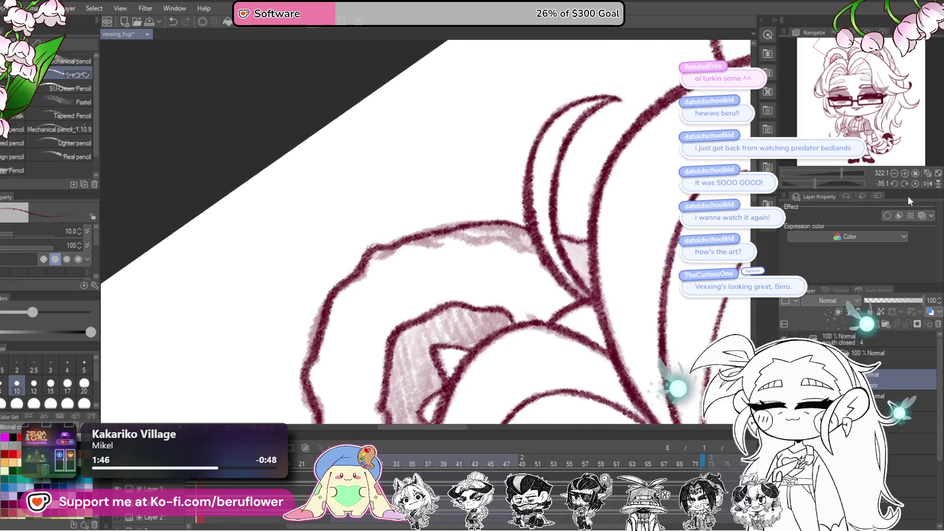
click(916, 184)
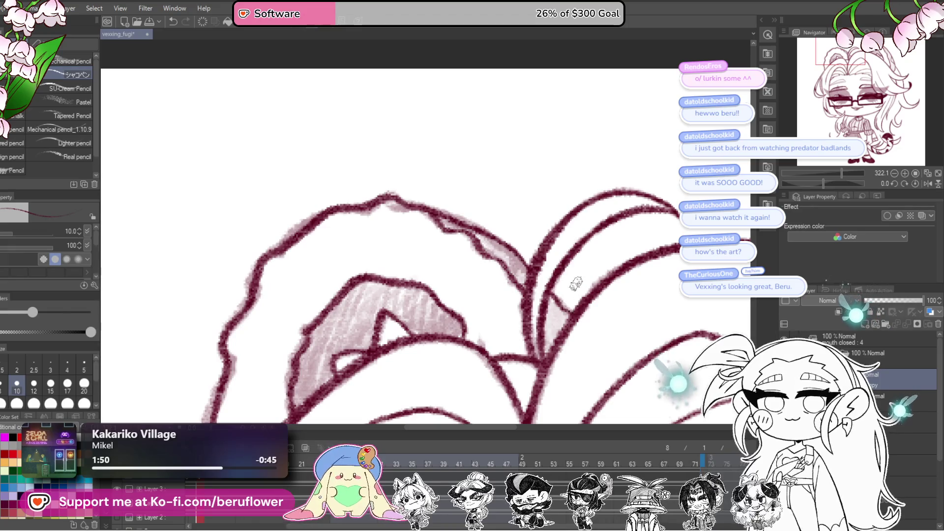
scroll(576, 283, down, 5)
drag(562, 310, 540, 194)
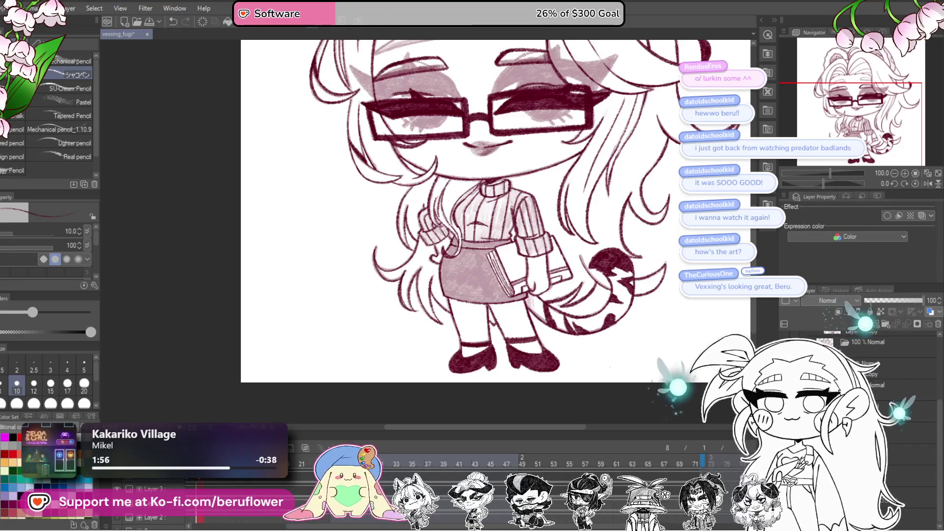
Enlarge the pencil brush and shade the inside of the right bear ear in dark pink.
scroll(647, 315, up, 2)
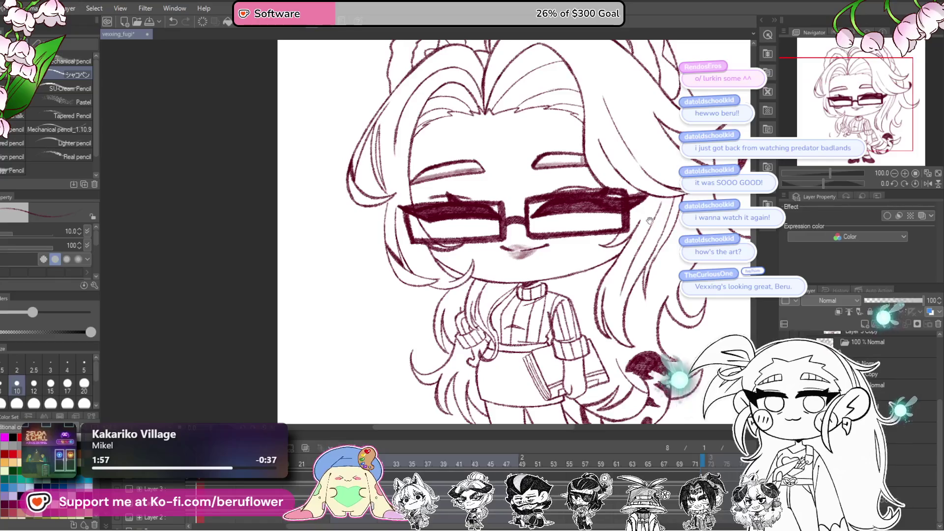
scroll(647, 315, up, 2)
scroll(381, 158, up, 4)
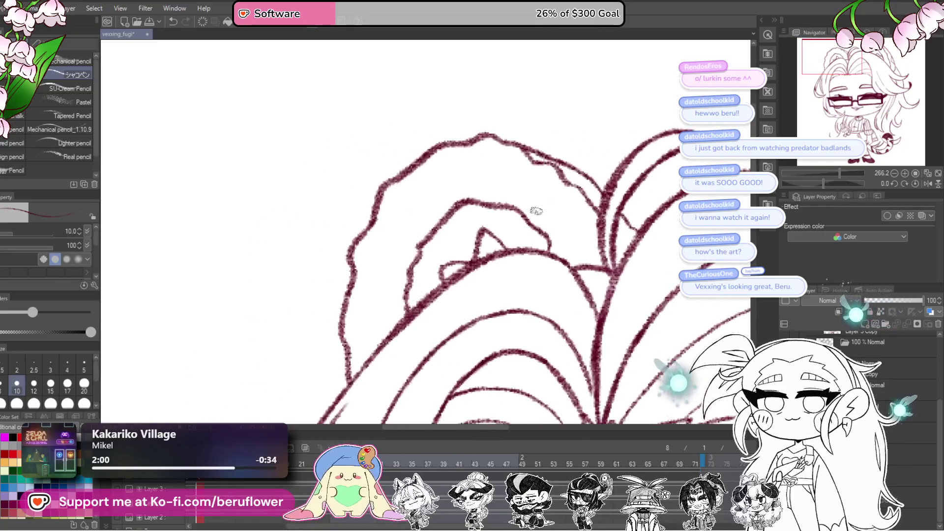
key(bracketright)
key(bracketright)
key(bracketright)
key(bracketright)
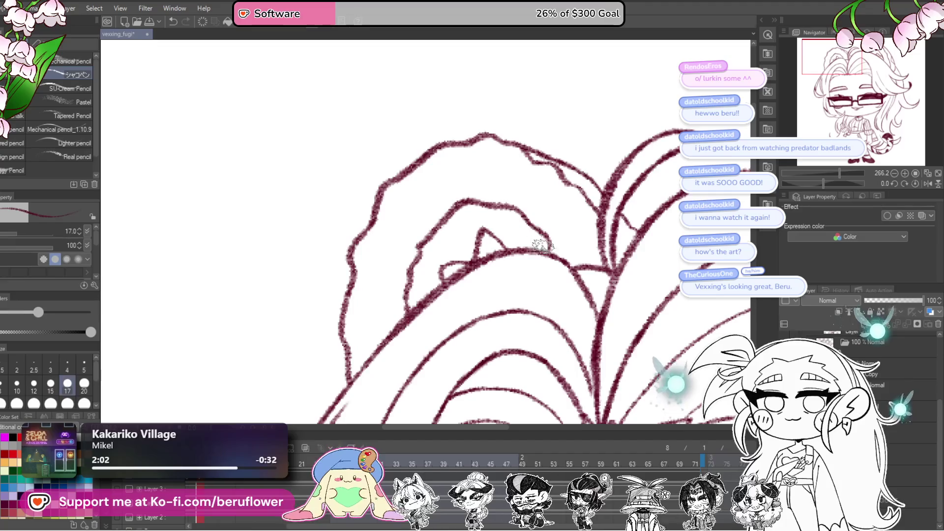
mouse_move(524, 260)
mouse_down()
mouse_move(576, 252)
mouse_move(563, 214)
mouse_move(501, 211)
mouse_move(496, 228)
mouse_move(514, 243)
mouse_move(465, 283)
mouse_move(477, 268)
mouse_move(469, 266)
mouse_move(504, 243)
mouse_move(590, 236)
mouse_move(381, 216)
mouse_move(622, 285)
mouse_move(654, 241)
mouse_move(569, 329)
mouse_move(545, 300)
mouse_up()
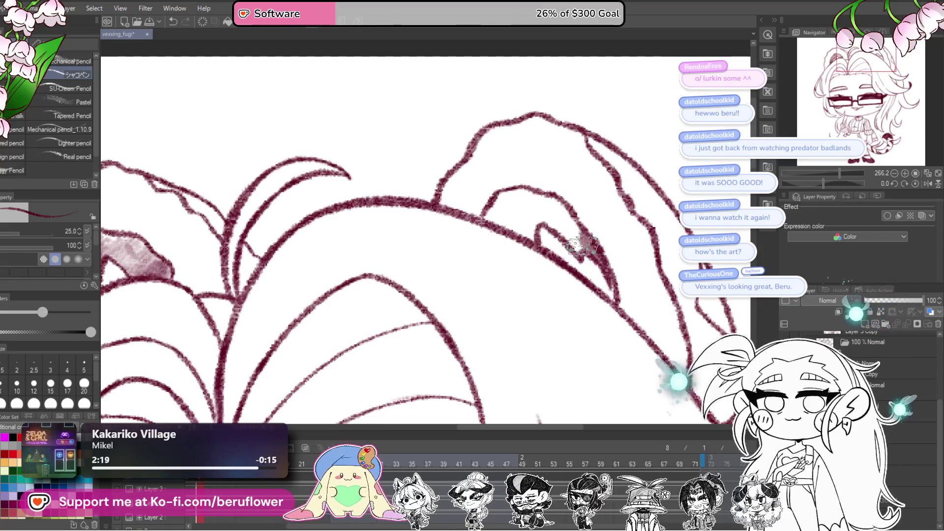
mouse_move(569, 240)
mouse_down()
mouse_move(552, 206)
mouse_move(546, 216)
mouse_move(516, 197)
mouse_move(509, 209)
mouse_move(491, 206)
mouse_move(531, 229)
mouse_move(548, 199)
mouse_move(570, 241)
mouse_up()
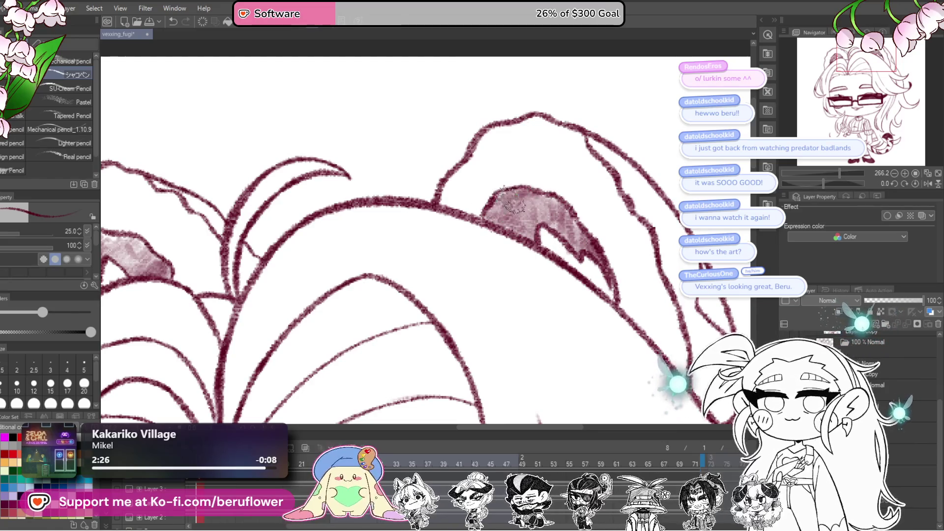
drag(541, 199, 585, 248)
mouse_move(735, 369)
mouse_down()
mouse_move(656, 301)
mouse_move(586, 295)
mouse_move(601, 314)
mouse_up()
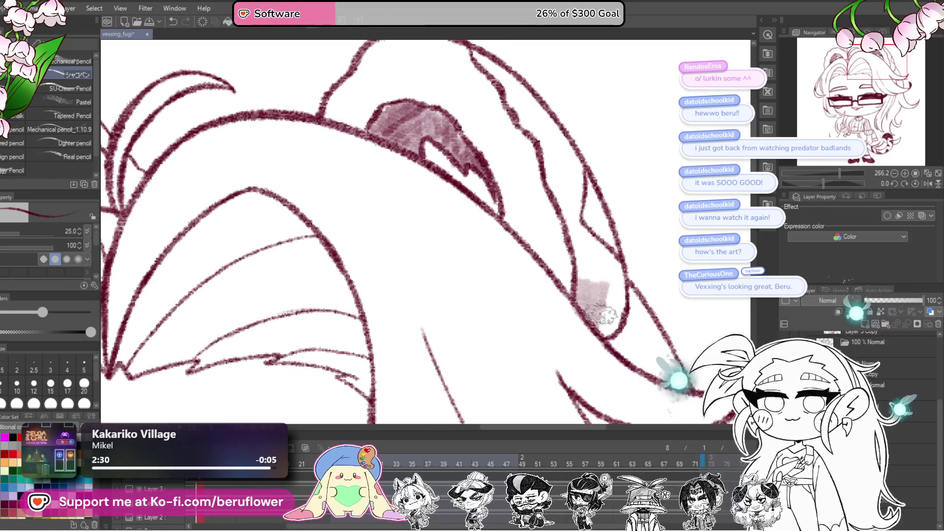
mouse_move(617, 278)
mouse_down()
mouse_move(590, 236)
mouse_move(599, 231)
mouse_move(580, 251)
mouse_move(597, 286)
mouse_move(610, 245)
mouse_move(604, 276)
mouse_move(622, 270)
mouse_move(600, 246)
mouse_move(614, 307)
mouse_move(594, 309)
mouse_move(605, 255)
mouse_move(577, 221)
mouse_up()
Undo and redraw the inner ear shading along the rim and into the lower ear.
key(ctrl+z)
key(ctrl+z)
mouse_move(552, 102)
mouse_down()
mouse_move(533, 212)
mouse_move(546, 280)
mouse_move(541, 236)
mouse_move(468, 143)
mouse_move(526, 189)
mouse_move(560, 315)
mouse_up()
drag(564, 323, 555, 272)
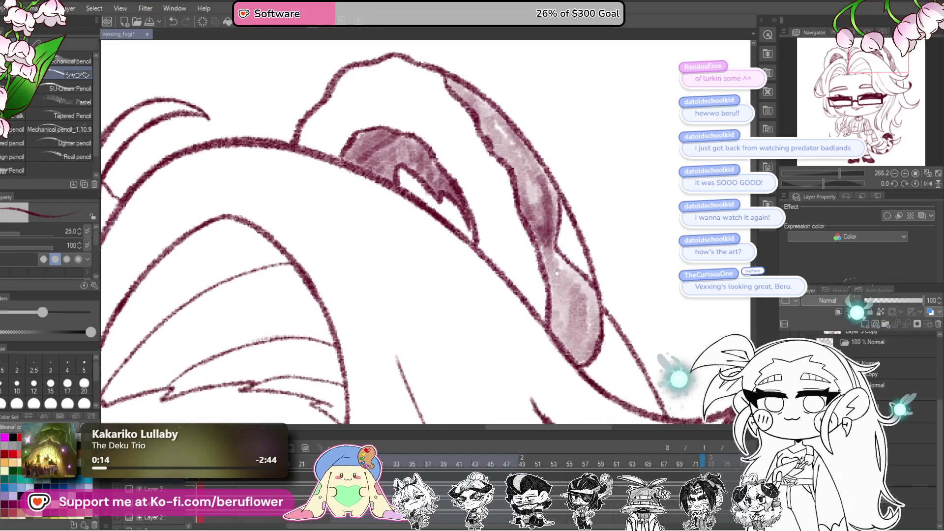
mouse_move(535, 183)
mouse_down()
mouse_move(535, 235)
mouse_move(541, 197)
mouse_up()
key(ctrl+z)
key(ctrl+z)
key(ctrl+z)
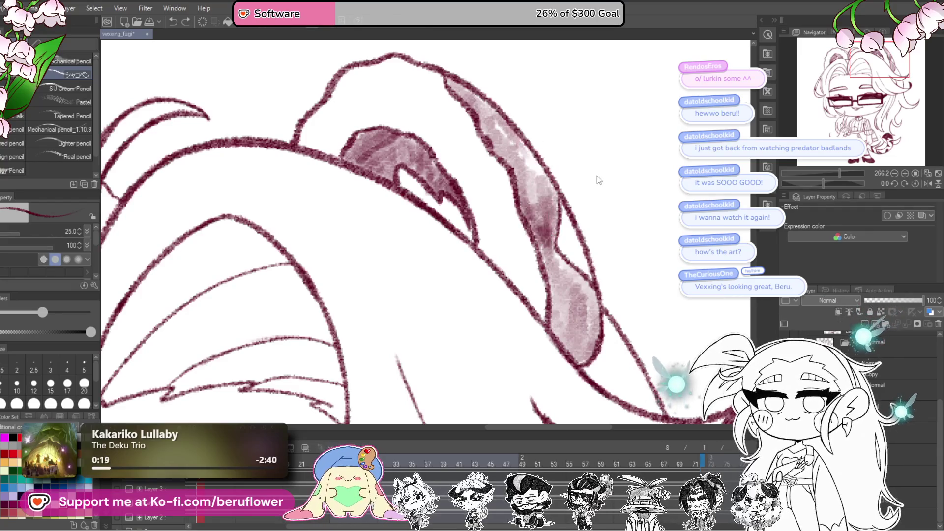
mouse_move(553, 184)
mouse_down()
mouse_move(555, 235)
mouse_move(550, 196)
mouse_up()
key(ctrl+z)
key(ctrl+z)
mouse_move(545, 243)
mouse_down()
mouse_move(499, 129)
mouse_move(458, 87)
mouse_up()
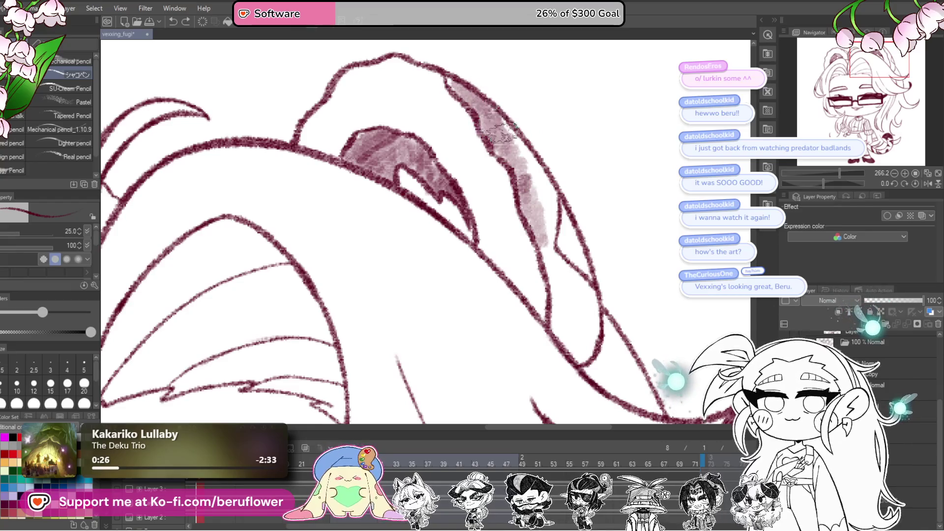
mouse_move(511, 144)
mouse_down()
mouse_move(544, 164)
mouse_move(553, 256)
mouse_move(585, 283)
mouse_up()
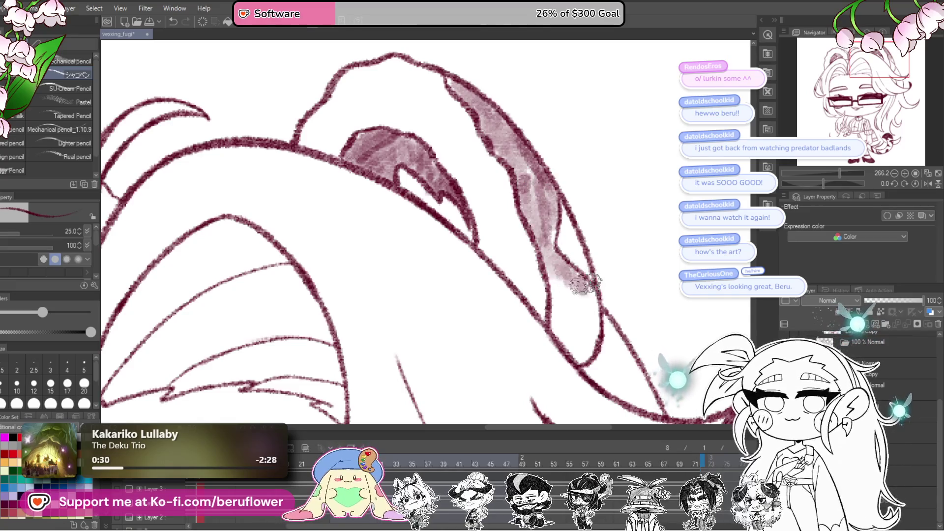
mouse_move(557, 337)
mouse_down()
mouse_move(558, 300)
mouse_move(580, 320)
mouse_move(590, 295)
mouse_up()
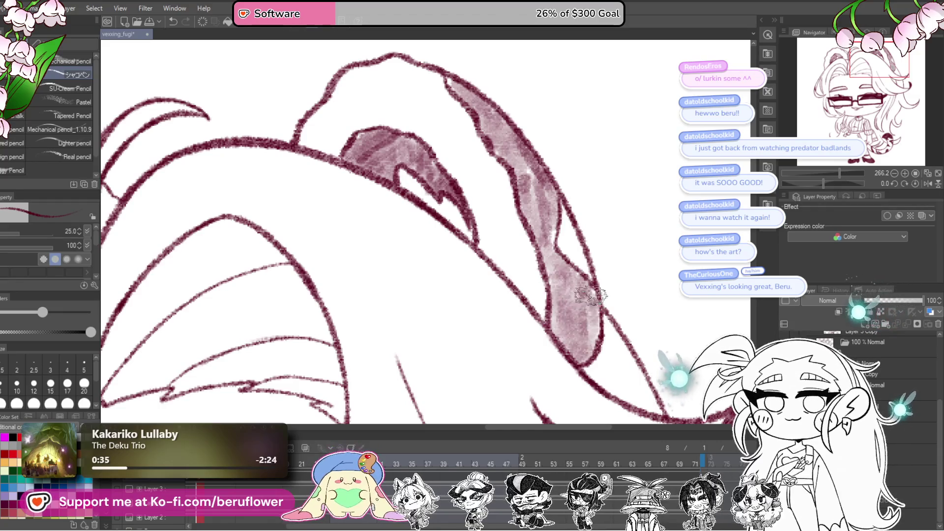
Add a pencil stroke tidying the hair line, then zoom back out.
scroll(548, 183, down, 5)
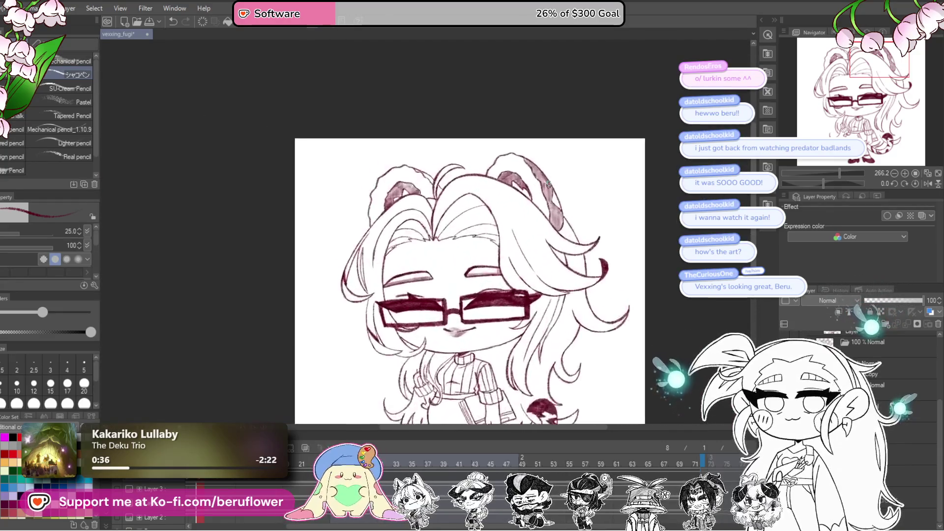
scroll(488, 350, up, 4)
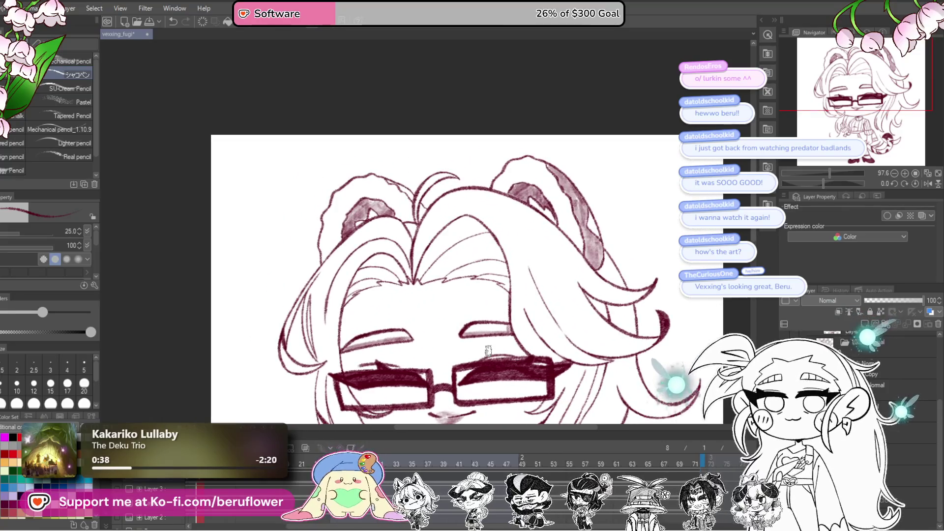
scroll(416, 276, up, 5)
drag(353, 170, 399, 185)
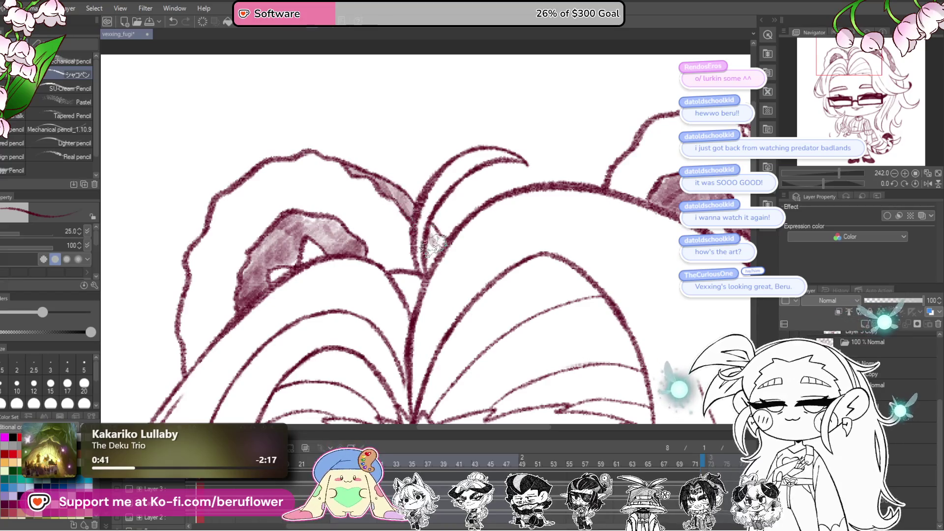
scroll(425, 248, down, 6)
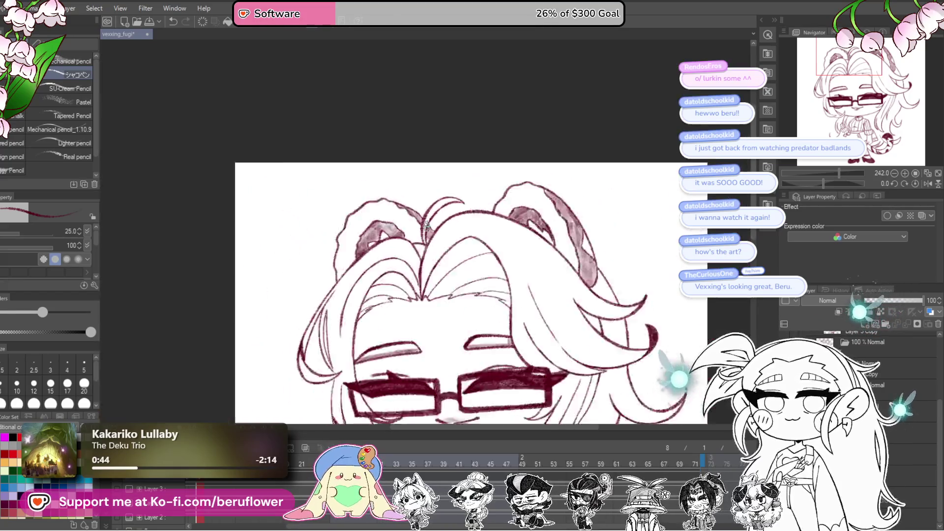
scroll(487, 272, up, 4)
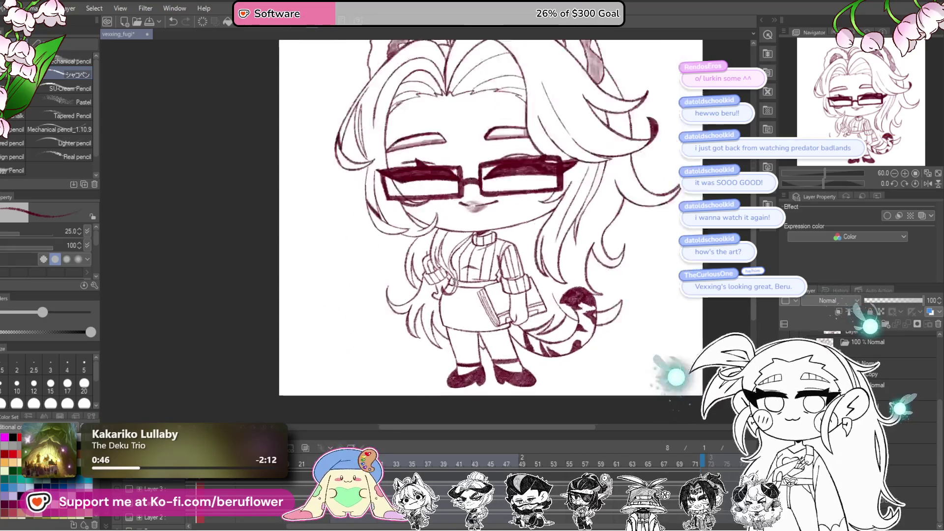
scroll(500, 255, up, 3)
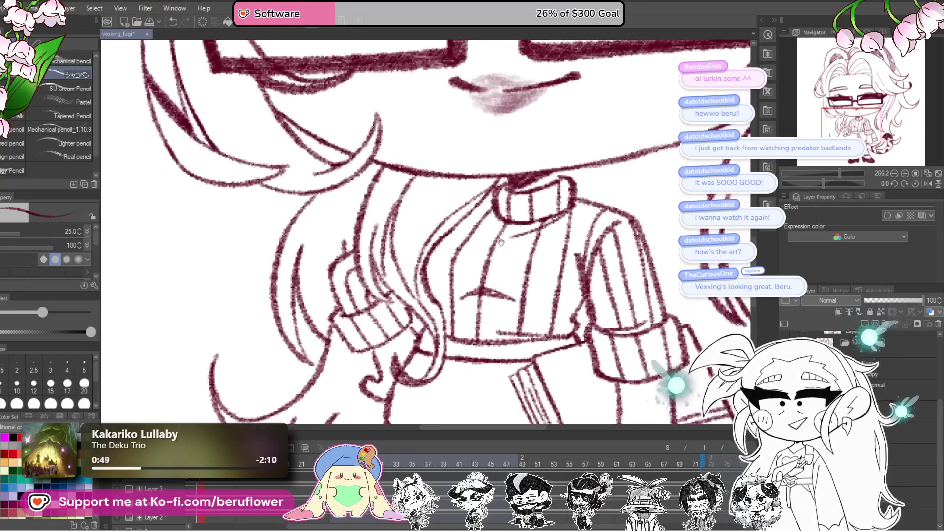
Shade the sweater below the collar, the right sleeve cuff and upper sleeve with pencil texture.
mouse_move(477, 207)
mouse_down()
mouse_move(431, 274)
mouse_move(464, 276)
mouse_move(491, 256)
mouse_move(508, 224)
mouse_move(489, 231)
mouse_move(506, 198)
mouse_up()
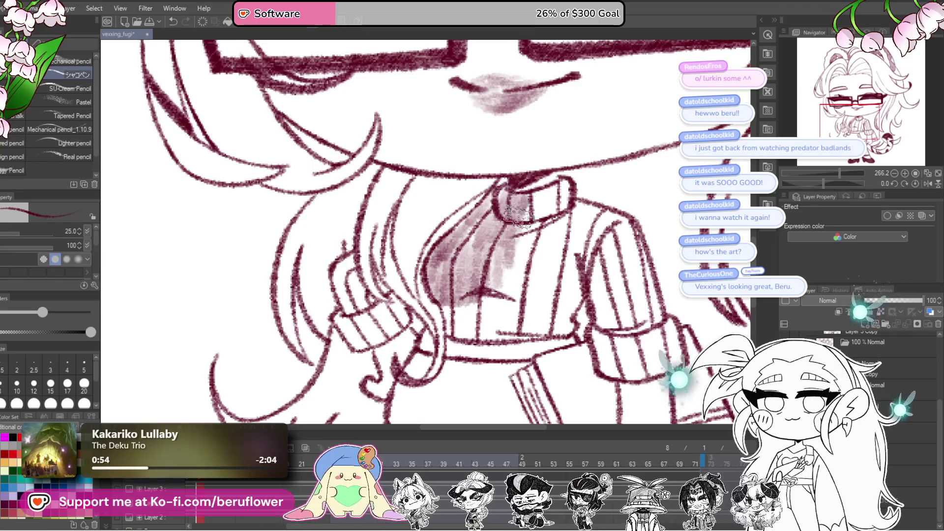
scroll(612, 231, up, 2)
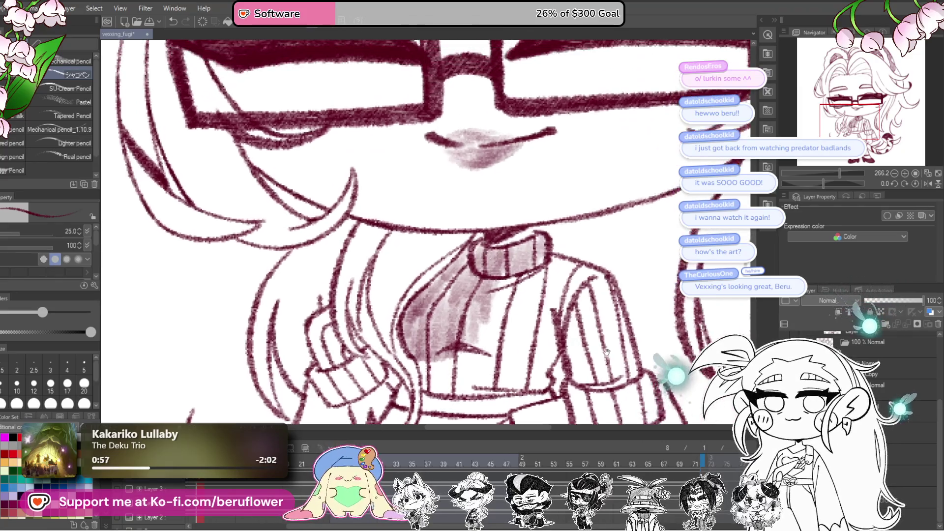
key(bracketleft)
key(bracketleft)
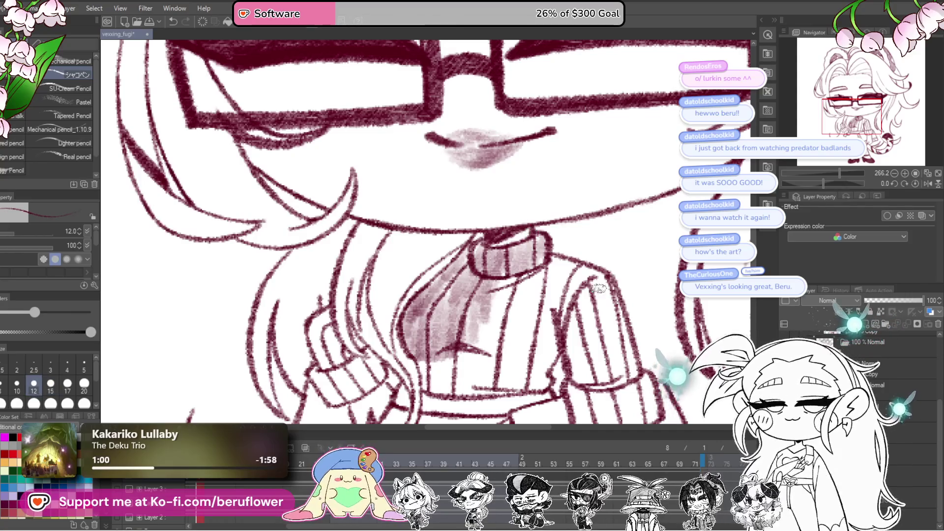
key(bracketright)
key(bracketright)
key(bracketright)
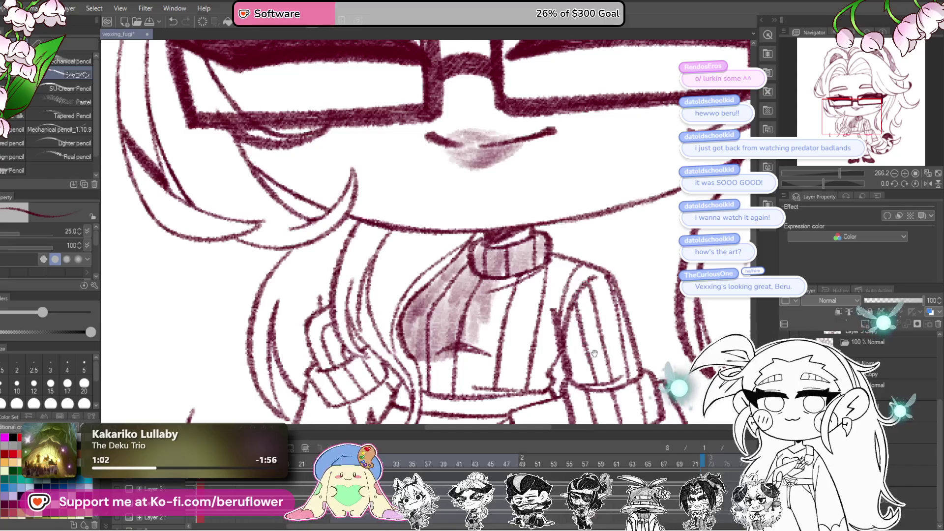
scroll(575, 314, down, 1)
mouse_move(570, 275)
mouse_down()
mouse_move(565, 314)
mouse_move(580, 347)
mouse_move(625, 329)
mouse_up()
scroll(565, 318, down, 1)
drag(572, 305, 620, 349)
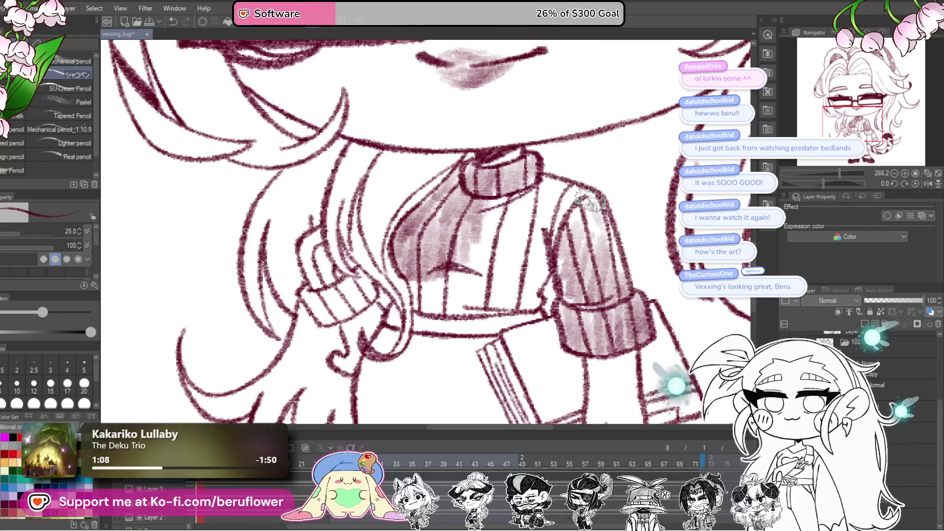
mouse_move(543, 181)
mouse_down()
mouse_move(595, 192)
mouse_move(617, 251)
mouse_move(566, 266)
mouse_move(555, 235)
mouse_move(585, 202)
mouse_move(555, 187)
mouse_move(538, 213)
mouse_move(494, 226)
mouse_move(474, 246)
mouse_move(508, 288)
mouse_move(541, 246)
mouse_move(531, 305)
mouse_move(511, 309)
mouse_move(489, 291)
mouse_move(462, 291)
mouse_move(431, 313)
mouse_up()
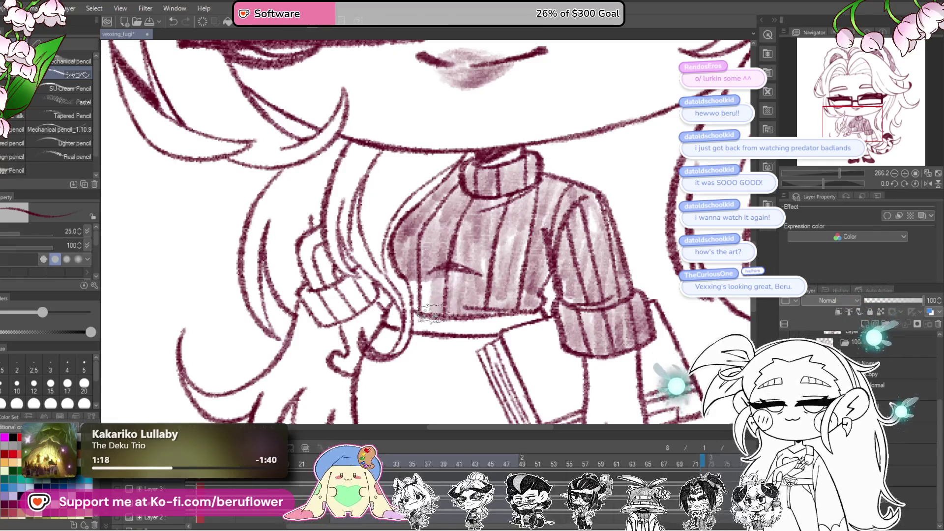
scroll(445, 293, up, 2)
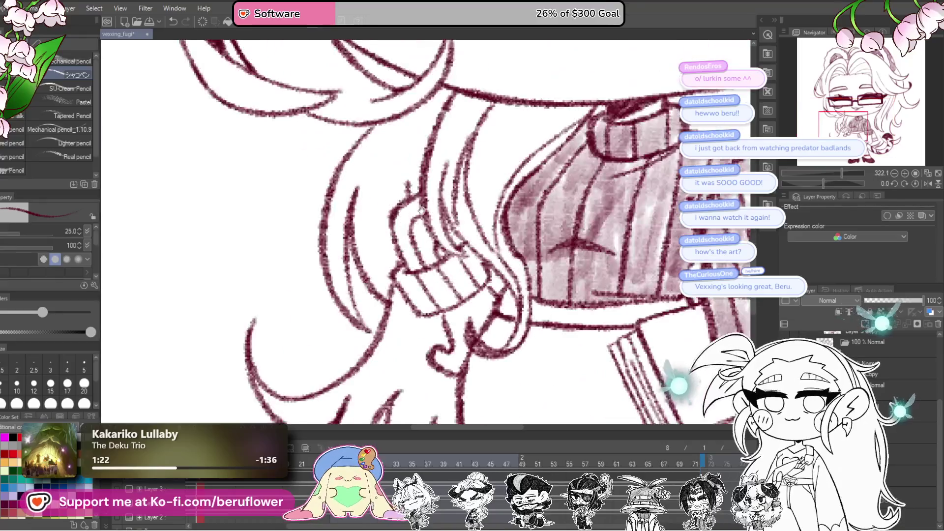
mouse_move(439, 206)
mouse_down()
mouse_move(415, 236)
mouse_move(462, 275)
mouse_move(422, 295)
mouse_move(444, 307)
mouse_move(467, 280)
mouse_move(489, 282)
mouse_move(479, 253)
mouse_move(484, 260)
mouse_move(443, 312)
mouse_move(507, 273)
mouse_up()
Start scribbling dense dark shading across the skirt.
scroll(509, 270, down, 5)
scroll(509, 270, up, 3)
scroll(508, 267, up, 6)
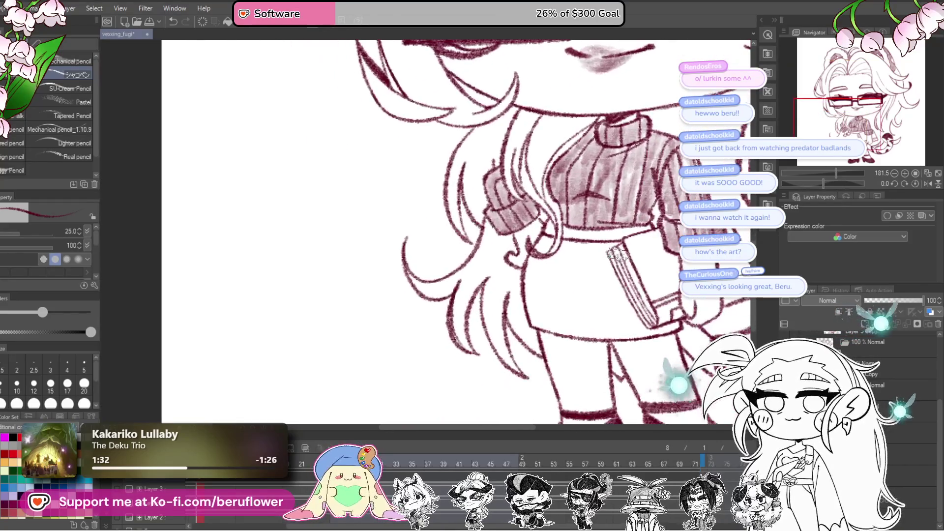
mouse_move(576, 249)
mouse_down()
mouse_move(610, 299)
mouse_move(560, 320)
mouse_move(519, 321)
mouse_move(484, 305)
mouse_move(477, 285)
mouse_move(495, 366)
mouse_move(499, 344)
mouse_move(551, 354)
mouse_move(574, 341)
mouse_move(546, 305)
mouse_move(506, 295)
mouse_move(501, 238)
mouse_move(504, 251)
mouse_move(523, 233)
mouse_move(515, 241)
mouse_up()
mouse_move(512, 275)
mouse_down()
mouse_move(551, 236)
mouse_move(583, 267)
mouse_move(610, 242)
mouse_move(545, 215)
mouse_move(561, 285)
mouse_move(544, 244)
mouse_move(565, 300)
mouse_move(545, 309)
mouse_move(540, 344)
mouse_up()
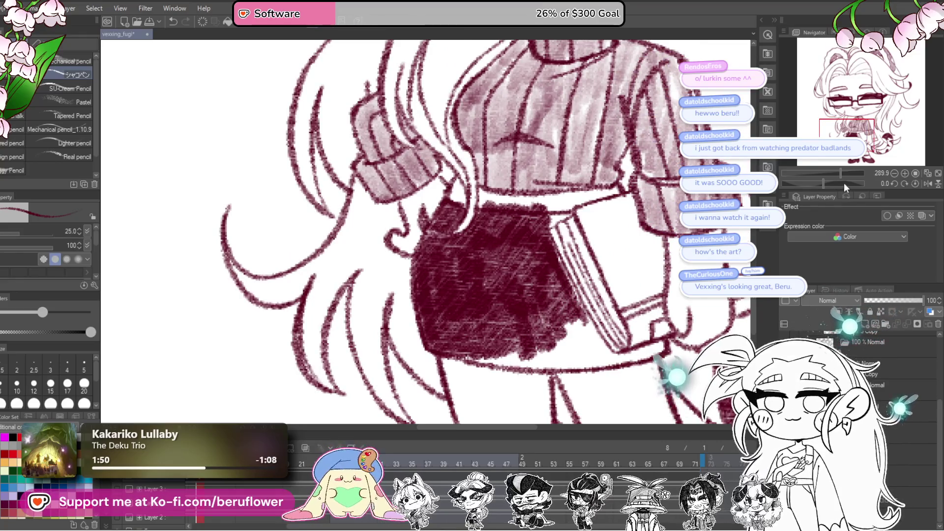
Rotate the canvas, darken the skirt's left edge with dense shading, then reset rotation and zoom out.
click(844, 184)
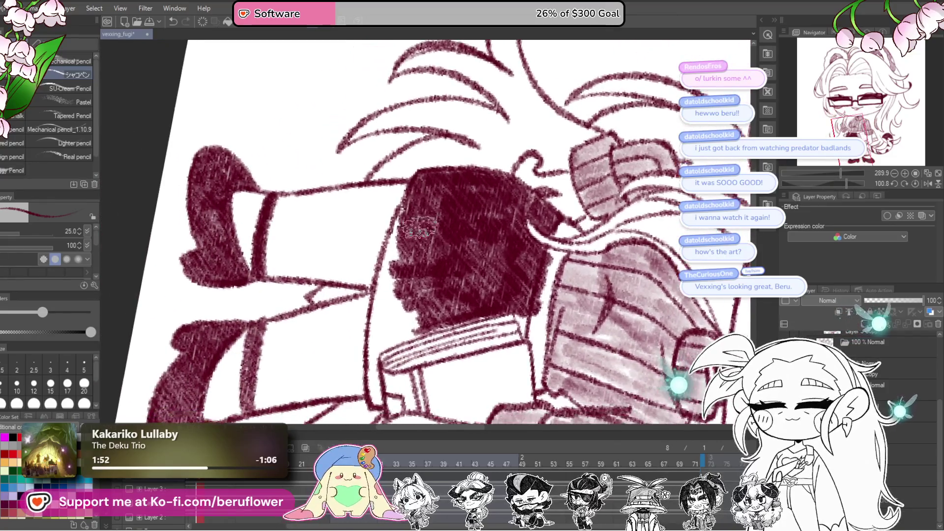
mouse_move(419, 226)
mouse_down()
mouse_move(396, 231)
mouse_move(371, 340)
mouse_move(381, 384)
mouse_move(386, 330)
mouse_move(398, 339)
mouse_move(425, 324)
mouse_move(383, 339)
mouse_move(373, 300)
mouse_move(403, 231)
mouse_move(449, 246)
mouse_up()
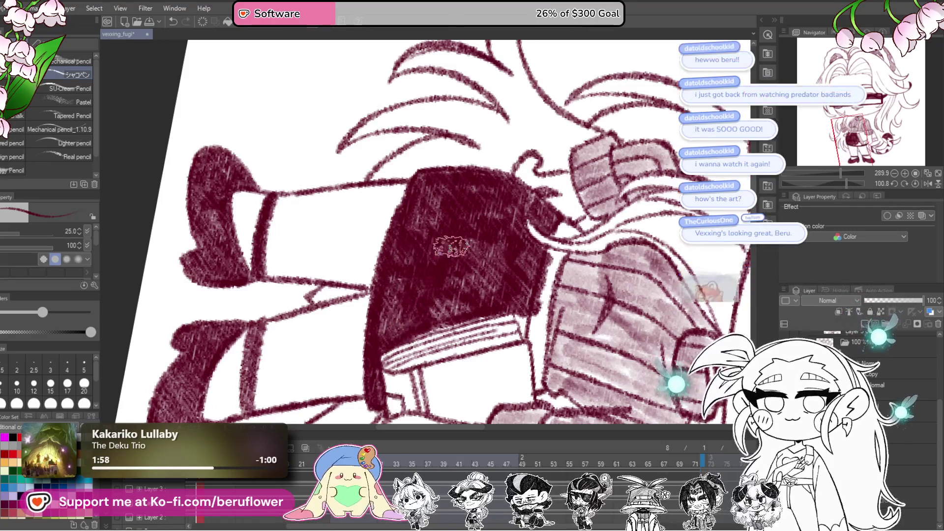
drag(584, 268, 556, 259)
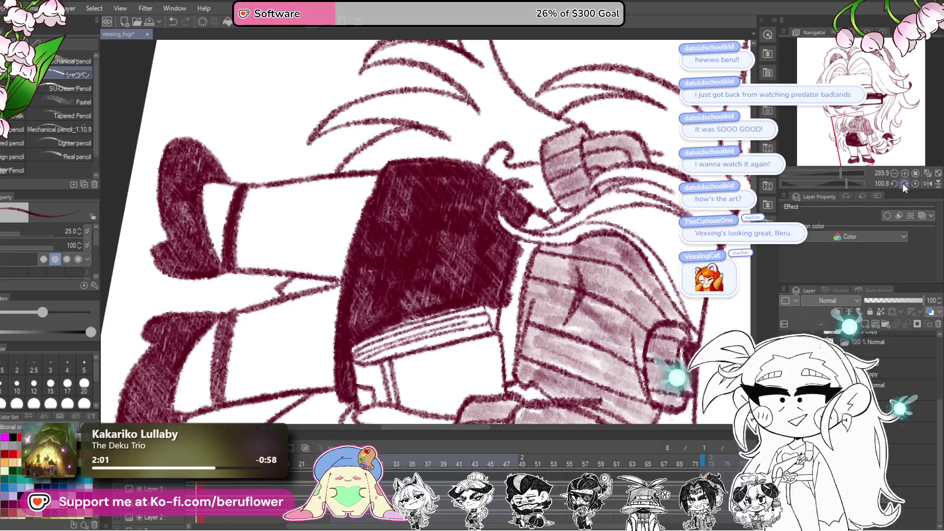
click(915, 182)
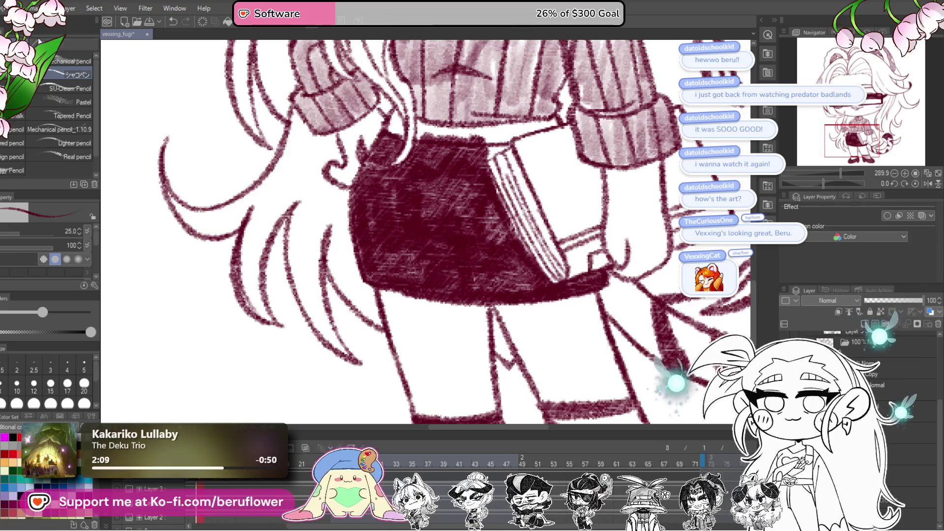
scroll(494, 209, up, 2)
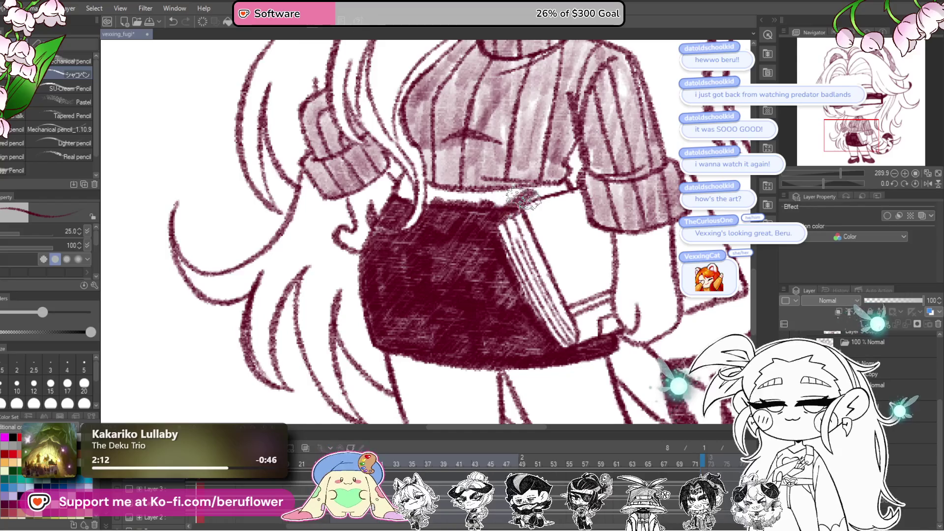
scroll(531, 197, left, 1)
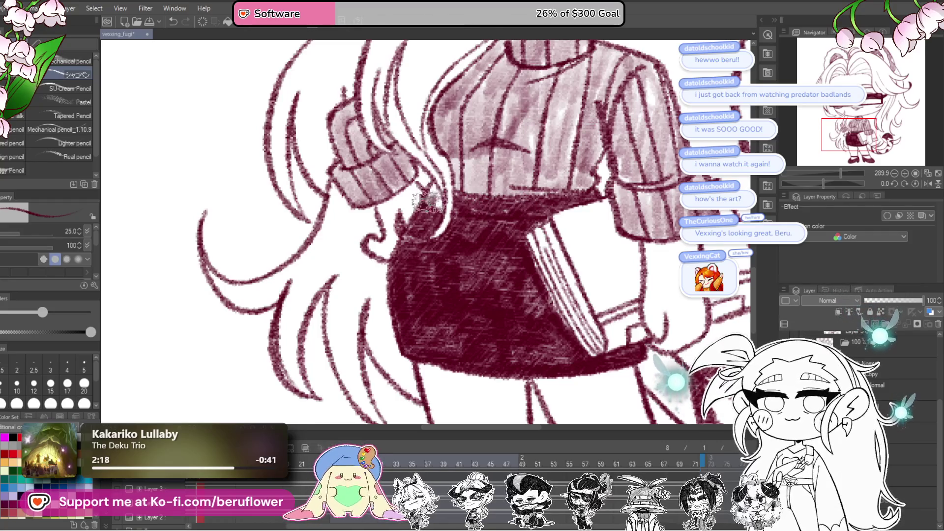
scroll(433, 194, down, 5)
scroll(432, 194, up, 2)
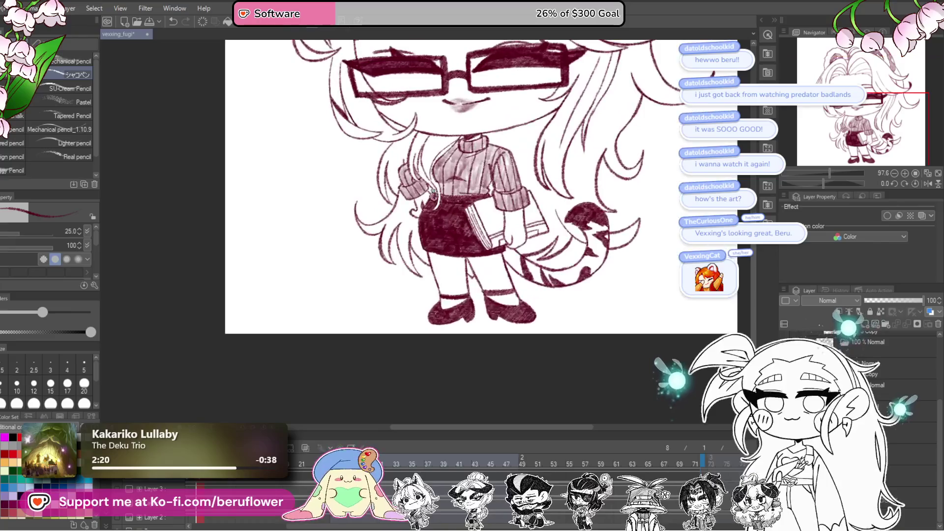
Scrub the animation timeline to frame 9.
drag(580, 274, 603, 364)
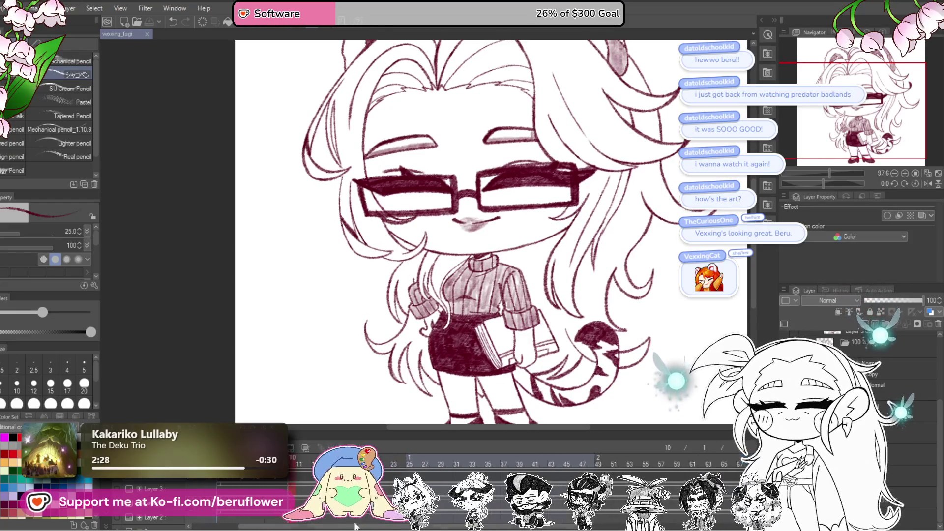
mouse_move(292, 463)
mouse_down()
mouse_move(275, 463)
mouse_move(291, 465)
mouse_up()
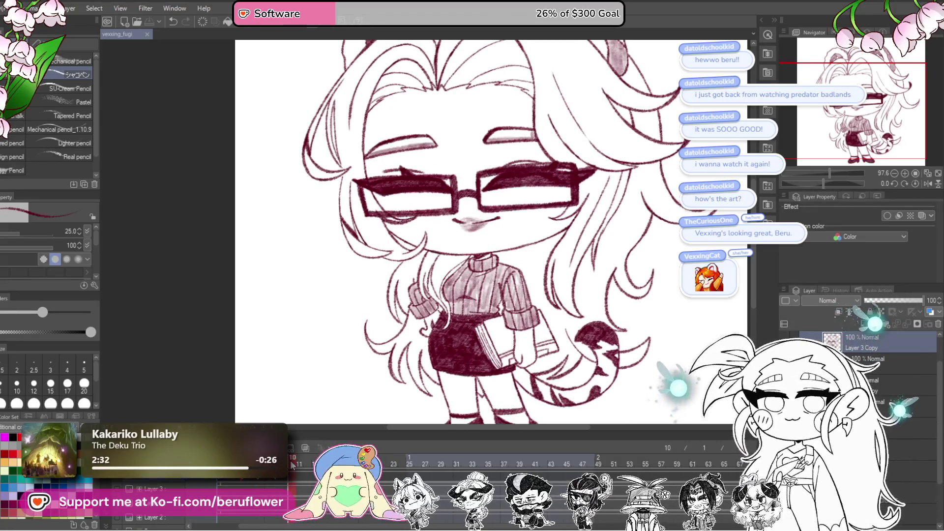
mouse_move(261, 483)
mouse_down()
mouse_move(280, 484)
mouse_move(270, 484)
mouse_up()
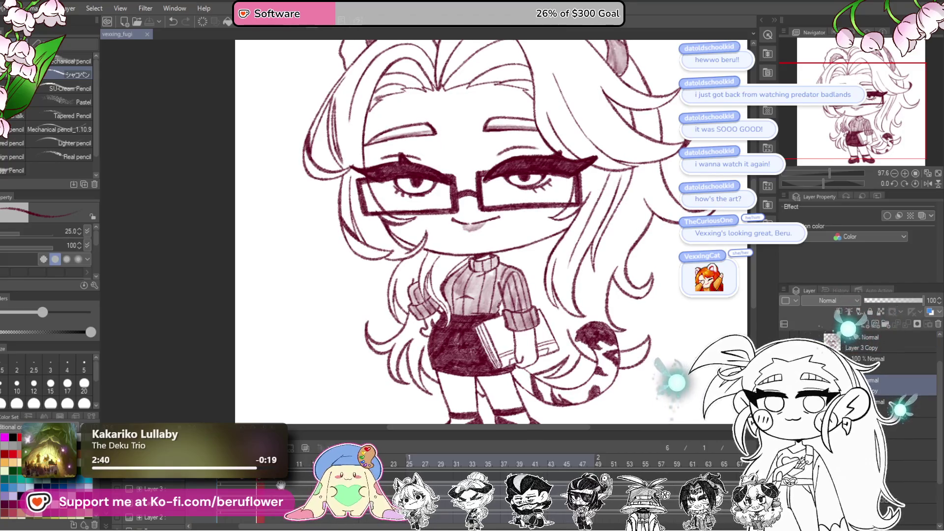
click(280, 485)
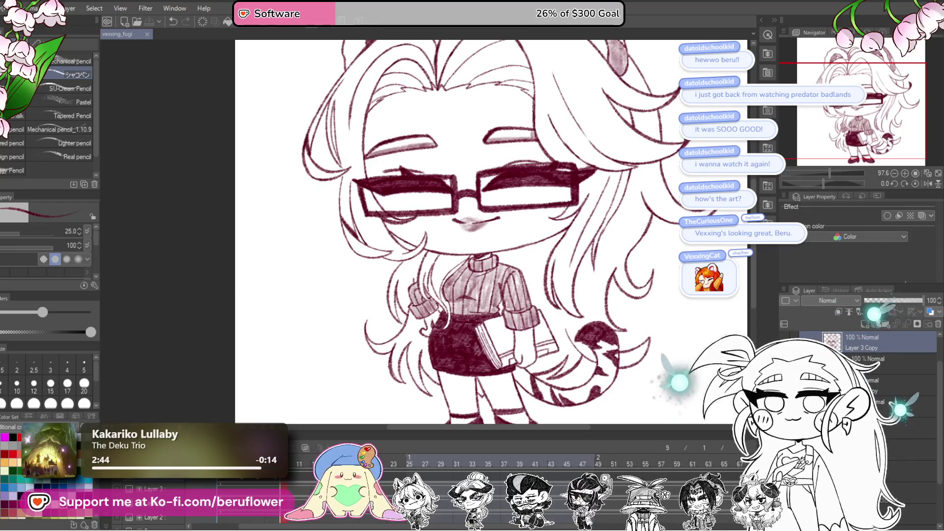
click(309, 461)
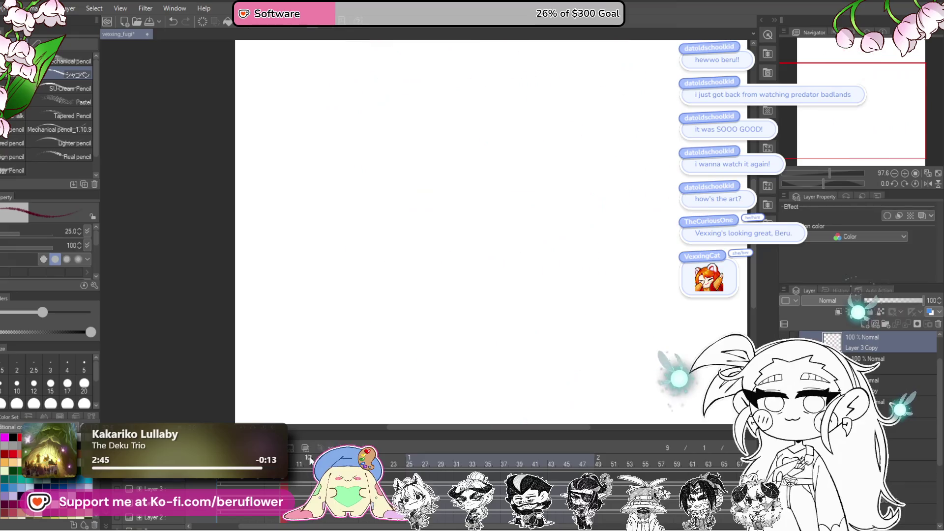
Select Layer 3 Copy 2, turn on onion skin, and start erasing the left eye.
click(884, 373)
click(898, 348)
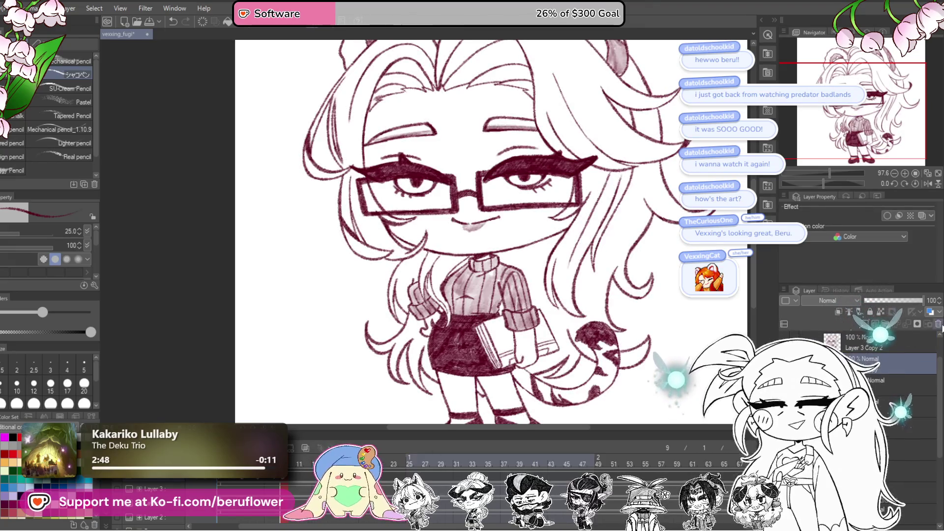
click(305, 449)
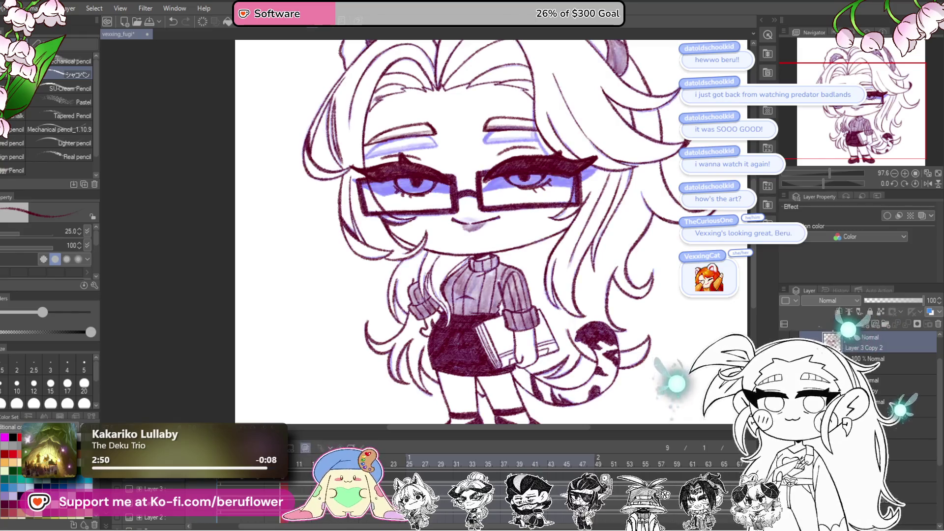
scroll(458, 210, up, 3)
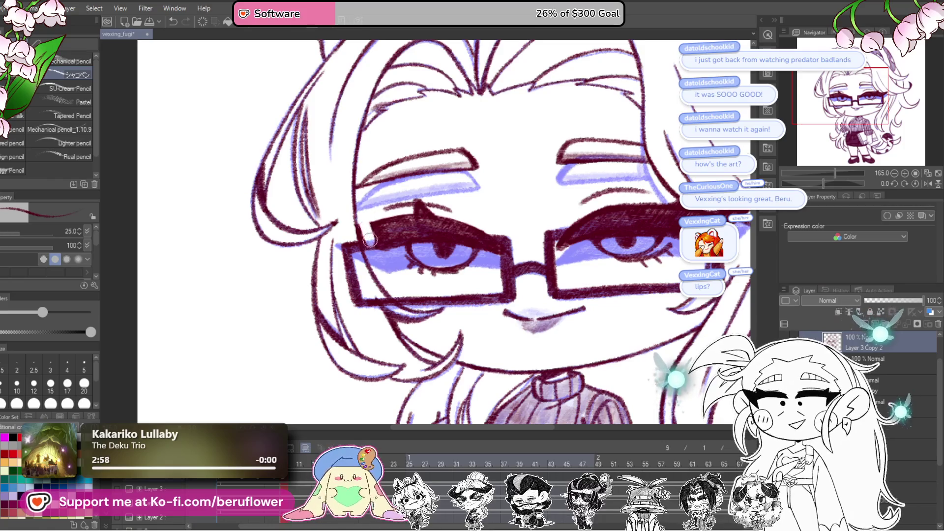
drag(383, 221, 408, 246)
Erase the rest of the left eye's lashes and iris, then tilt and zoom onto the lips.
drag(423, 201, 489, 228)
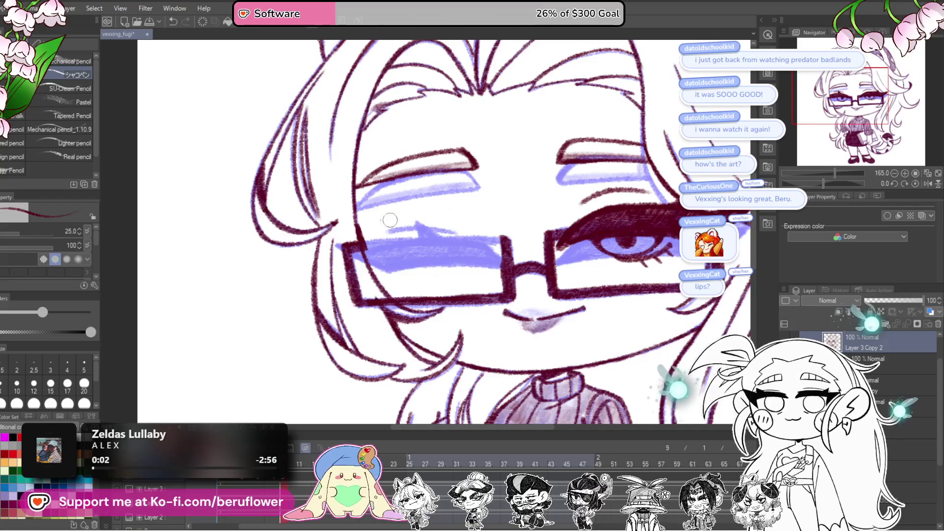
drag(395, 168, 410, 178)
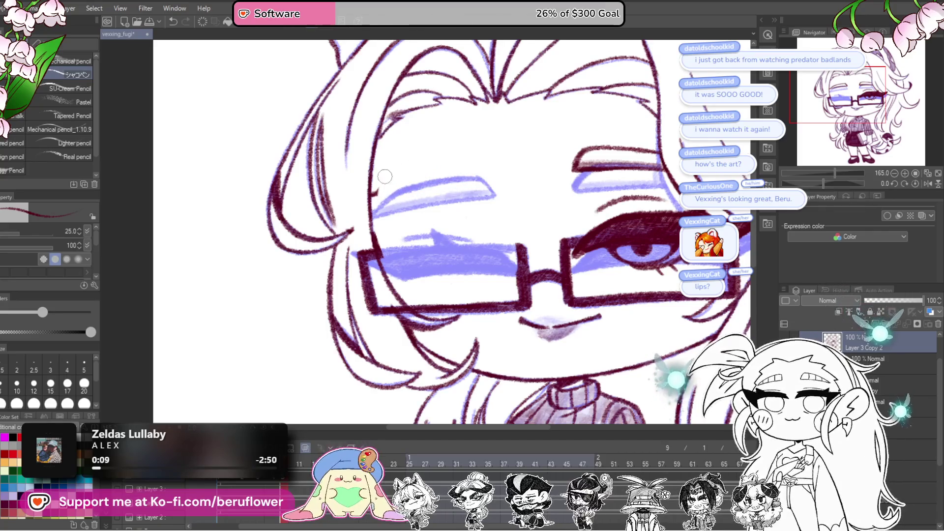
drag(389, 142, 312, 96)
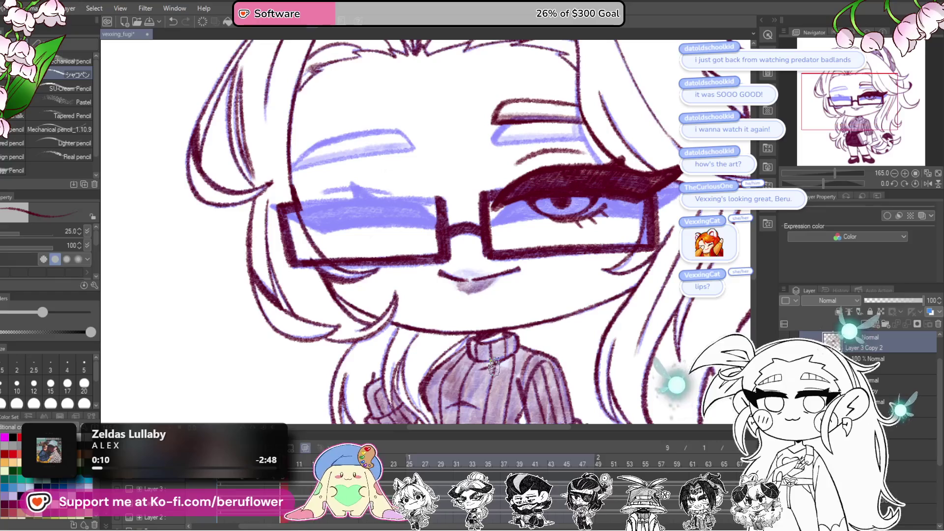
drag(827, 181, 813, 181)
scroll(493, 242, up, 5)
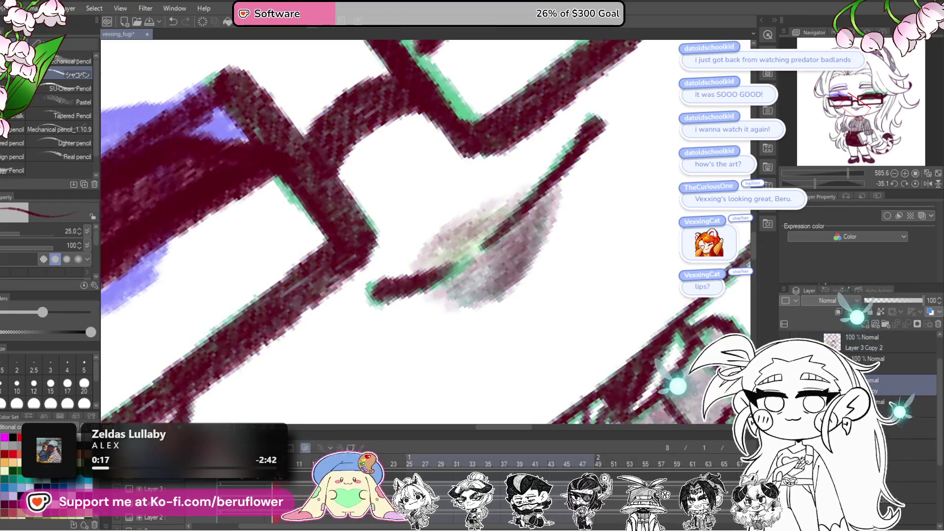
scroll(463, 265, down, 5)
Hide the onion-skin tints, fit the whole drawing to the window and reset rotation upright.
scroll(464, 264, up, 3)
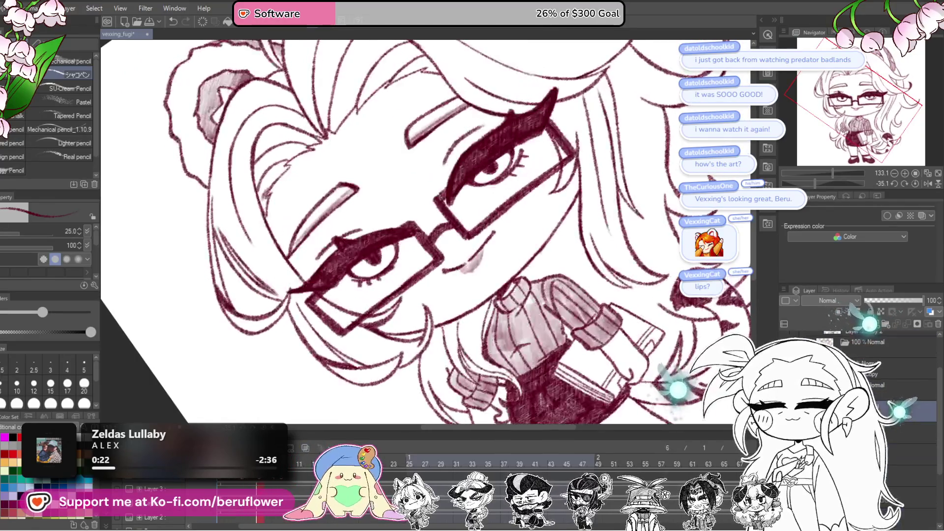
scroll(468, 236, up, 5)
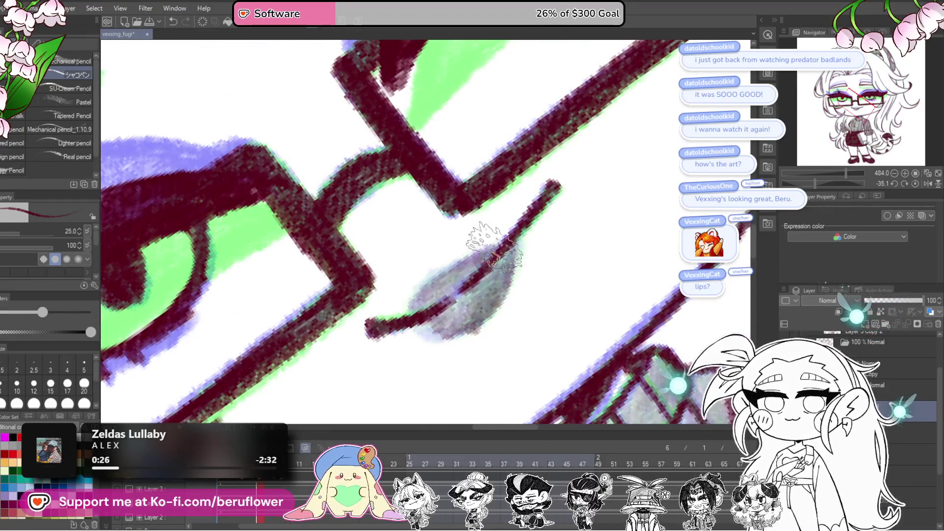
click(309, 446)
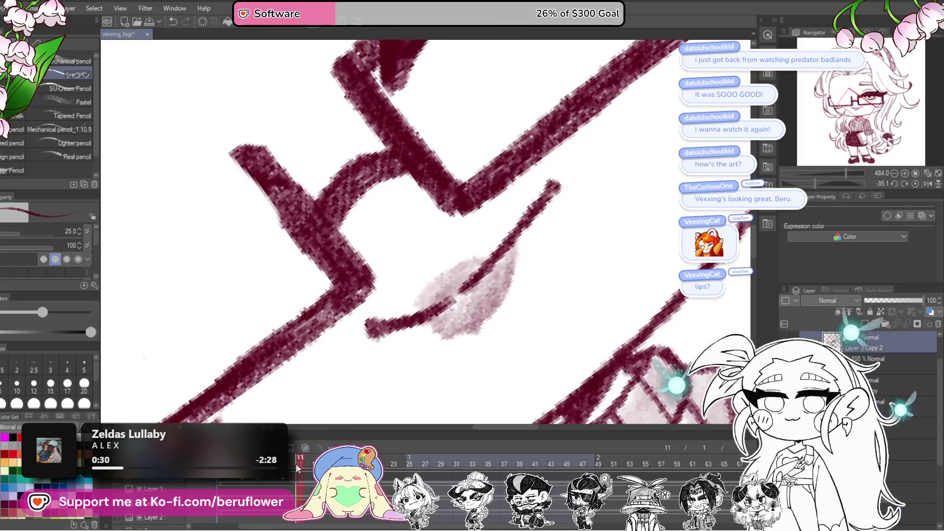
click(915, 173)
click(915, 184)
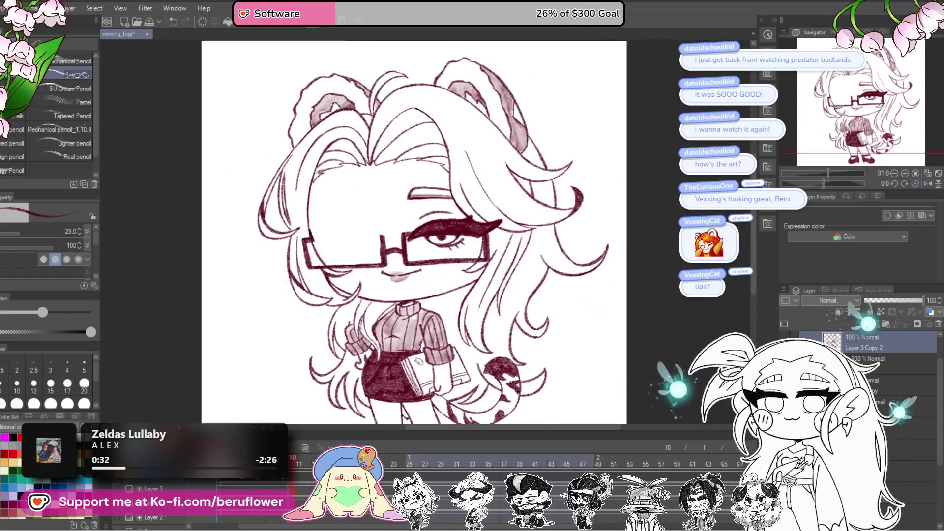
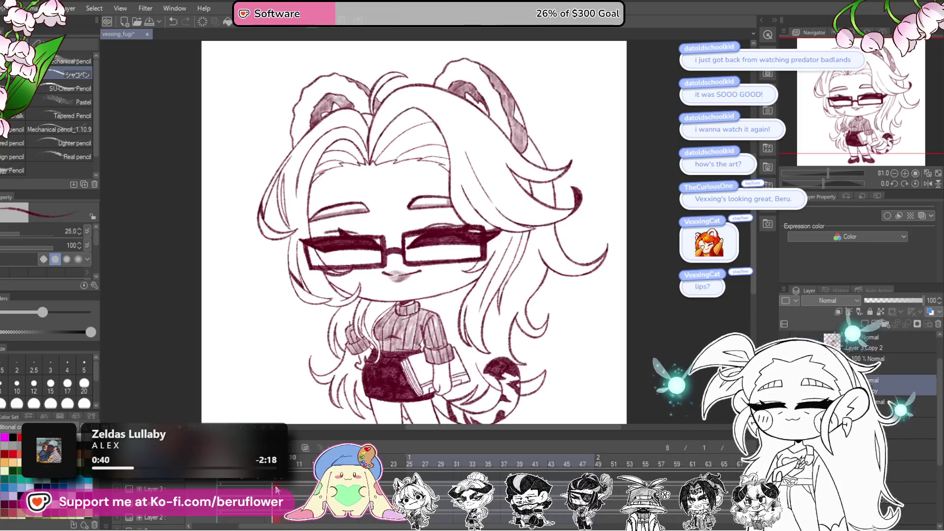
Turn on onion skin for neighbouring frames and frame the face at a tilt.
click(304, 447)
drag(567, 245, 607, 250)
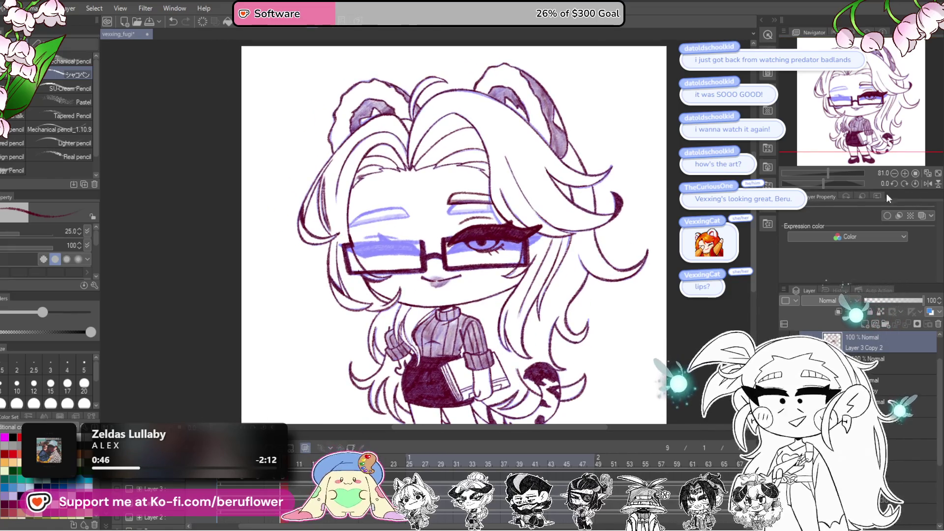
drag(826, 180, 816, 185)
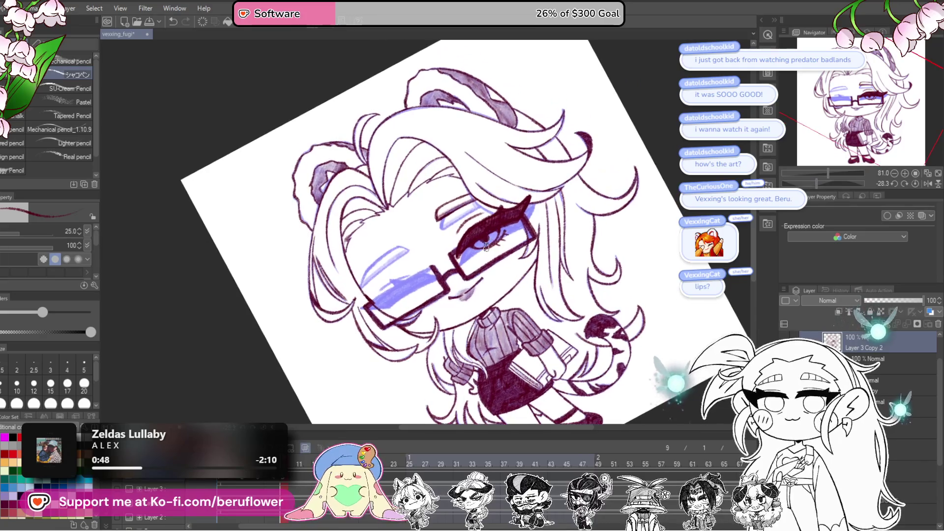
scroll(484, 216, up, 5)
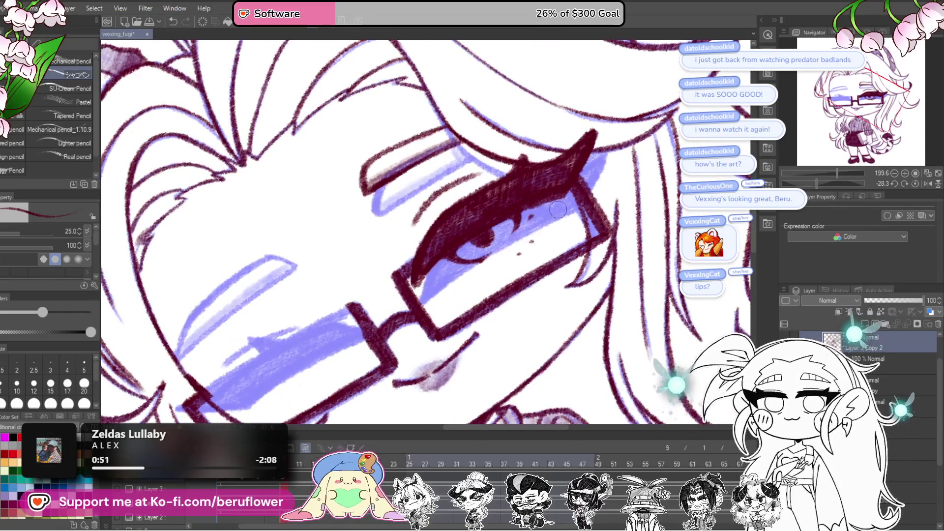
Undo the open eye in the right lens and erase the leftover lash end.
key(Right)
drag(490, 238, 505, 278)
mouse_move(423, 324)
mouse_down()
mouse_move(464, 253)
mouse_move(531, 219)
mouse_move(524, 254)
mouse_move(536, 243)
mouse_move(544, 269)
mouse_move(581, 216)
mouse_up()
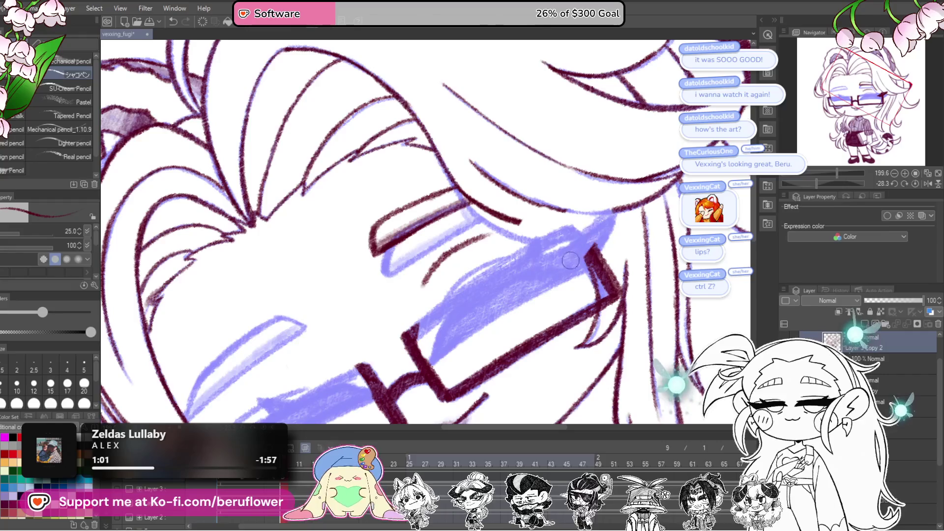
scroll(565, 268, down, 2)
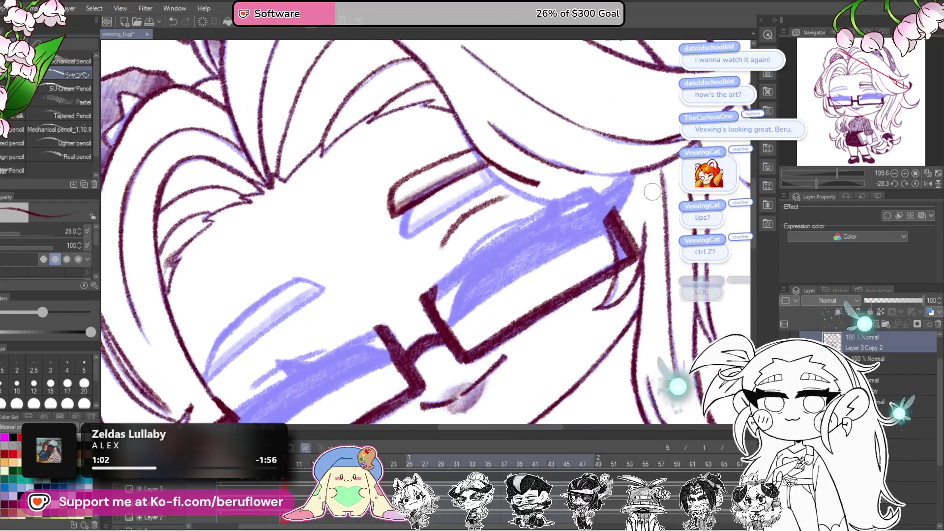
scroll(554, 301, left, 2)
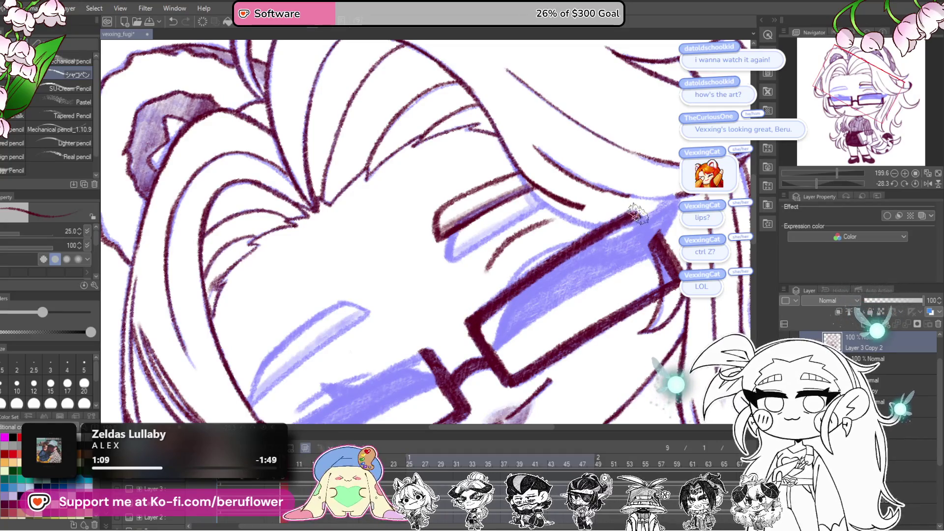
click(911, 184)
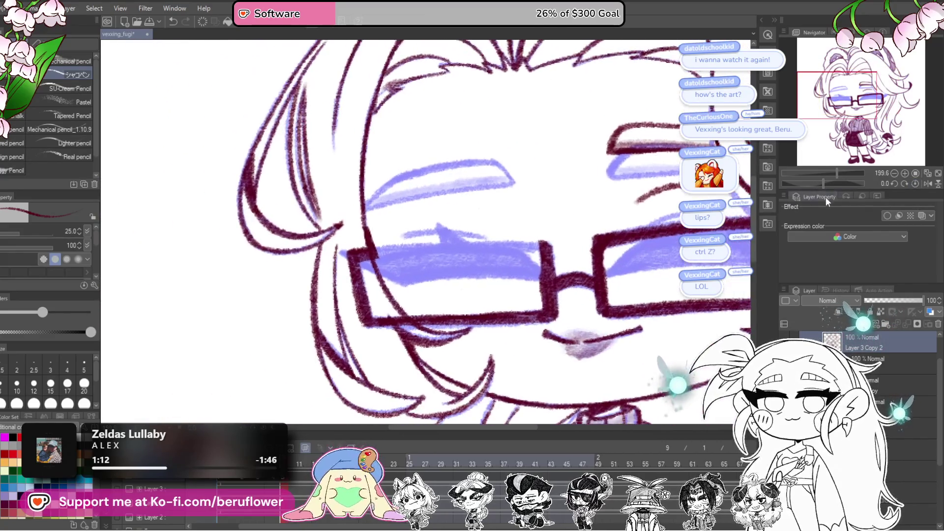
Ink a dark closed-eye lash inside the left lens of the glasses.
drag(823, 182, 812, 183)
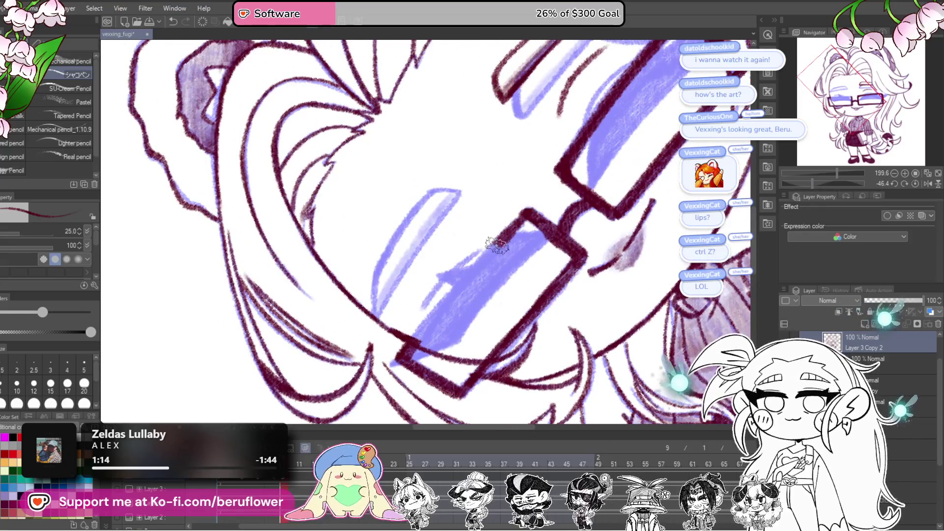
drag(493, 284, 497, 310)
mouse_move(474, 347)
mouse_down()
mouse_move(513, 295)
mouse_move(437, 339)
mouse_up()
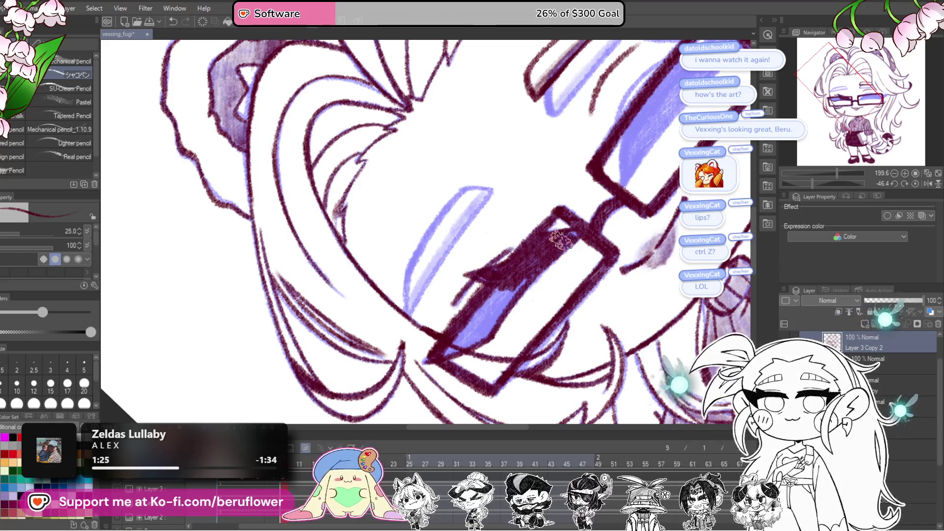
drag(523, 277, 472, 314)
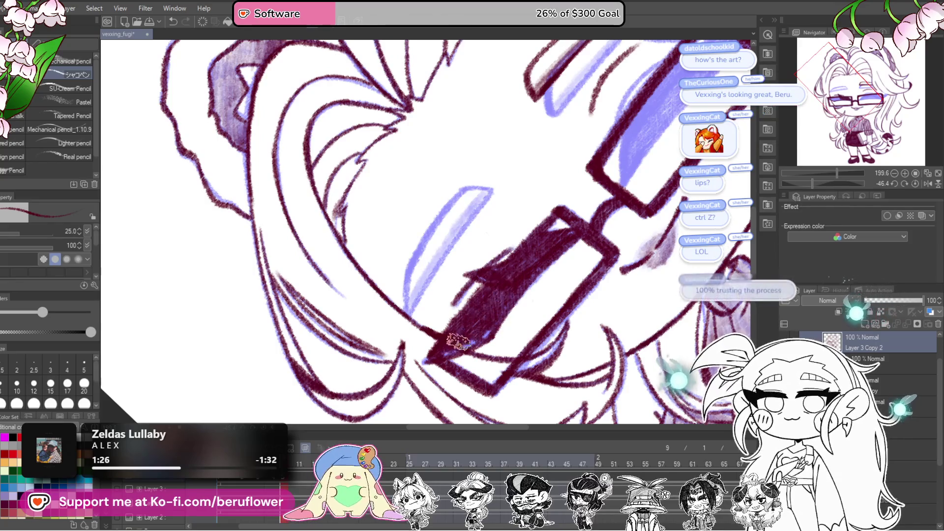
drag(665, 230, 571, 262)
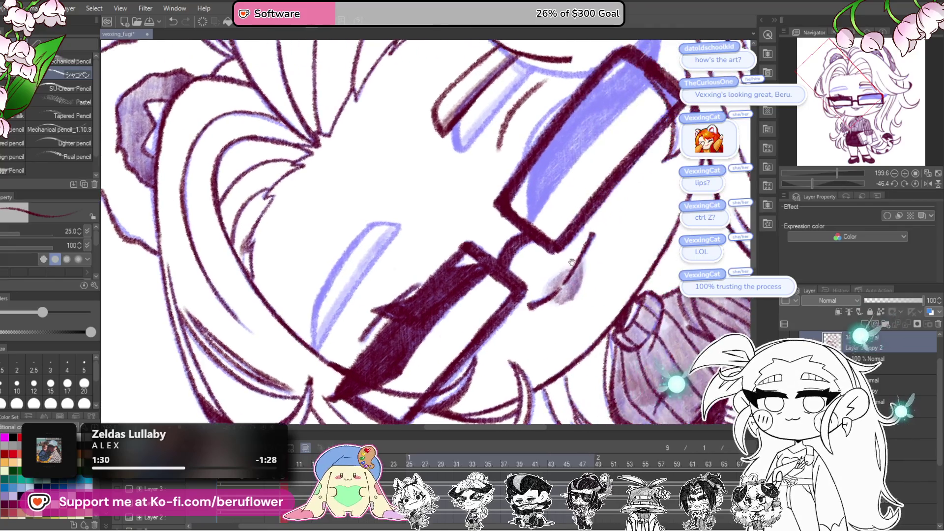
drag(626, 288, 596, 387)
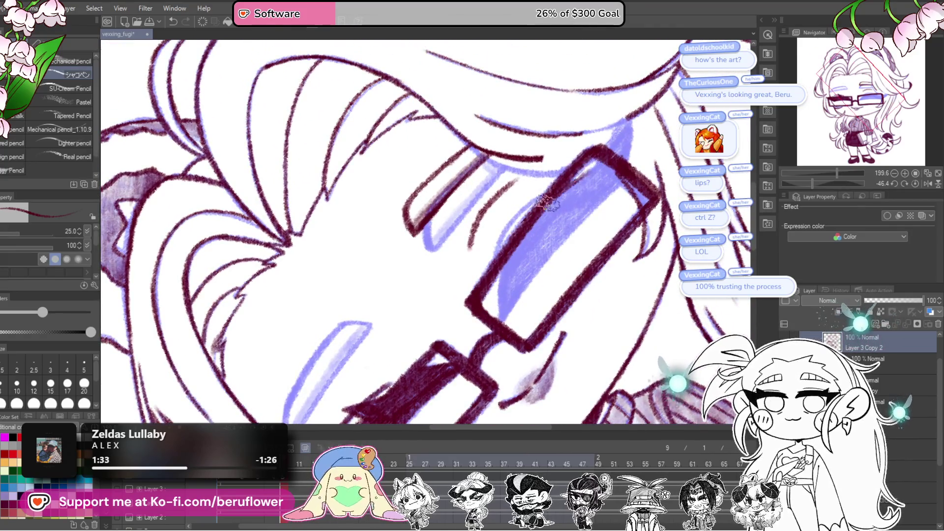
Review the animation from frame 1 through frame 7.
click(914, 182)
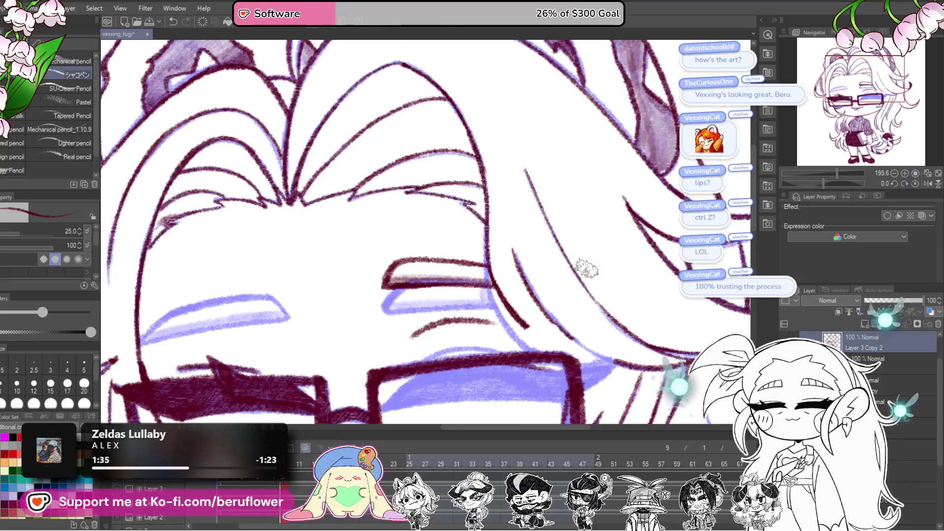
drag(502, 223, 498, 200)
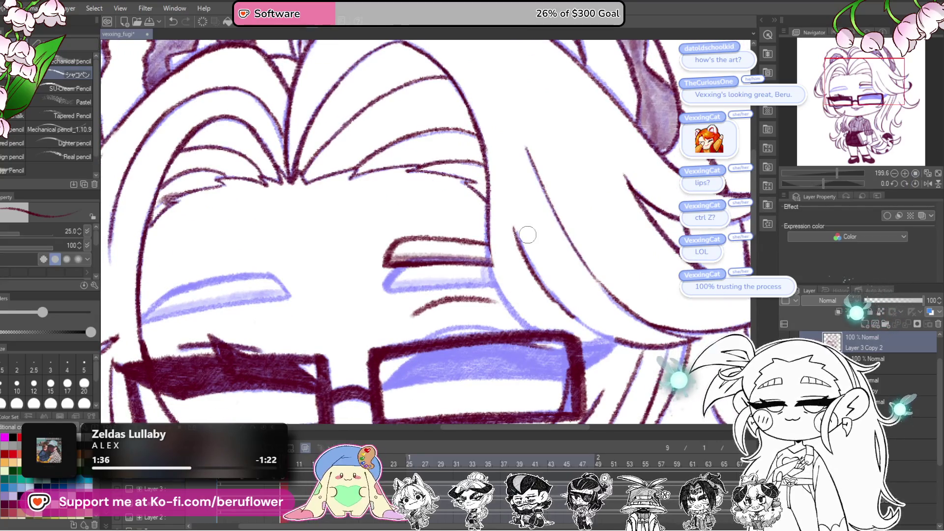
drag(527, 234, 525, 213)
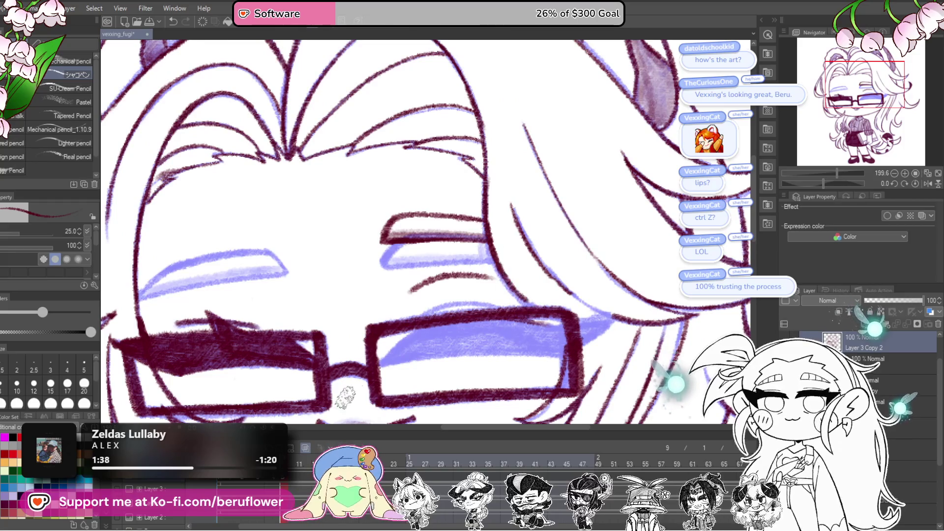
click(220, 491)
mouse_move(218, 491)
mouse_down()
mouse_move(275, 514)
mouse_move(235, 516)
mouse_move(268, 511)
mouse_move(273, 519)
mouse_move(251, 523)
mouse_move(277, 527)
mouse_up()
Inspect frame 8's closed eyes, then advance to frame 9.
drag(533, 248, 516, 245)
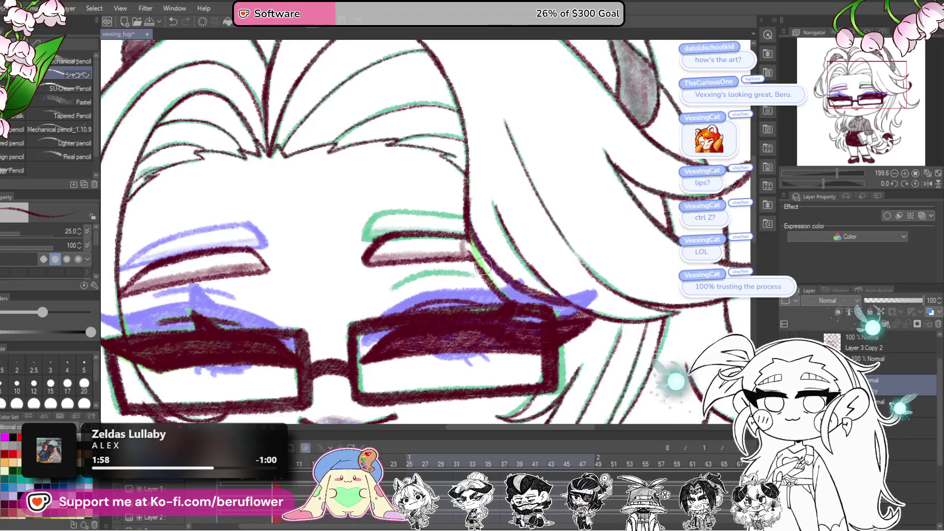
drag(473, 210, 476, 220)
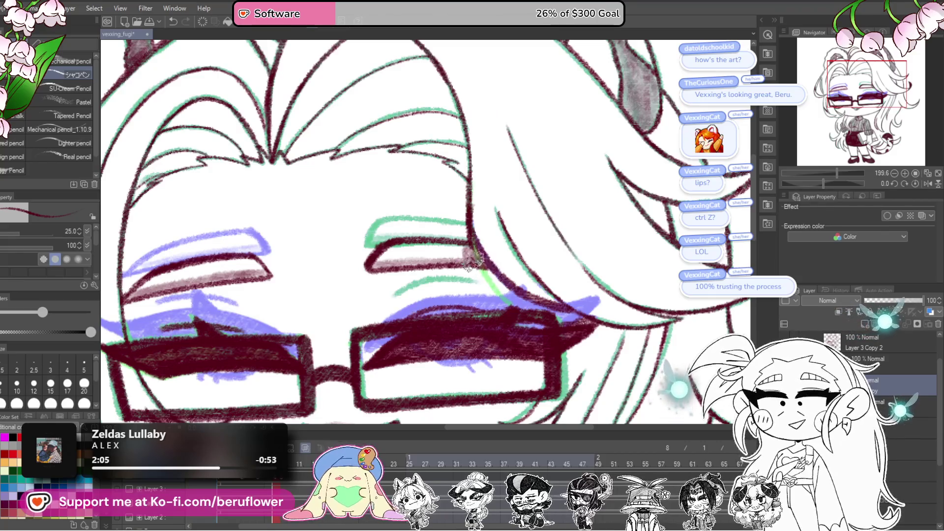
mouse_move(542, 272)
mouse_down()
mouse_move(563, 275)
mouse_move(534, 158)
mouse_move(458, 203)
mouse_up()
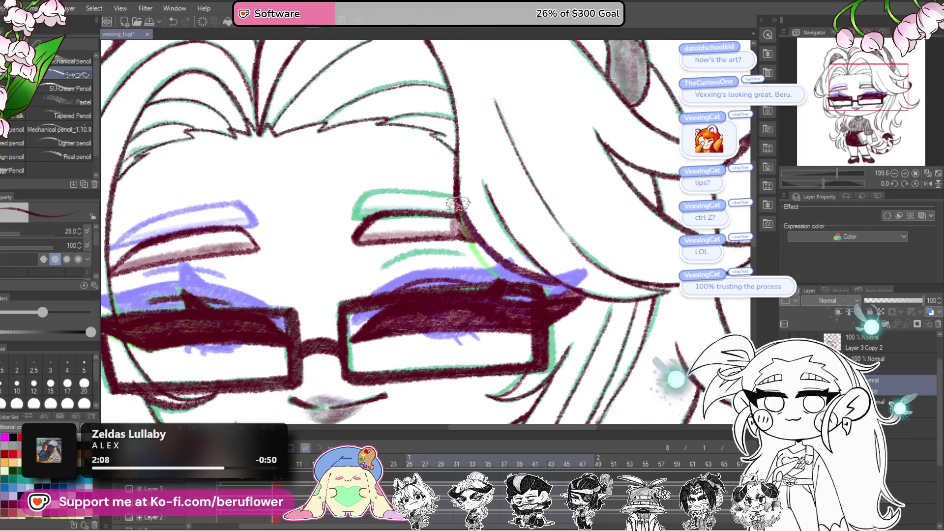
drag(511, 251, 536, 245)
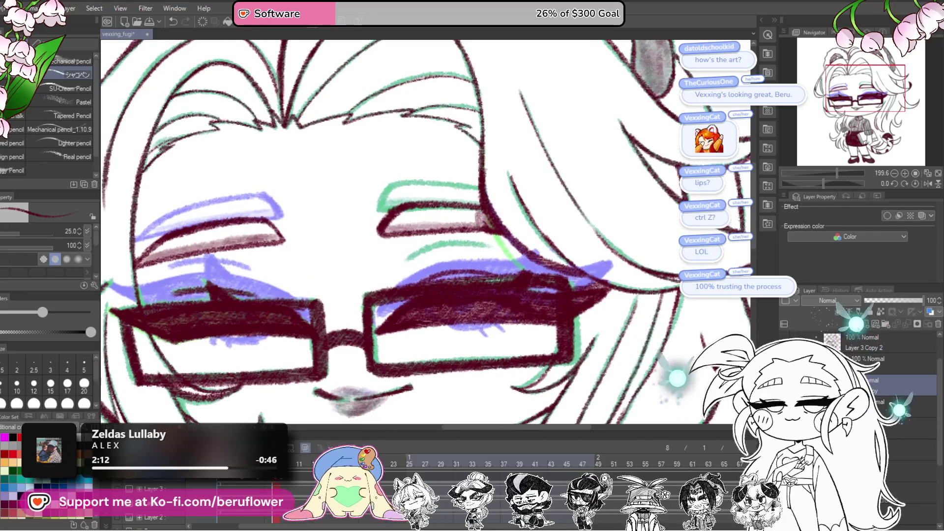
key(Right)
drag(369, 335, 357, 333)
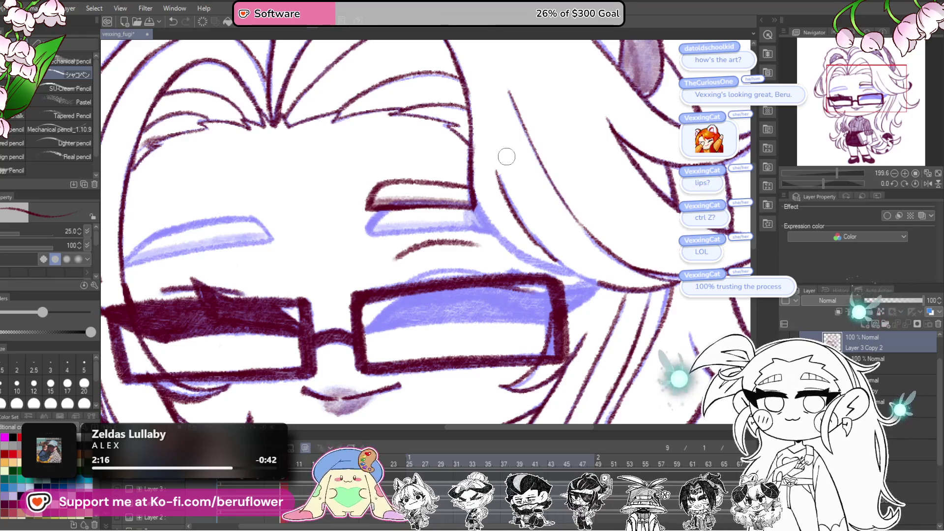
Add a blue guide stroke in the right lens and darken the frame's top-right corner.
scroll(506, 156, up, 2)
drag(823, 180, 813, 181)
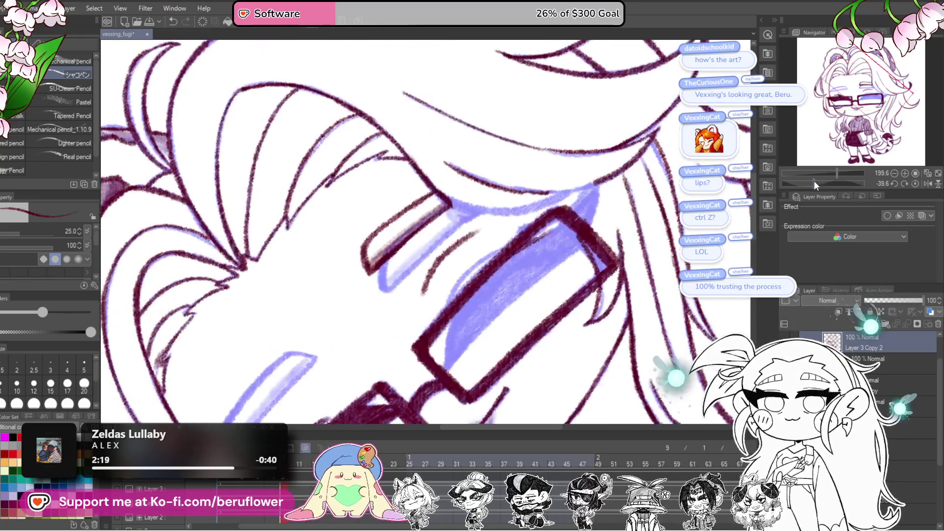
drag(561, 253, 470, 339)
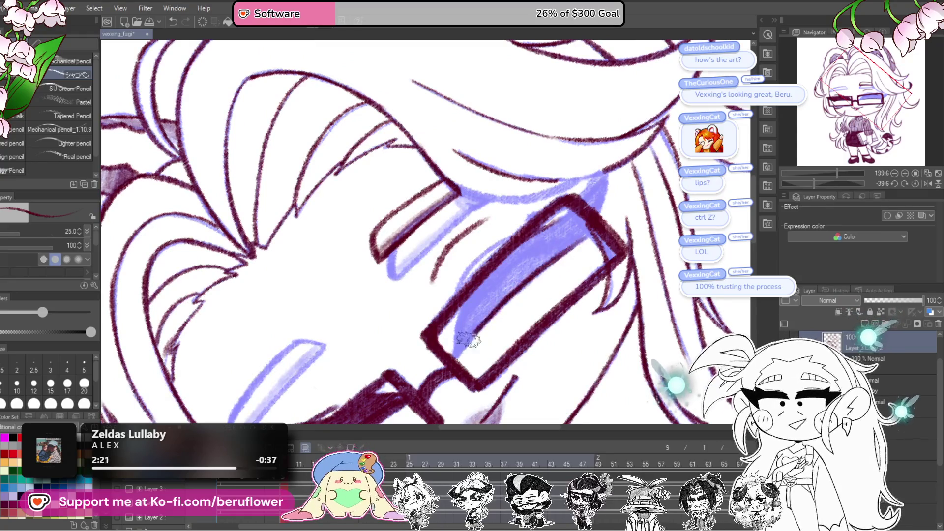
mouse_move(535, 241)
mouse_down()
mouse_move(553, 248)
mouse_move(497, 260)
mouse_move(467, 309)
mouse_up()
scroll(532, 254, up, 3)
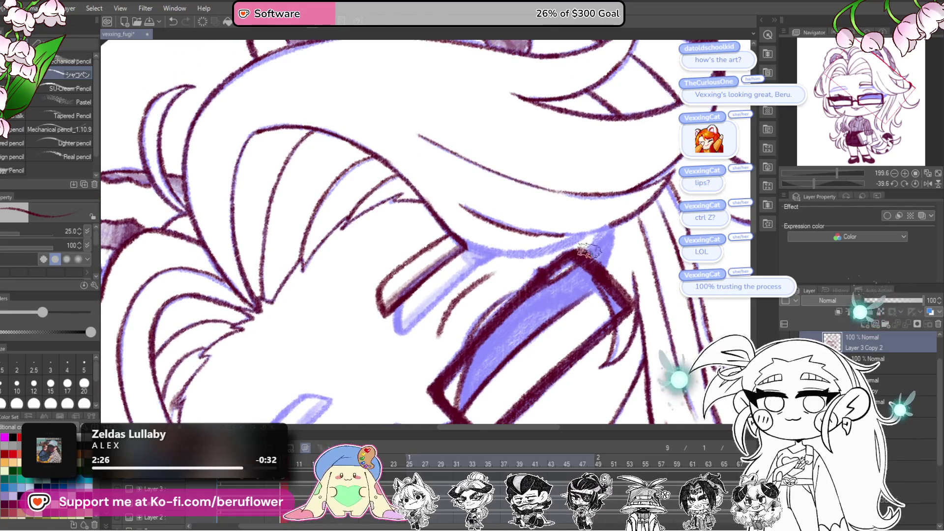
drag(609, 229, 592, 290)
scroll(592, 276, down, 1)
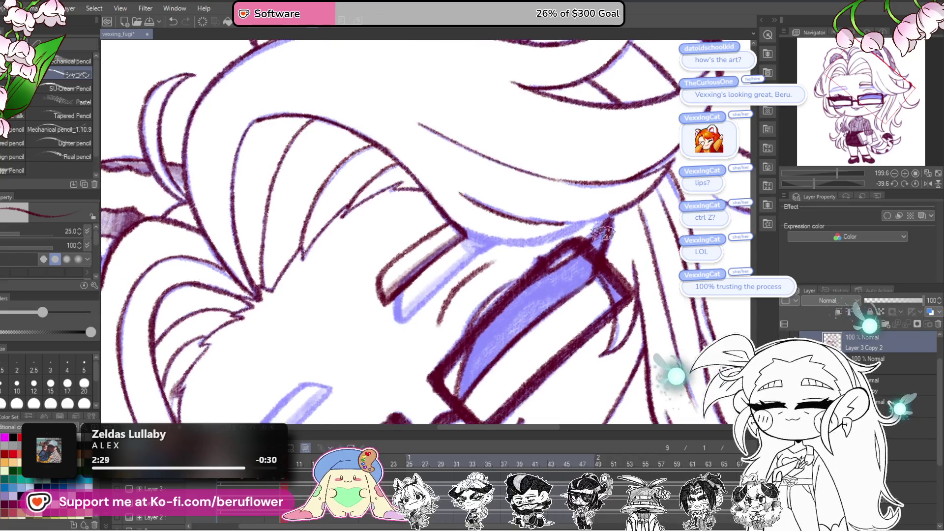
drag(592, 251, 573, 265)
Hatch the dark closed-eye lash along the right lens's upper rim and erase the excess.
scroll(572, 265, down, 2)
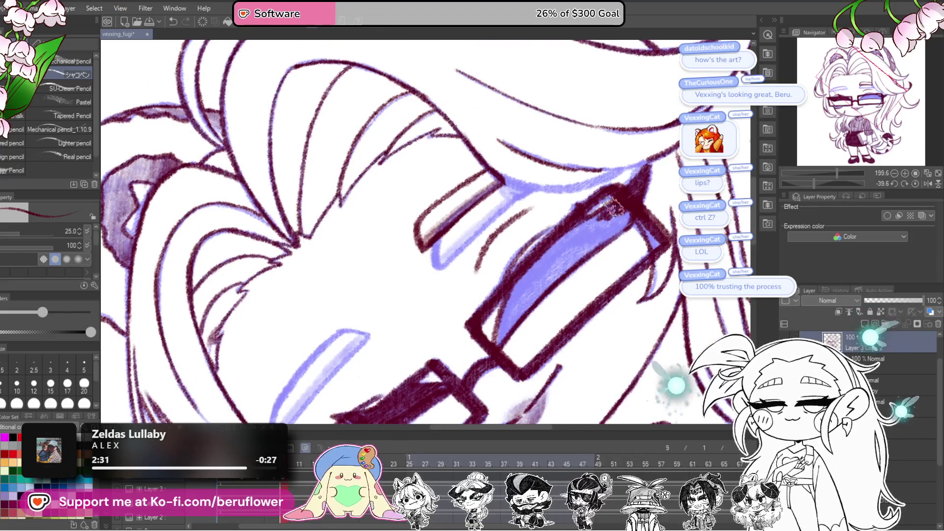
drag(599, 216, 607, 222)
drag(571, 262, 565, 267)
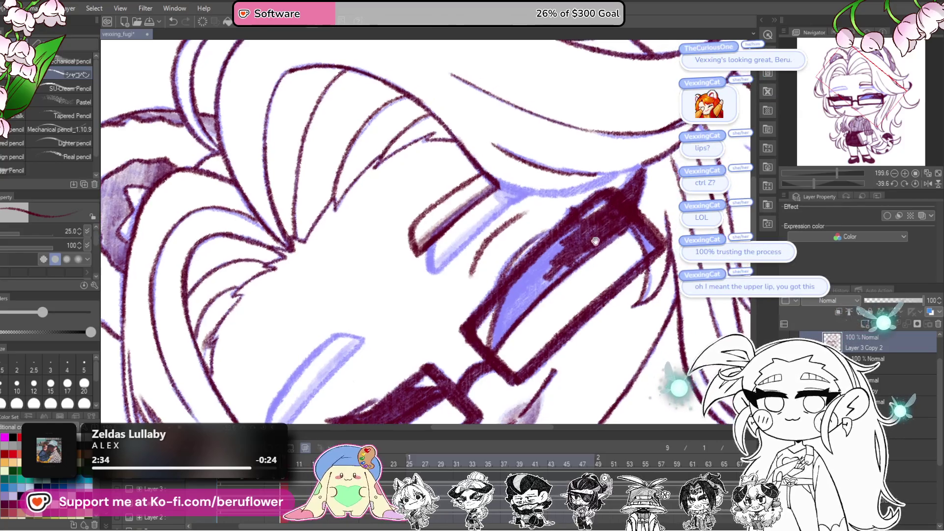
mouse_move(640, 182)
mouse_down()
mouse_move(659, 180)
mouse_move(639, 187)
mouse_move(622, 217)
mouse_up()
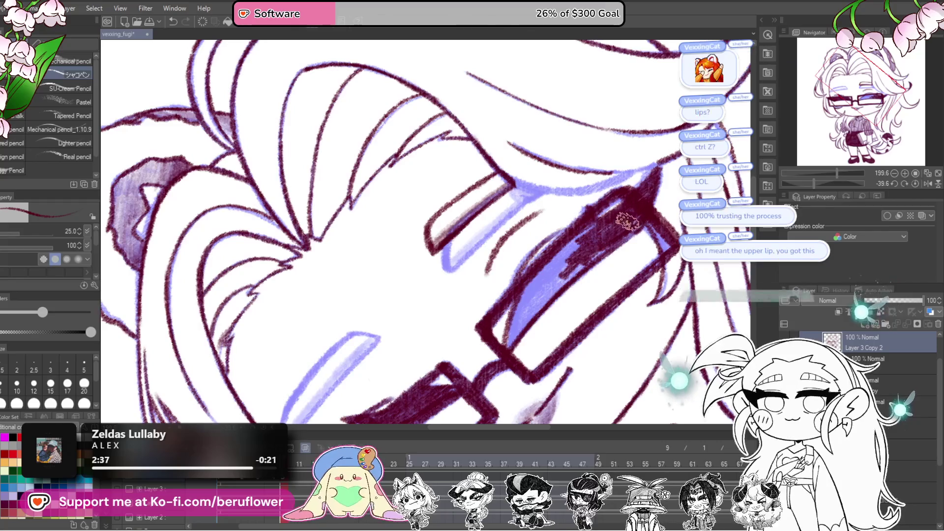
drag(597, 266, 571, 290)
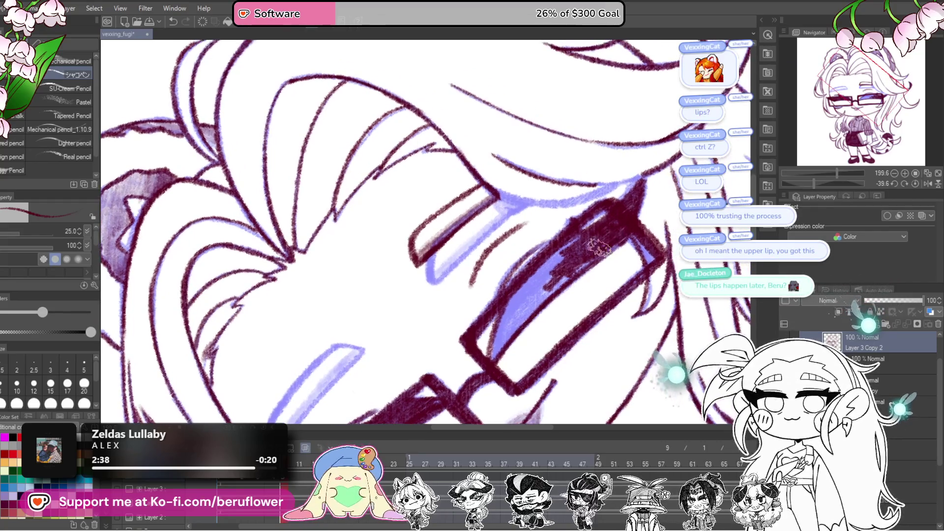
mouse_move(622, 238)
mouse_down()
mouse_move(531, 304)
mouse_move(491, 357)
mouse_move(503, 320)
mouse_move(546, 266)
mouse_move(544, 287)
mouse_move(533, 287)
mouse_up()
scroll(569, 236, down, 3)
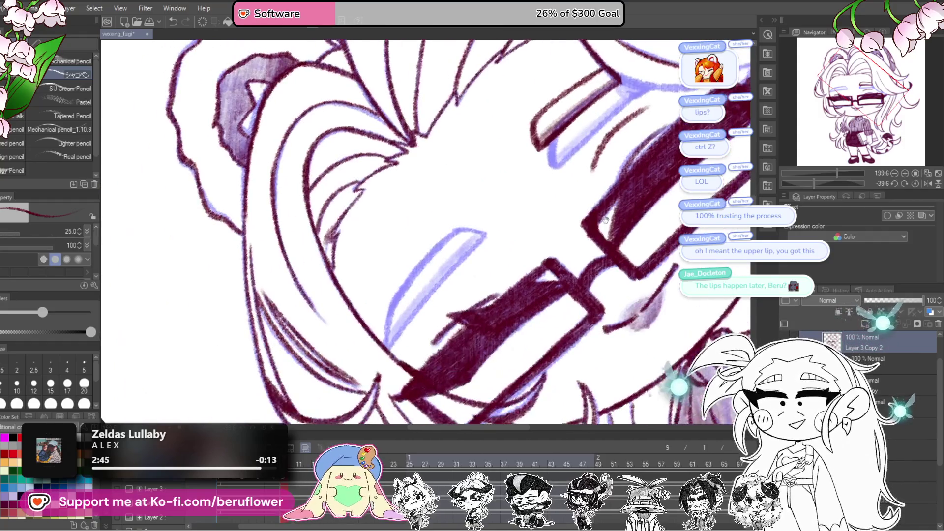
drag(538, 246, 523, 249)
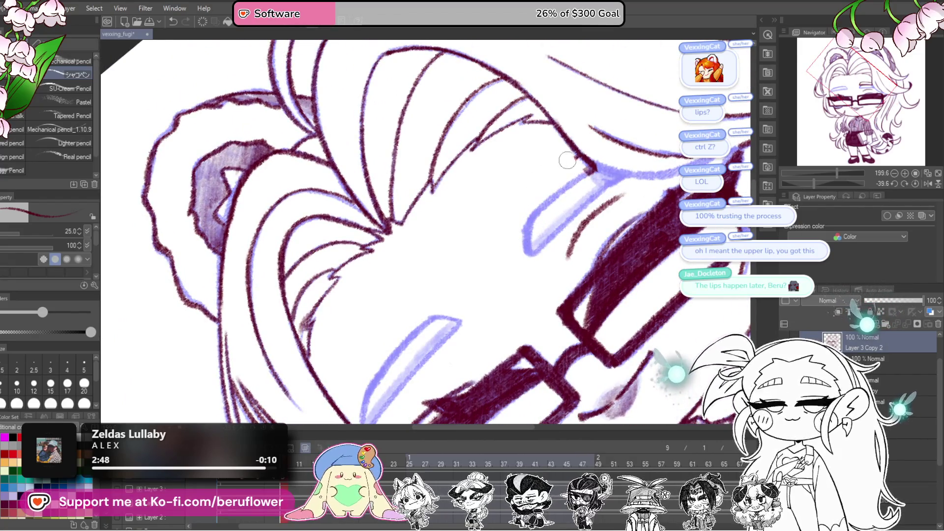
Redraw the hair line beside the glasses with several downward strokes.
click(913, 183)
mouse_move(490, 238)
mouse_down()
mouse_move(516, 274)
mouse_move(564, 285)
mouse_up()
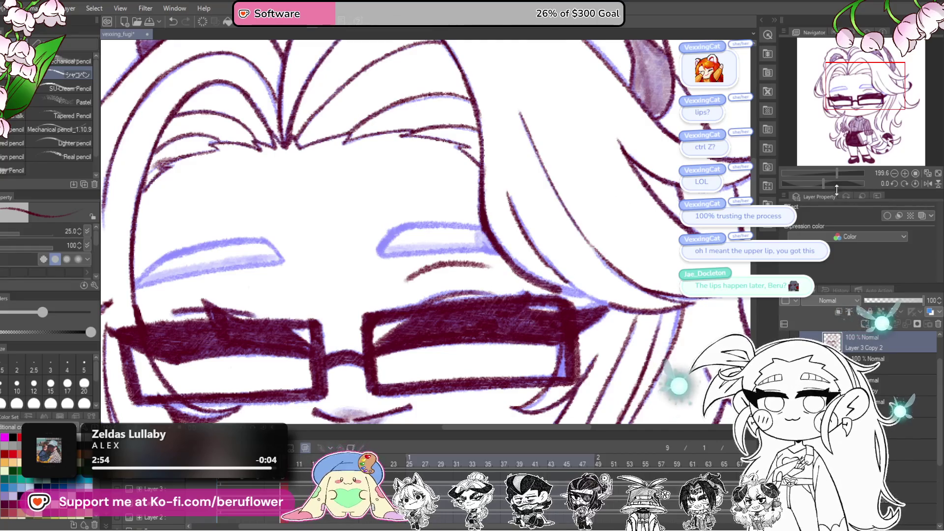
drag(821, 182, 834, 182)
mouse_move(505, 198)
mouse_down()
mouse_move(487, 255)
mouse_move(484, 305)
mouse_move(496, 337)
mouse_up()
scroll(512, 215, down, 2)
mouse_move(512, 215)
mouse_down()
mouse_move(494, 265)
mouse_move(491, 334)
mouse_up()
click(914, 183)
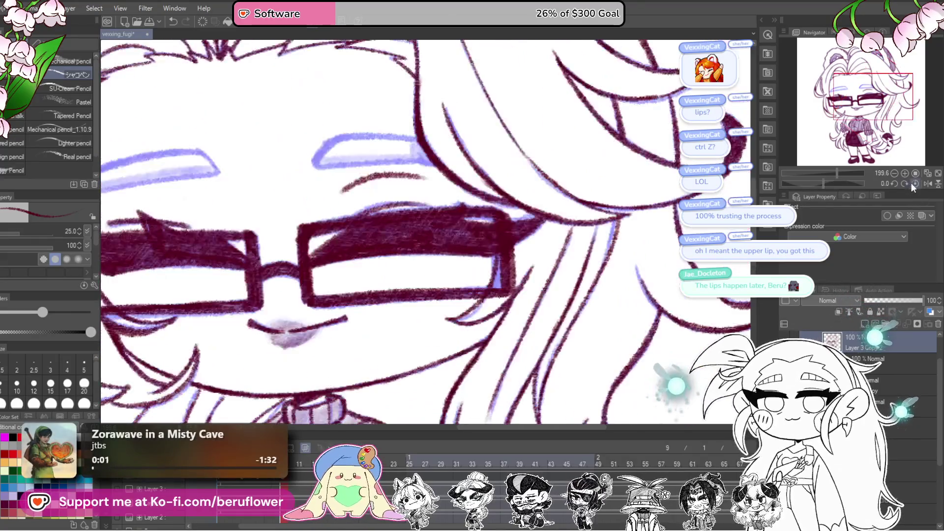
Ink the right lens's inner vertical edge and lower corner in maroon.
scroll(428, 275, up, 3)
drag(427, 221, 434, 338)
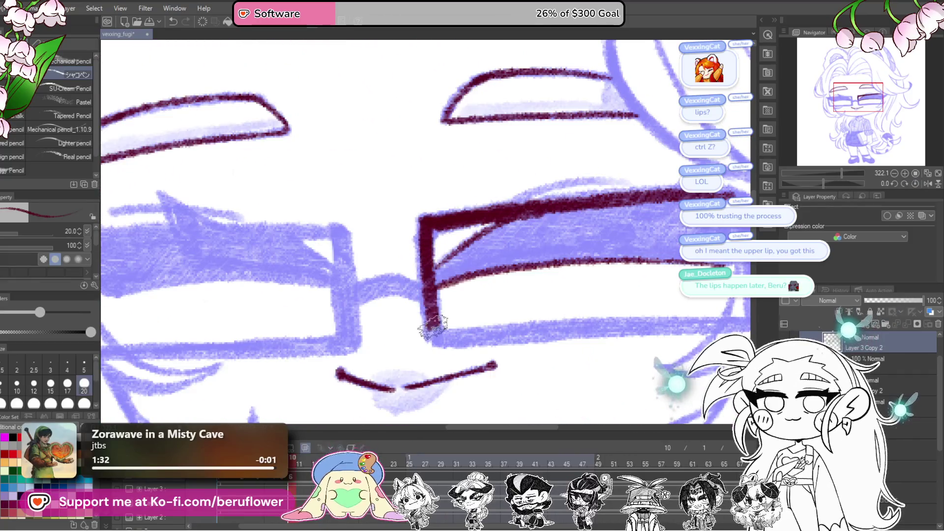
drag(427, 222, 432, 339)
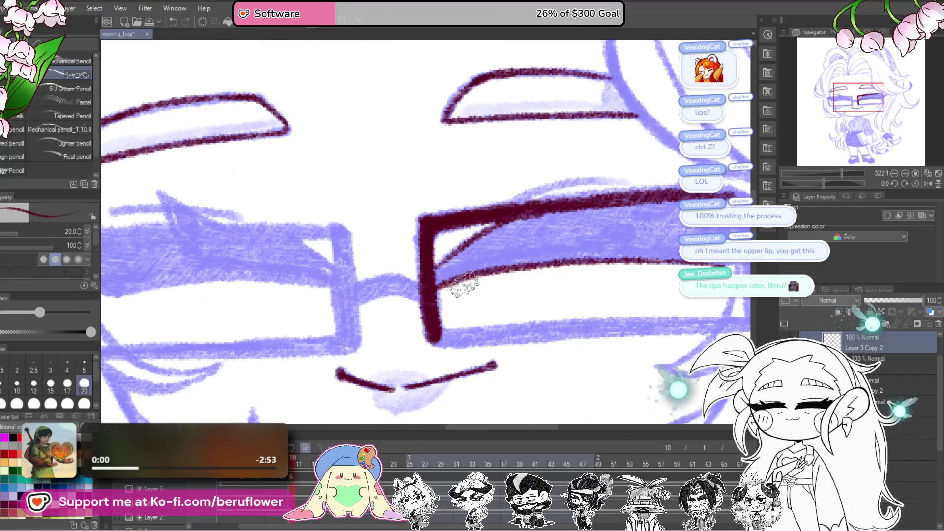
drag(822, 183, 810, 182)
mouse_move(414, 328)
mouse_down()
mouse_move(434, 283)
mouse_move(480, 270)
mouse_move(440, 326)
mouse_move(444, 319)
mouse_up()
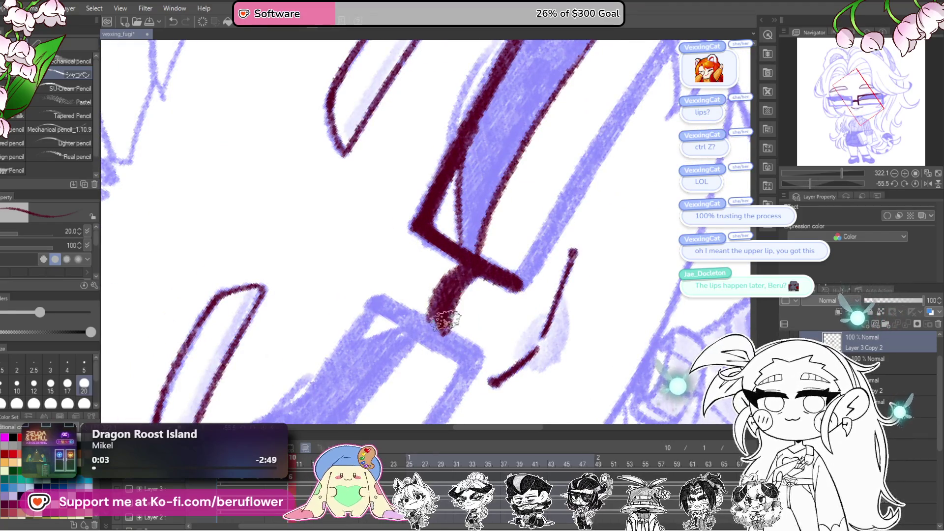
mouse_move(467, 283)
mouse_down()
mouse_move(454, 317)
mouse_move(460, 297)
mouse_move(468, 313)
mouse_up()
Ink the lens's lower, top and right edges to close the frame.
drag(663, 240, 578, 336)
drag(822, 185, 814, 183)
mouse_move(383, 393)
mouse_down()
mouse_move(413, 378)
mouse_move(620, 183)
mouse_up()
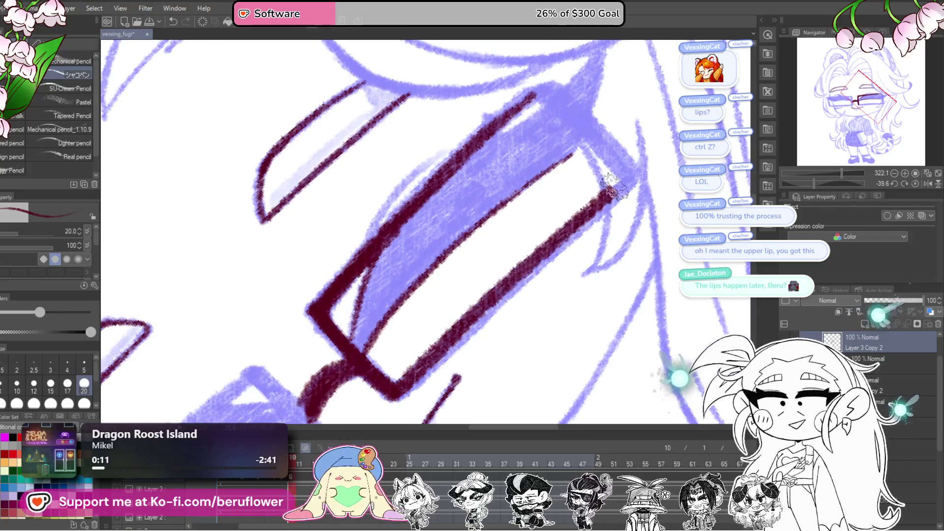
mouse_move(388, 393)
mouse_down()
mouse_move(457, 344)
mouse_move(632, 183)
mouse_up()
scroll(624, 182, up, 2)
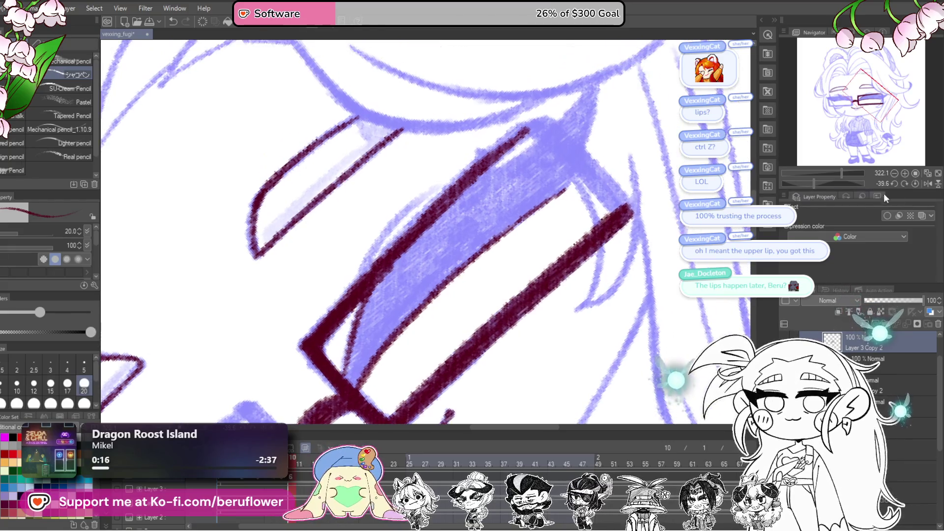
click(916, 183)
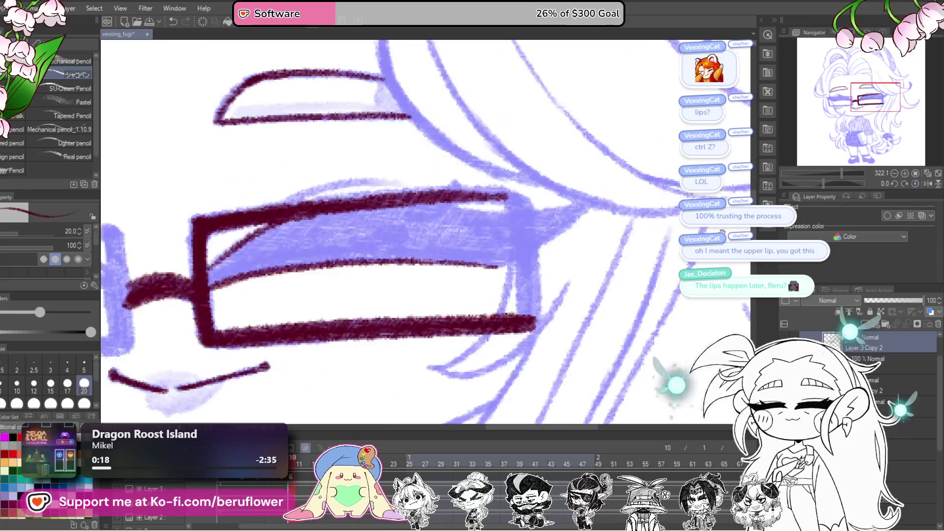
mouse_move(497, 199)
mouse_down()
mouse_move(550, 194)
mouse_move(565, 335)
mouse_up()
drag(545, 205, 565, 334)
scroll(547, 313, down, 3)
scroll(547, 313, down, 3)
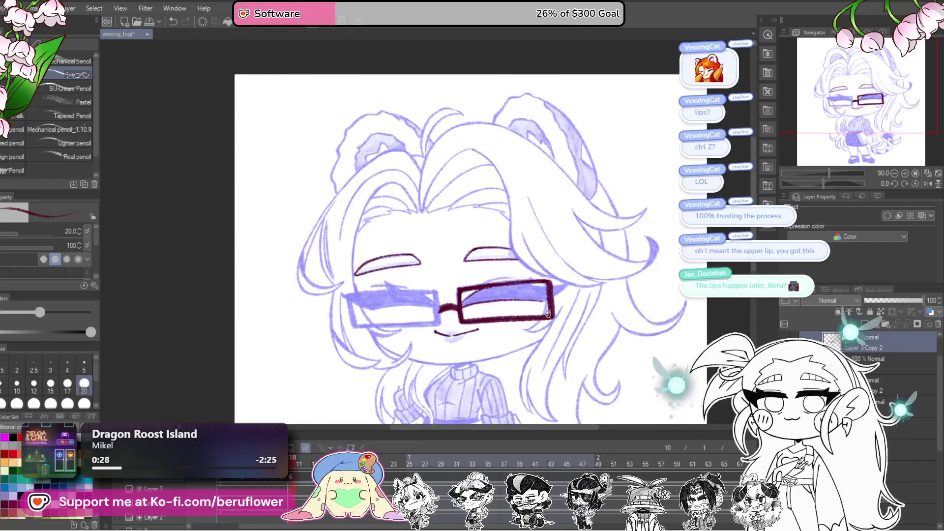
Trace the right lens's upper-left, top and right edges in maroon.
scroll(547, 313, up, 3)
scroll(425, 231, up, 2)
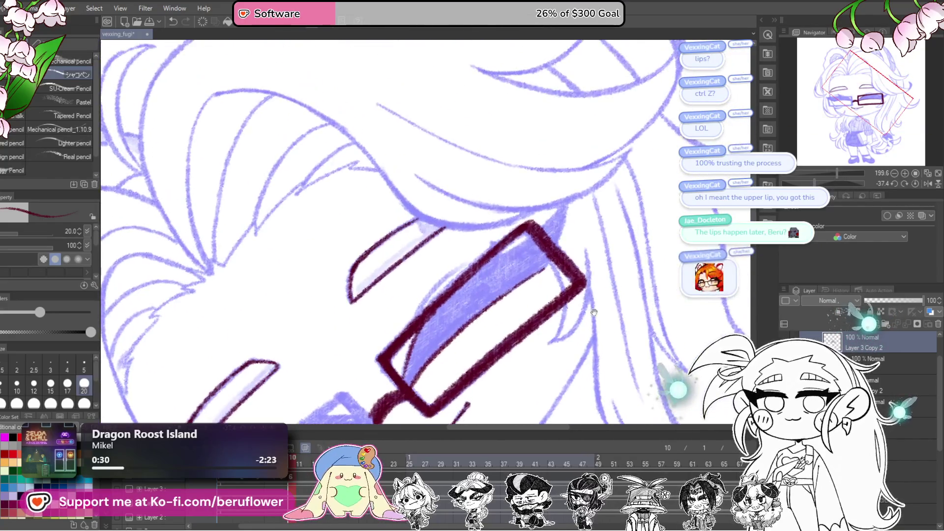
drag(814, 185, 819, 186)
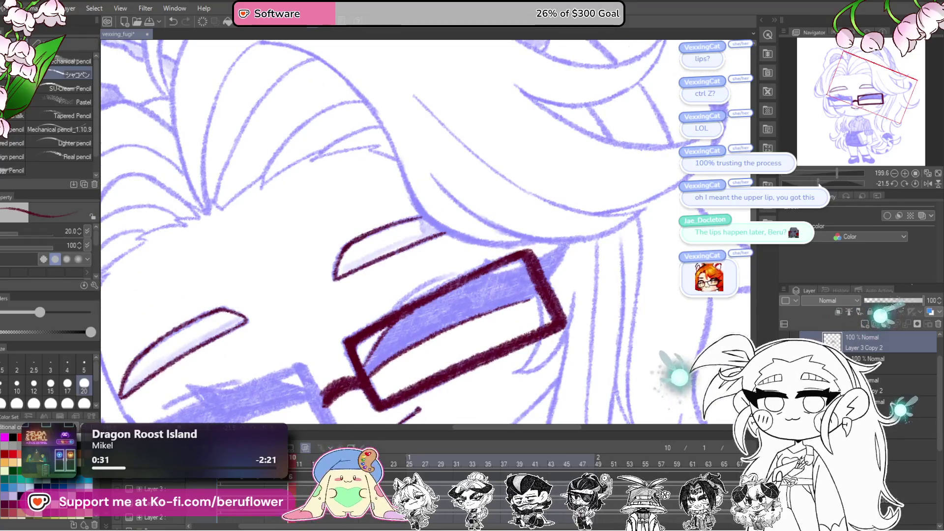
scroll(462, 285, up, 3)
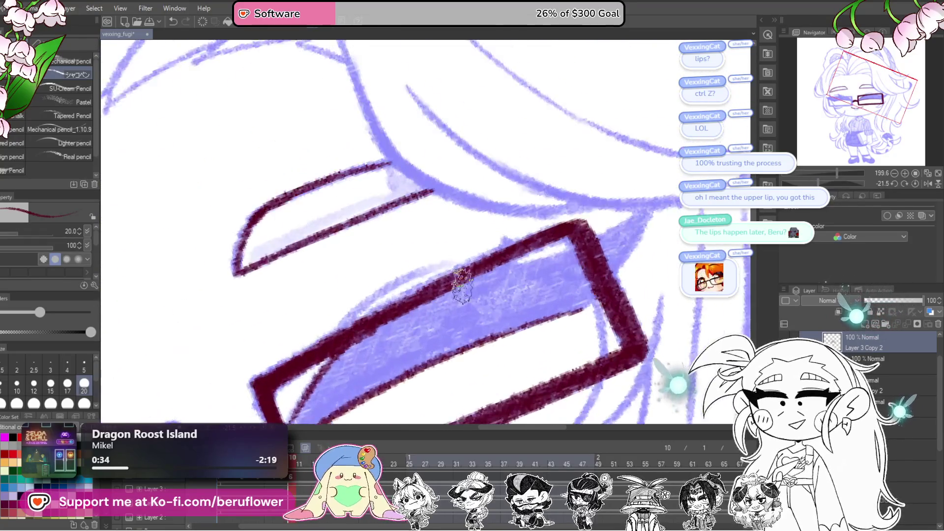
mouse_move(530, 232)
mouse_down()
mouse_move(522, 245)
mouse_move(600, 237)
mouse_up()
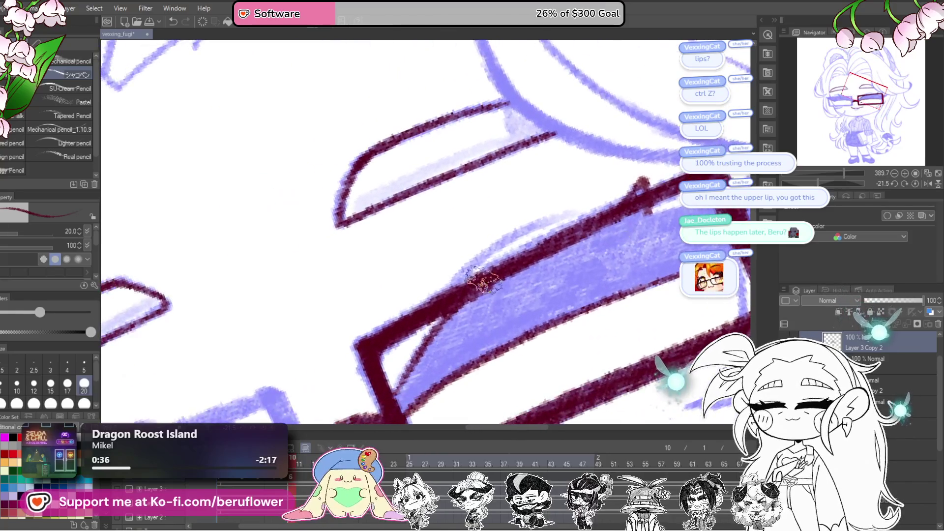
drag(428, 297, 521, 235)
drag(626, 222, 558, 282)
mouse_move(501, 288)
mouse_down()
mouse_move(669, 212)
mouse_move(585, 310)
mouse_up()
mouse_move(654, 238)
mouse_down()
mouse_move(625, 260)
mouse_move(590, 320)
mouse_up()
Scribble maroon shading inside the right lens.
mouse_move(432, 326)
mouse_down()
mouse_move(436, 337)
mouse_move(427, 331)
mouse_move(499, 249)
mouse_move(477, 305)
mouse_move(508, 236)
mouse_move(541, 197)
mouse_up()
drag(643, 215, 570, 264)
mouse_move(604, 192)
mouse_down()
mouse_move(597, 207)
mouse_move(592, 170)
mouse_move(565, 211)
mouse_move(418, 280)
mouse_move(442, 297)
mouse_move(487, 292)
mouse_move(540, 266)
mouse_move(469, 285)
mouse_move(383, 337)
mouse_move(472, 312)
mouse_move(683, 214)
mouse_up()
mouse_move(738, 132)
mouse_down()
mouse_move(580, 258)
mouse_move(472, 273)
mouse_move(433, 315)
mouse_move(462, 285)
mouse_move(484, 302)
mouse_move(471, 320)
mouse_move(554, 278)
mouse_move(489, 295)
mouse_up()
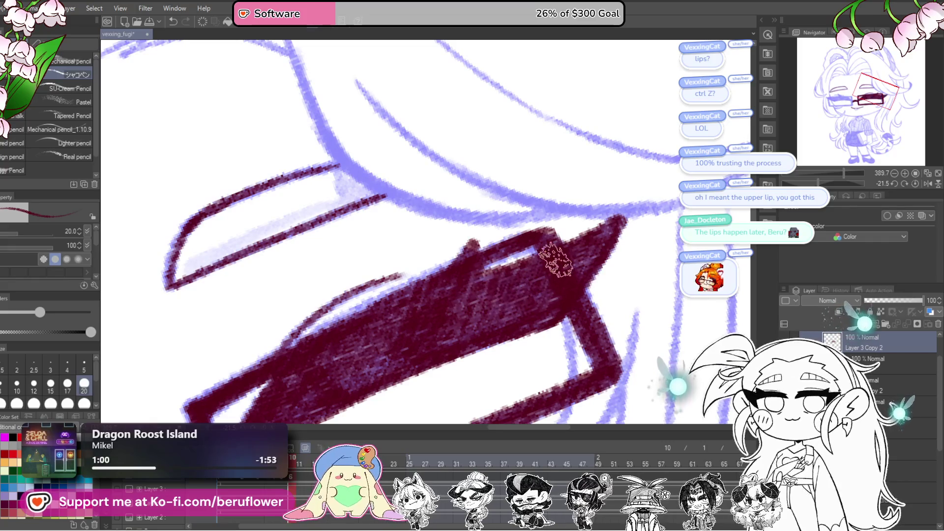
scroll(502, 270, down, 6)
scroll(513, 245, up, 5)
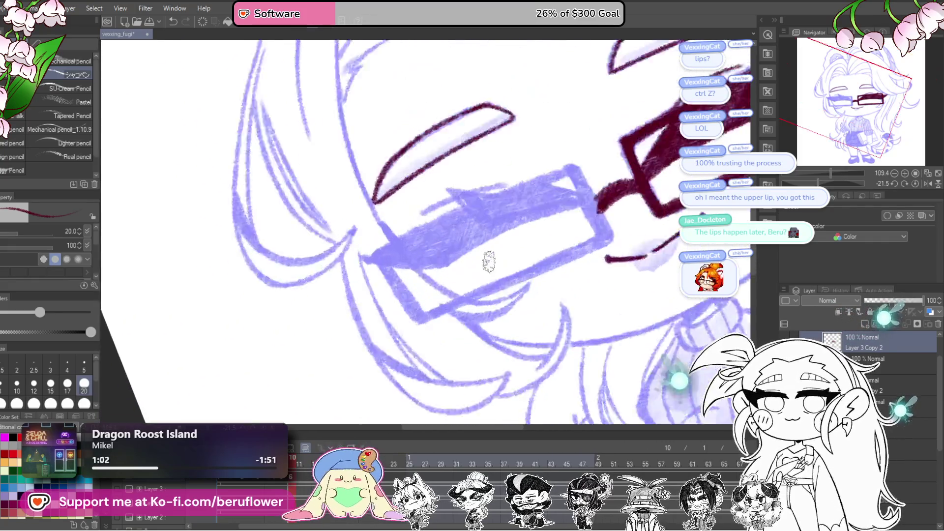
Ink the left lens frame, including its long lower edge and outer corner.
drag(530, 241, 574, 321)
drag(533, 239, 585, 327)
drag(550, 261, 566, 179)
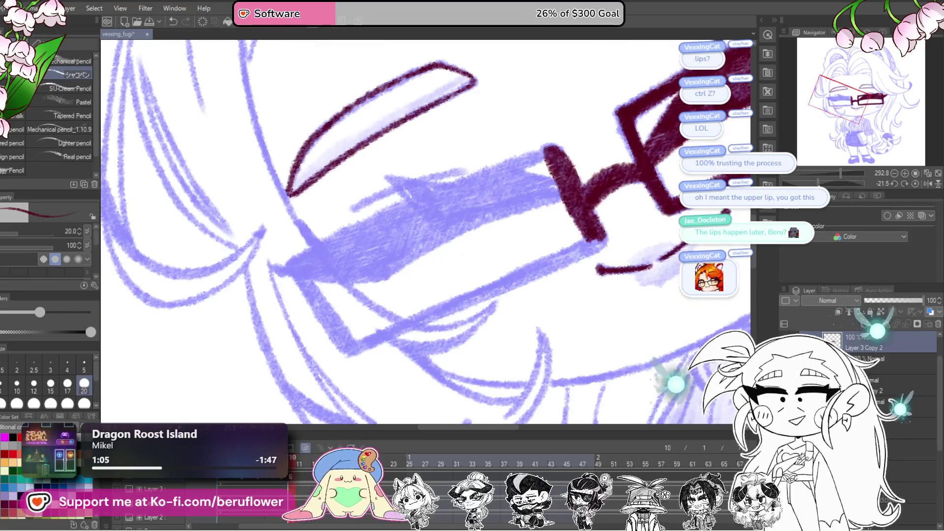
drag(818, 183, 811, 183)
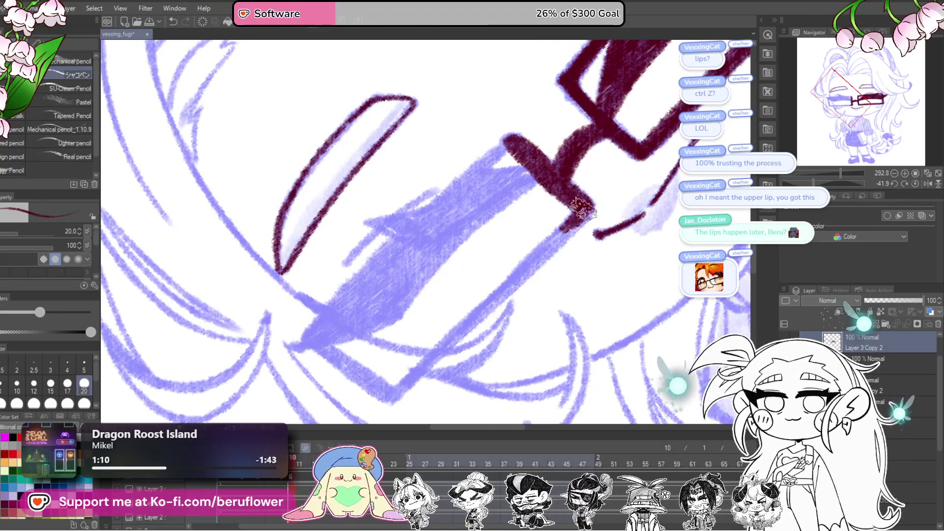
drag(550, 249, 392, 401)
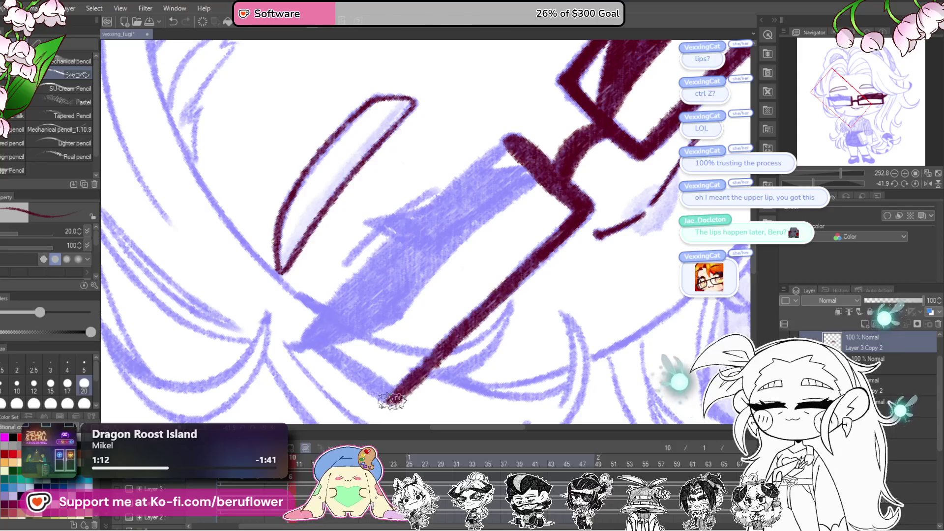
drag(443, 323, 467, 329)
mouse_move(543, 141)
mouse_down()
mouse_move(457, 210)
mouse_move(321, 350)
mouse_up()
drag(460, 357, 447, 365)
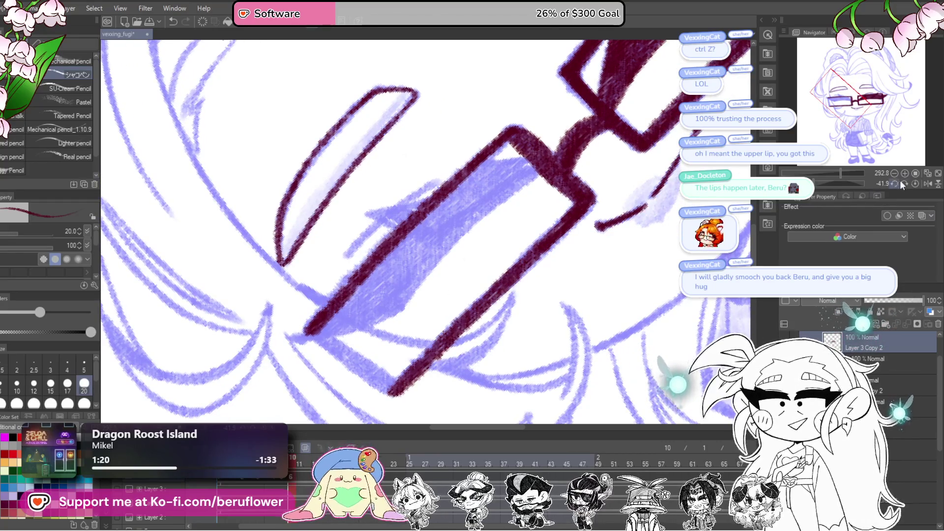
click(915, 183)
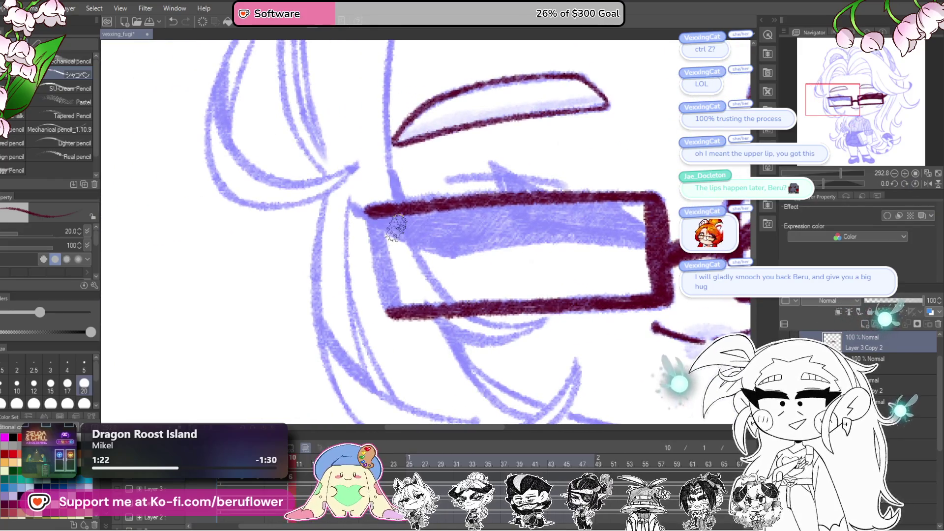
scroll(396, 227, down, 1)
scroll(396, 227, up, 3)
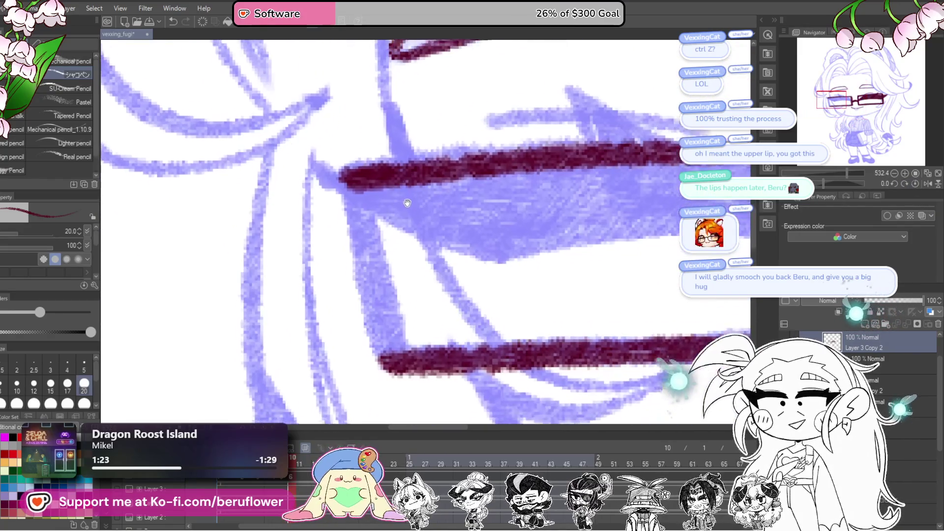
drag(355, 162, 389, 344)
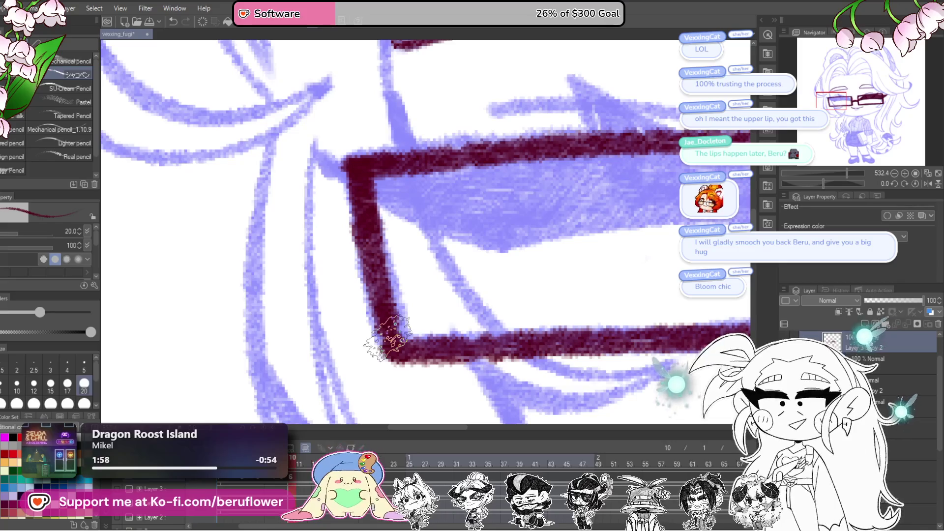
Ink the long hair curve down the side of the face.
drag(836, 180, 838, 183)
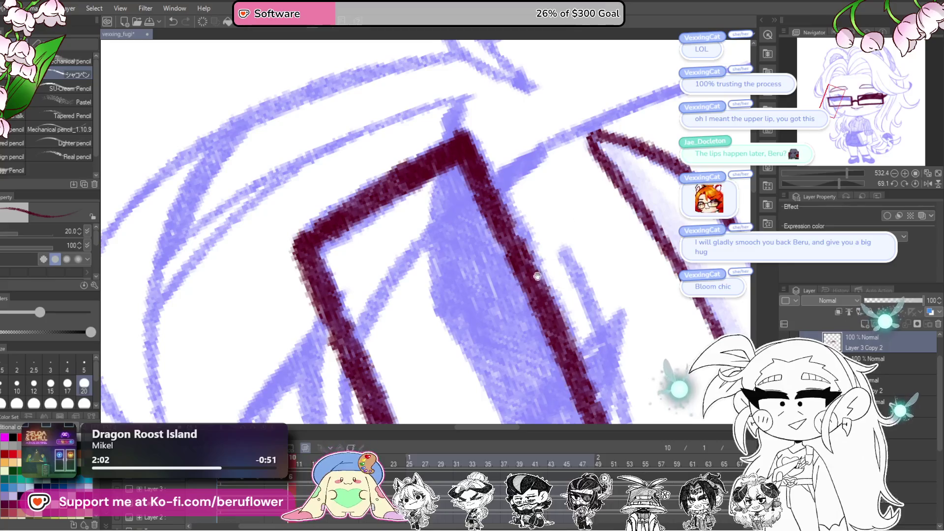
drag(473, 288, 452, 336)
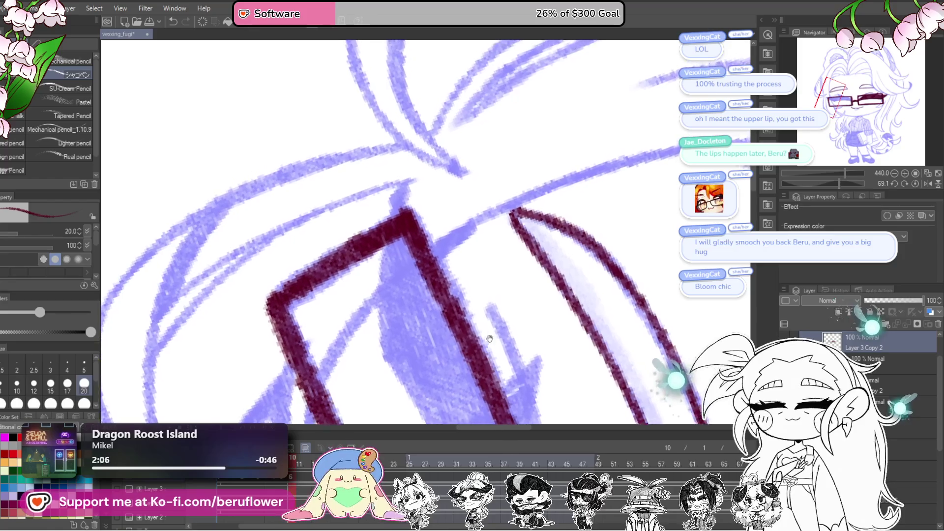
scroll(490, 334, up, 1)
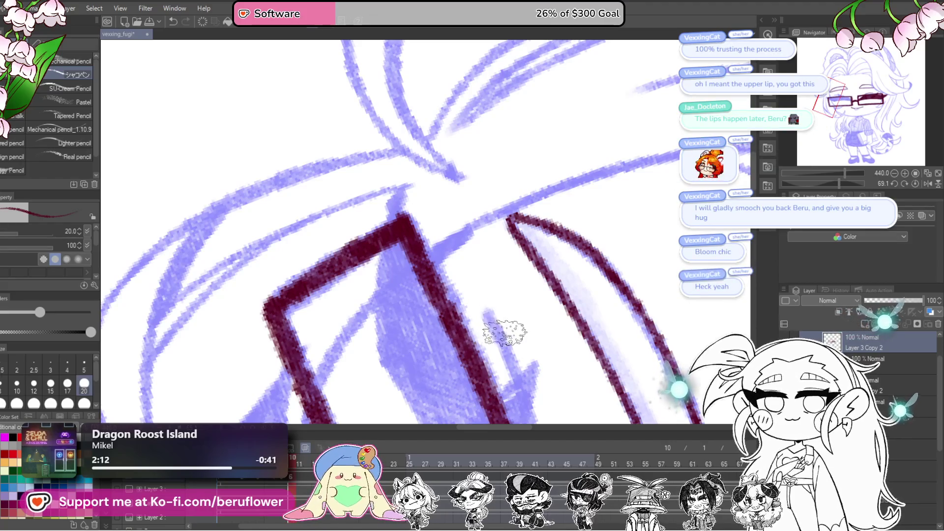
scroll(491, 332, right, 3)
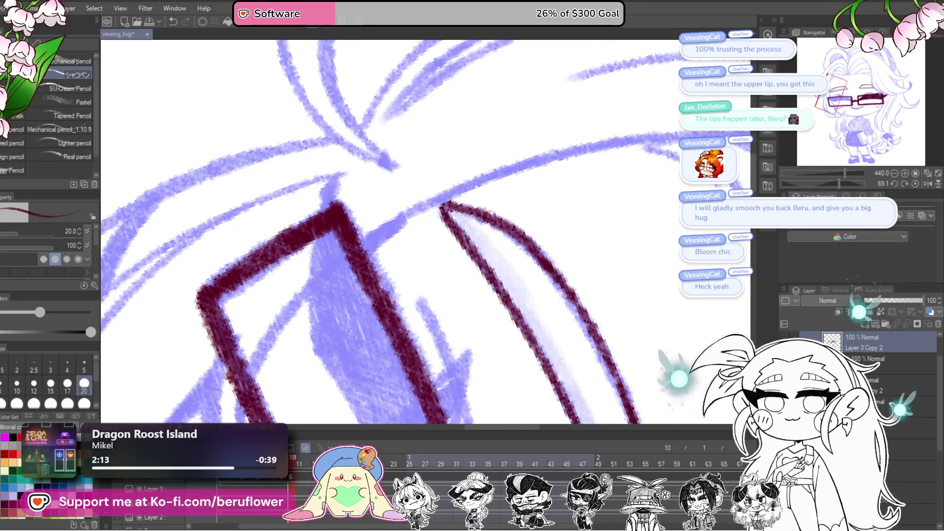
click(838, 184)
drag(832, 185, 830, 184)
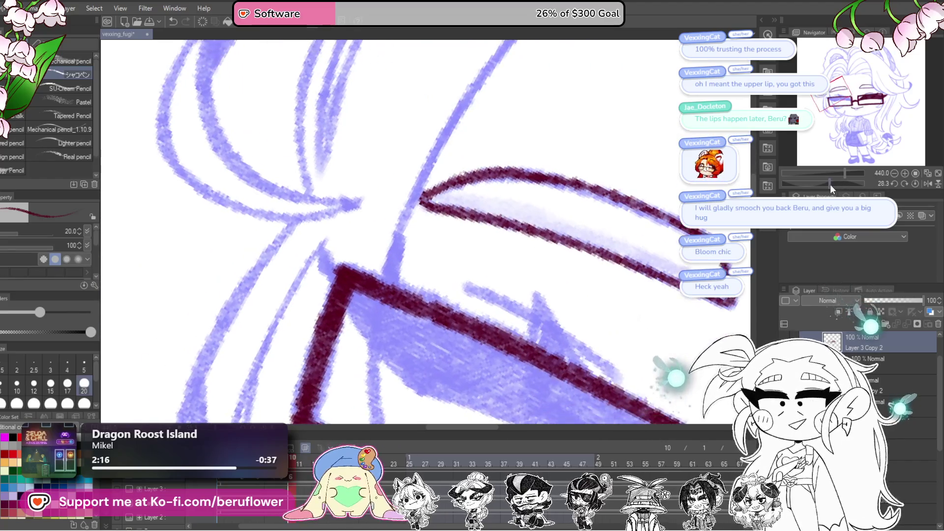
mouse_move(555, 266)
mouse_down()
mouse_move(501, 261)
mouse_move(445, 322)
mouse_up()
mouse_move(622, 100)
mouse_down()
mouse_move(546, 114)
mouse_move(412, 208)
mouse_up()
drag(533, 109, 344, 290)
drag(411, 204, 288, 379)
Retrace the hair curve lower down and connect a new curve to it.
key(ctrl+minus)
mouse_move(409, 166)
mouse_down()
mouse_move(379, 179)
mouse_move(331, 295)
mouse_up()
scroll(352, 280, down, 3)
scroll(502, 252, up, 2)
mouse_move(834, 183)
mouse_down()
mouse_move(790, 169)
mouse_move(795, 183)
mouse_up()
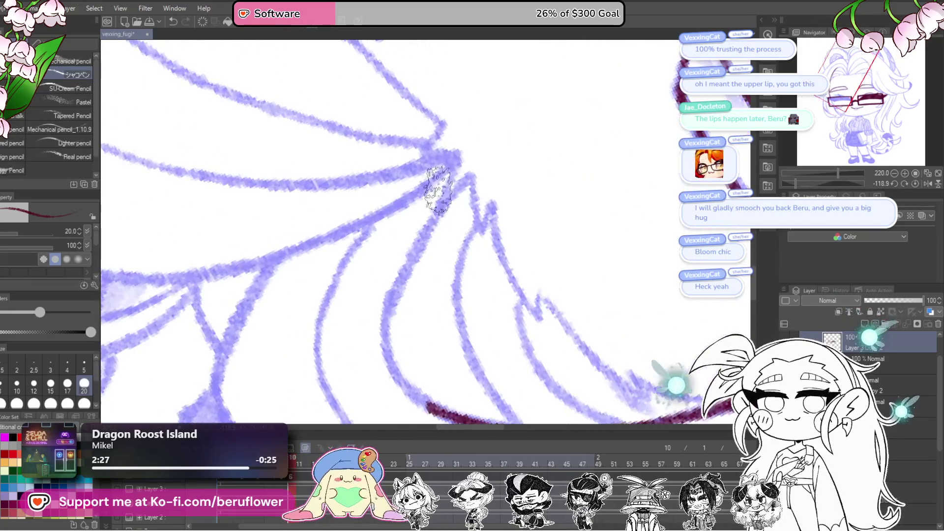
scroll(438, 189, up, 4)
mouse_move(458, 166)
mouse_down()
mouse_move(417, 231)
mouse_move(393, 314)
mouse_move(444, 372)
mouse_move(411, 331)
mouse_move(449, 165)
mouse_up()
scroll(448, 164, down, 5)
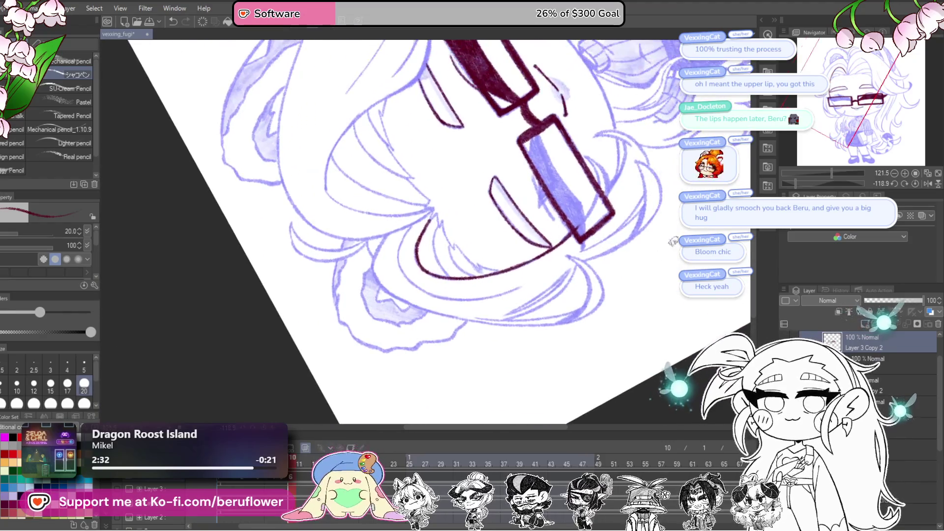
Ink a thick maroon diagonal line and shading in the left lens.
click(916, 184)
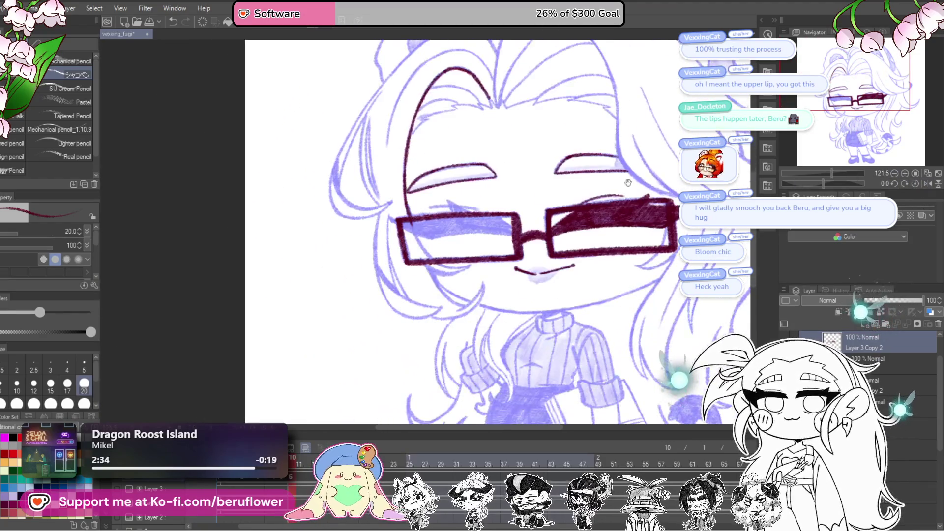
scroll(411, 204, up, 5)
scroll(412, 204, up, 4)
mouse_move(393, 242)
mouse_down()
mouse_move(400, 263)
mouse_move(452, 297)
mouse_move(566, 276)
mouse_move(640, 247)
mouse_move(590, 305)
mouse_up()
mouse_move(521, 211)
mouse_down()
mouse_move(408, 340)
mouse_move(467, 280)
mouse_move(424, 323)
mouse_move(477, 334)
mouse_up()
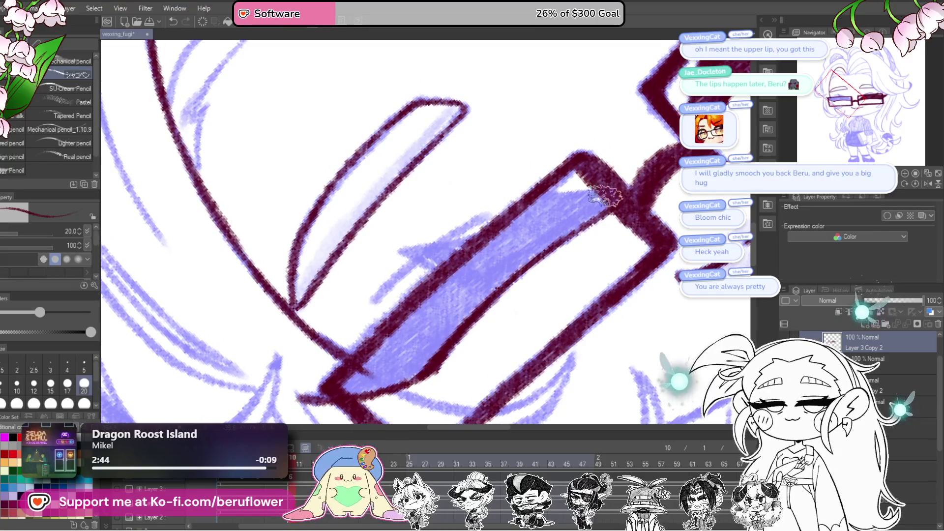
mouse_move(510, 218)
mouse_down()
mouse_move(565, 201)
mouse_move(462, 231)
mouse_move(514, 235)
mouse_move(552, 188)
mouse_move(480, 249)
mouse_move(429, 313)
mouse_move(391, 308)
mouse_move(421, 329)
mouse_move(462, 318)
mouse_move(474, 311)
mouse_move(447, 311)
mouse_move(521, 246)
mouse_up()
Fill the area below the spike with maroon and check the frame corner.
mouse_move(587, 206)
mouse_down()
mouse_move(586, 242)
mouse_move(525, 231)
mouse_move(472, 260)
mouse_move(649, 162)
mouse_move(608, 176)
mouse_move(637, 189)
mouse_move(570, 214)
mouse_move(538, 239)
mouse_move(619, 207)
mouse_move(540, 256)
mouse_move(468, 346)
mouse_move(474, 313)
mouse_move(539, 221)
mouse_move(510, 284)
mouse_move(538, 252)
mouse_move(537, 216)
mouse_move(590, 216)
mouse_move(466, 314)
mouse_up()
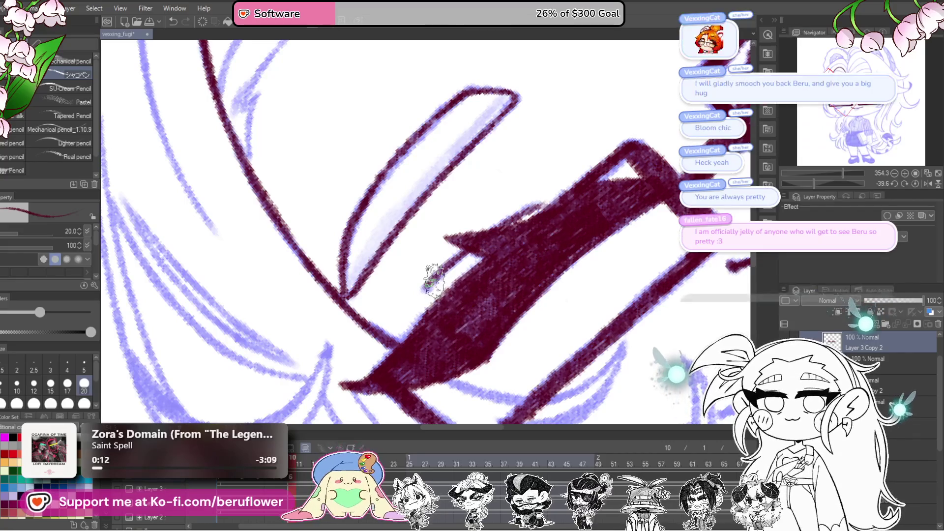
scroll(432, 273, down, 2)
scroll(432, 275, up, 2)
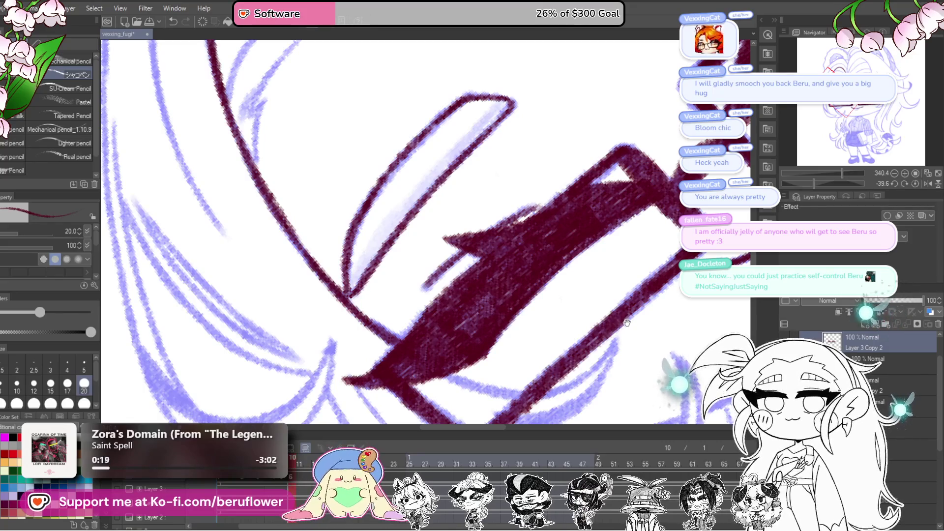
mouse_move(627, 321)
mouse_down()
mouse_move(598, 280)
mouse_move(624, 320)
mouse_move(552, 297)
mouse_up()
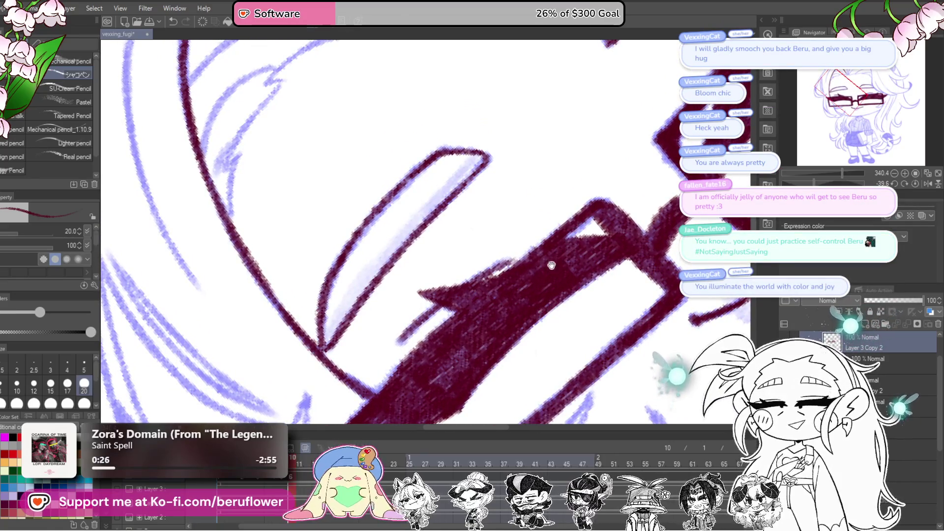
drag(521, 298, 517, 273)
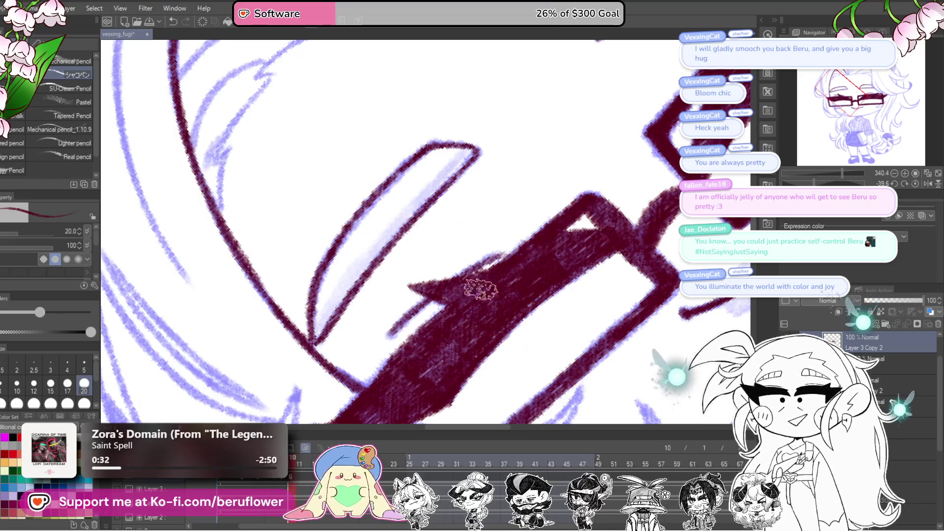
drag(565, 243, 662, 224)
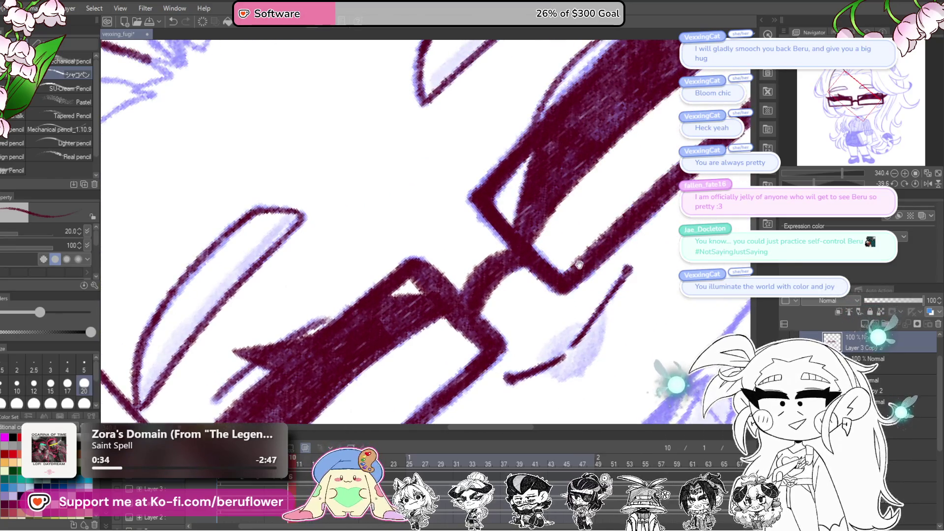
Blend soft maroon tone along and beside the mouth stroke under the glasses.
scroll(531, 277, down, 3)
scroll(529, 272, up, 4)
drag(528, 273, 620, 217)
scroll(597, 213, up, 3)
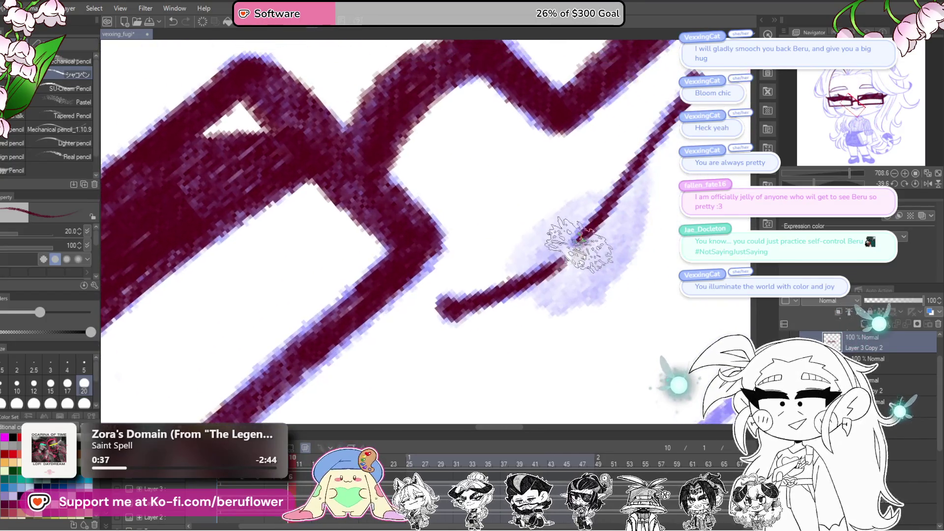
mouse_move(546, 273)
mouse_down()
mouse_move(634, 199)
mouse_move(618, 259)
mouse_move(628, 267)
mouse_up()
mouse_move(634, 162)
mouse_down()
mouse_move(600, 189)
mouse_move(610, 206)
mouse_move(524, 302)
mouse_move(595, 249)
mouse_move(611, 185)
mouse_move(499, 237)
mouse_move(604, 167)
mouse_move(480, 270)
mouse_move(590, 158)
mouse_up()
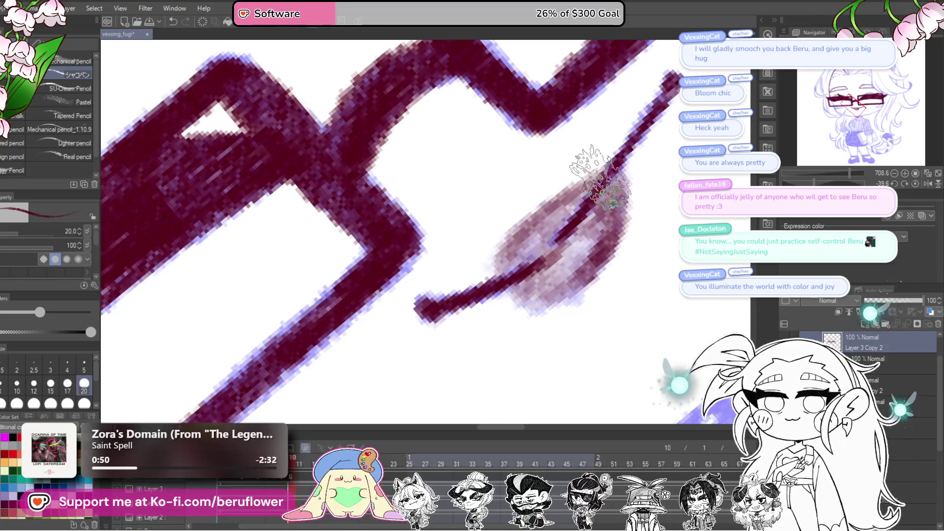
scroll(590, 184, down, 5)
scroll(548, 212, up, 3)
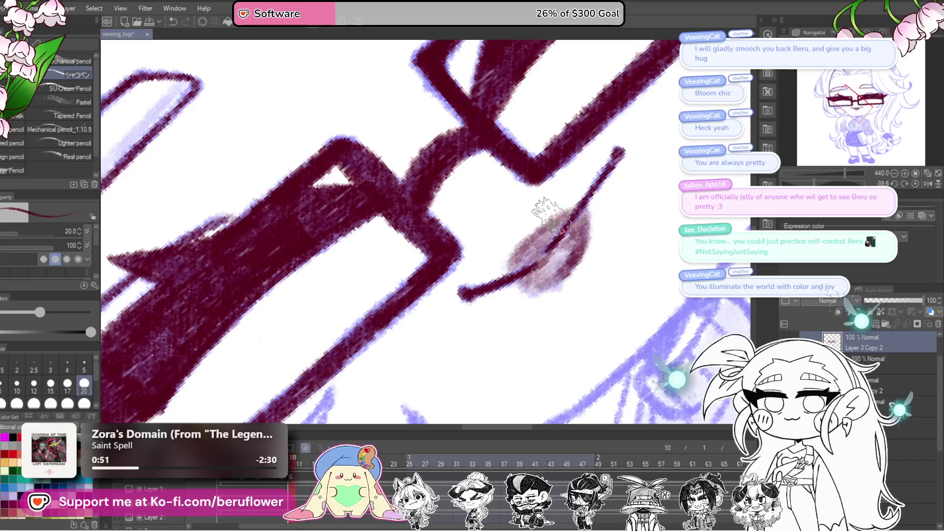
drag(581, 221, 516, 270)
scroll(516, 270, down, 5)
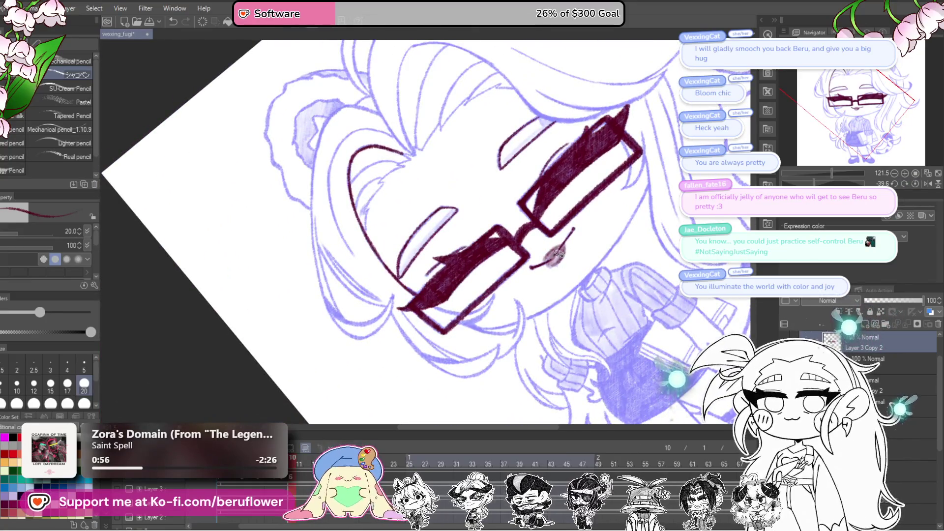
click(919, 187)
scroll(650, 274, down, 3)
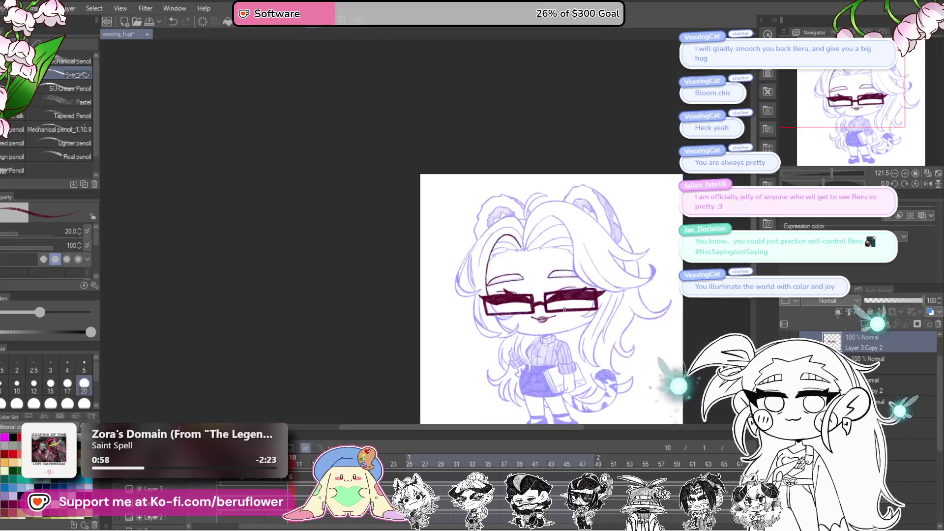
Ink the first maroon bang stroke at the hair parting, thinning the brush to size 12.
scroll(650, 275, up, 4)
mouse_move(651, 274)
mouse_down()
mouse_move(652, 211)
mouse_move(656, 275)
mouse_move(673, 286)
mouse_up()
scroll(563, 246, up, 5)
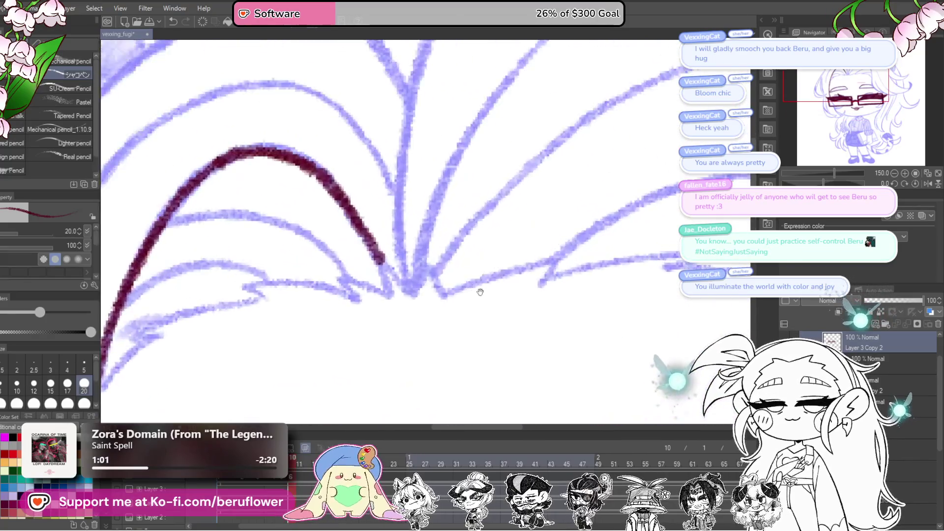
mouse_move(493, 280)
mouse_down()
mouse_move(561, 284)
mouse_move(525, 235)
mouse_move(551, 216)
mouse_move(615, 206)
mouse_move(639, 217)
mouse_up()
key(bracketleft)
key(bracketleft)
key(bracketleft)
mouse_move(540, 180)
mouse_down()
mouse_move(497, 215)
mouse_move(480, 248)
mouse_move(547, 155)
mouse_up()
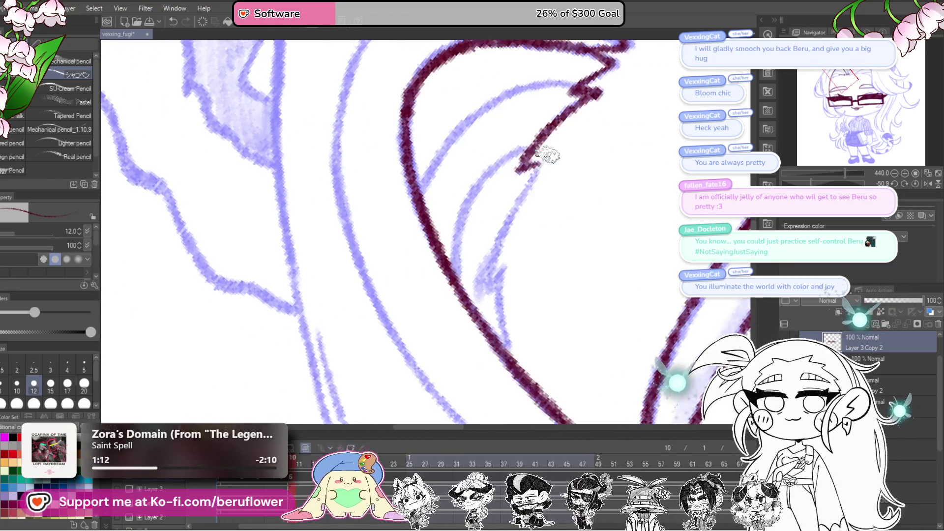
Ink the inner bang strand down-left from the zigzag parting, with a small hook at its top.
drag(506, 221, 491, 295)
drag(514, 280, 546, 312)
mouse_move(561, 182)
mouse_down()
mouse_move(493, 257)
mouse_move(491, 315)
mouse_up()
drag(492, 275, 517, 316)
mouse_move(638, 170)
mouse_down()
mouse_move(615, 164)
mouse_move(526, 189)
mouse_move(465, 267)
mouse_move(565, 326)
mouse_move(625, 246)
mouse_move(543, 280)
mouse_move(504, 388)
mouse_up()
drag(558, 301, 553, 268)
On a tilted canvas, ink two more bang strands up-right along the sketch, then straighten the view.
mouse_move(845, 183)
mouse_down()
mouse_move(812, 181)
mouse_move(819, 185)
mouse_up()
drag(572, 292, 560, 334)
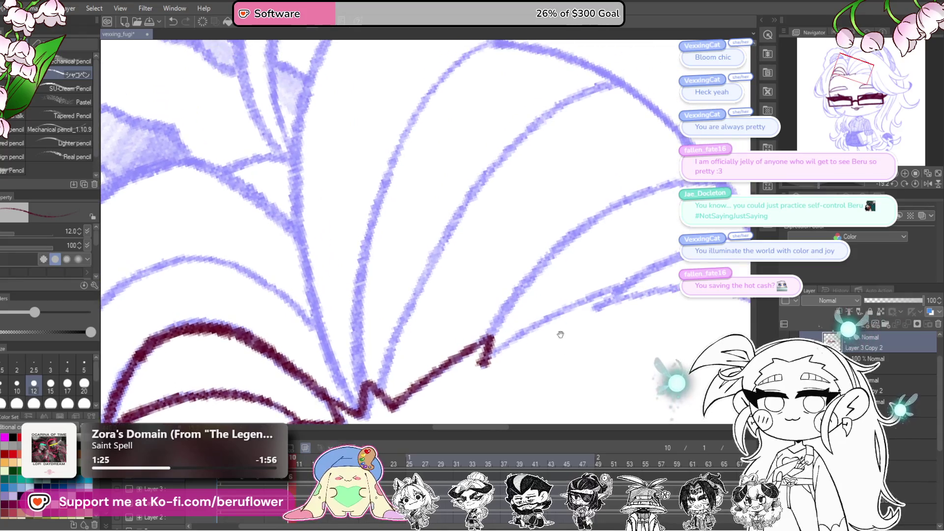
drag(485, 360, 572, 307)
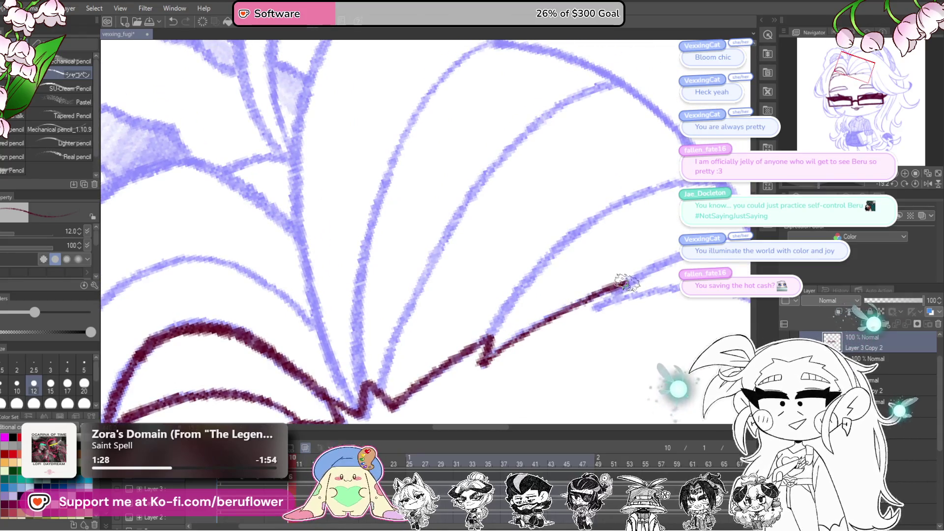
drag(629, 281, 563, 300)
drag(820, 185, 811, 185)
drag(479, 339, 582, 252)
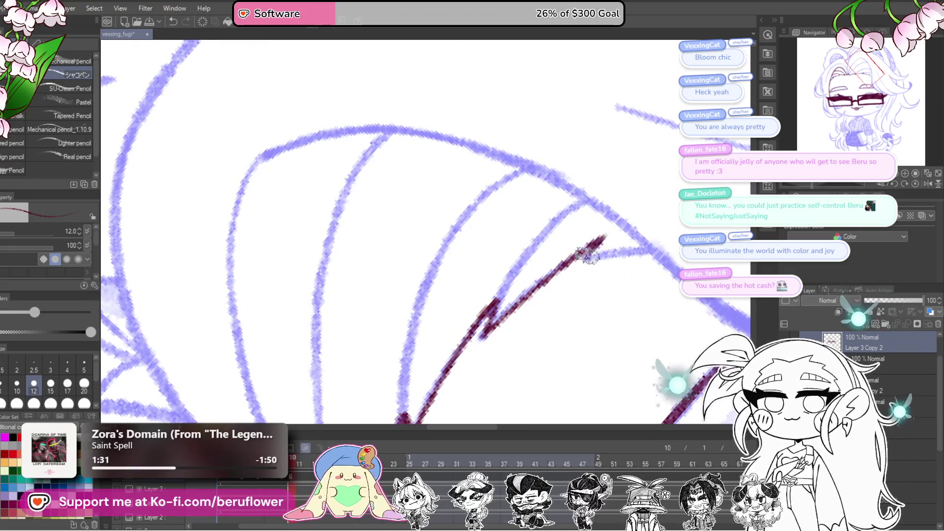
scroll(489, 324, down, 3)
mouse_move(489, 325)
mouse_down()
mouse_move(666, 257)
mouse_move(612, 247)
mouse_up()
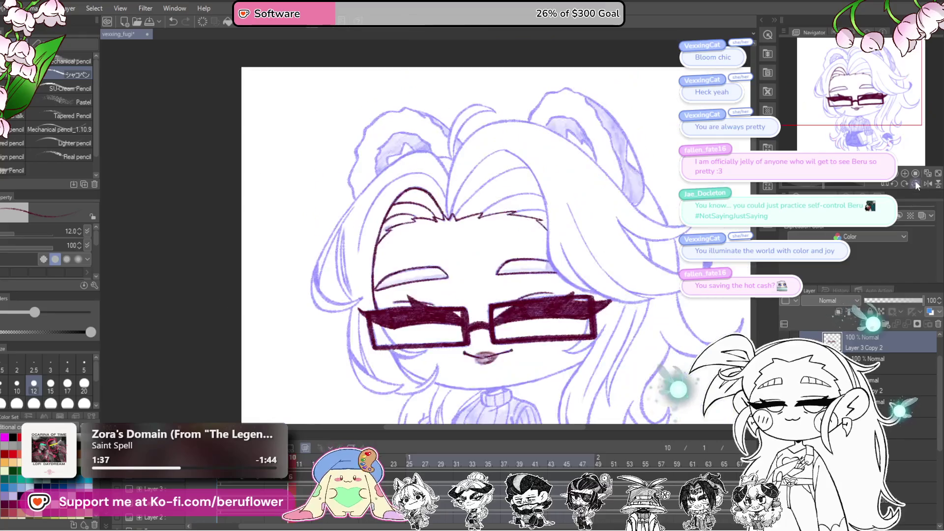
click(915, 184)
Bring the hair above the glasses into level view and undo the too-thick bang stroke.
mouse_move(650, 303)
mouse_down()
mouse_move(646, 254)
mouse_move(678, 265)
mouse_move(688, 318)
mouse_up()
drag(824, 188, 836, 186)
scroll(523, 137, up, 5)
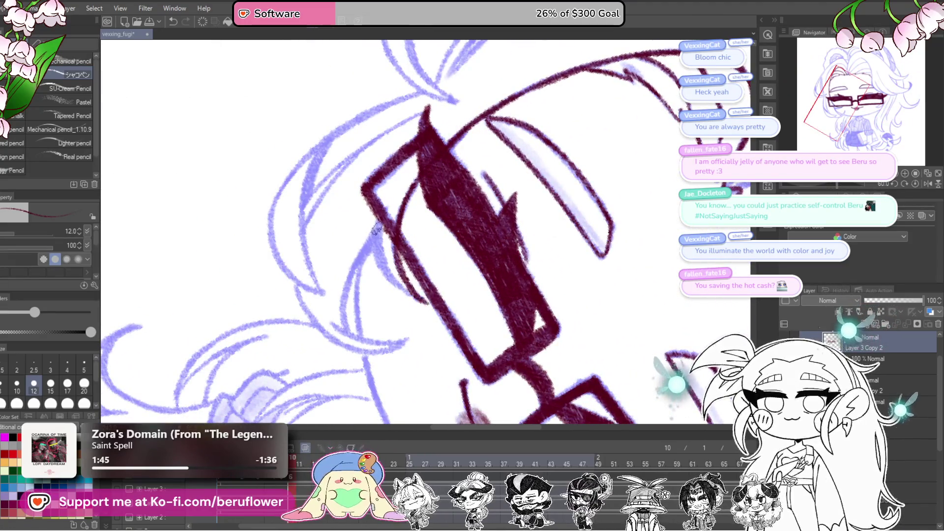
scroll(408, 294, down, 5)
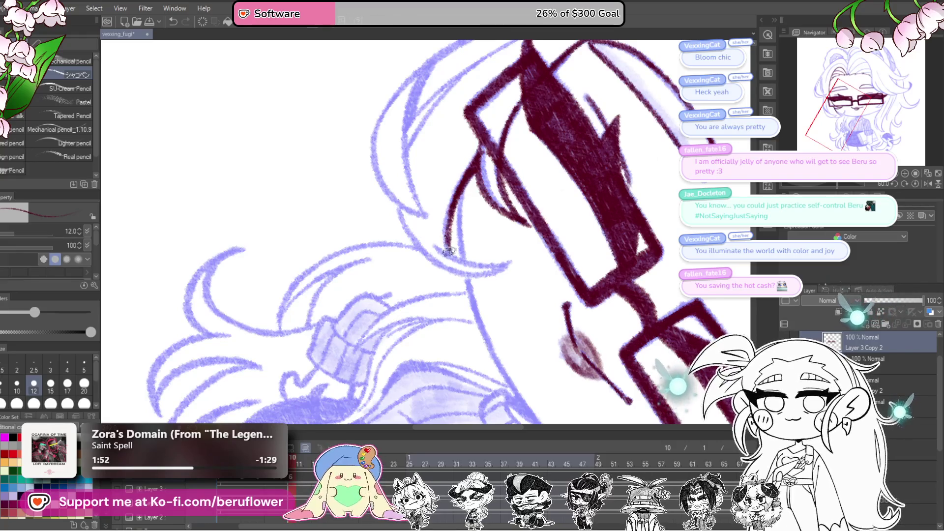
drag(468, 182, 312, 182)
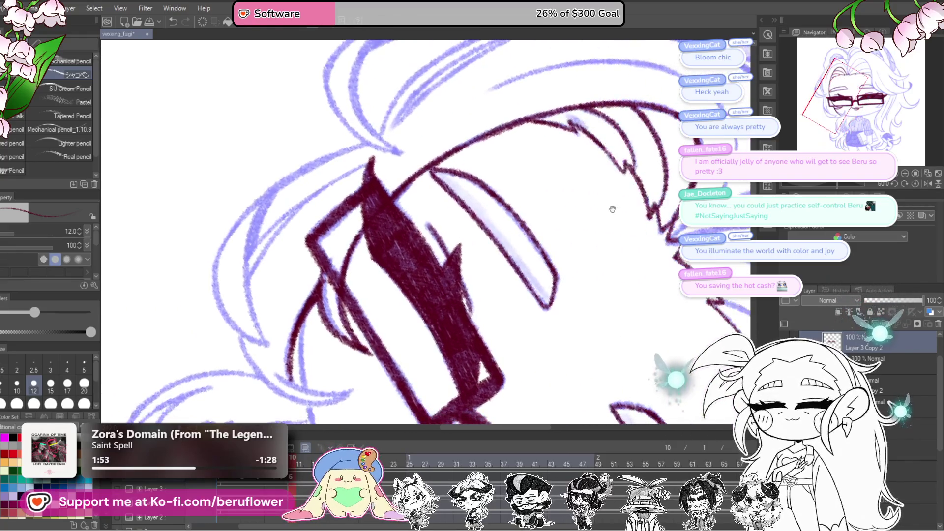
mouse_move(691, 183)
mouse_down()
mouse_move(587, 264)
mouse_move(684, 302)
mouse_move(708, 339)
mouse_up()
drag(580, 245, 600, 290)
mouse_move(447, 280)
mouse_down()
mouse_move(467, 324)
mouse_move(497, 221)
mouse_move(566, 155)
mouse_move(492, 226)
mouse_up()
key(ctrl+z)
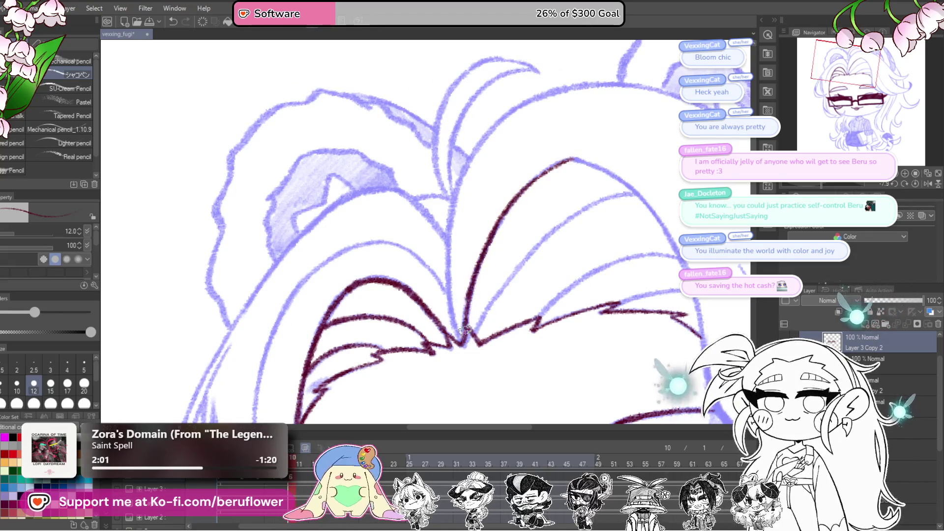
Redraw the bang strand upward from the parting in thinner maroon.
drag(460, 301, 468, 322)
drag(492, 156, 454, 230)
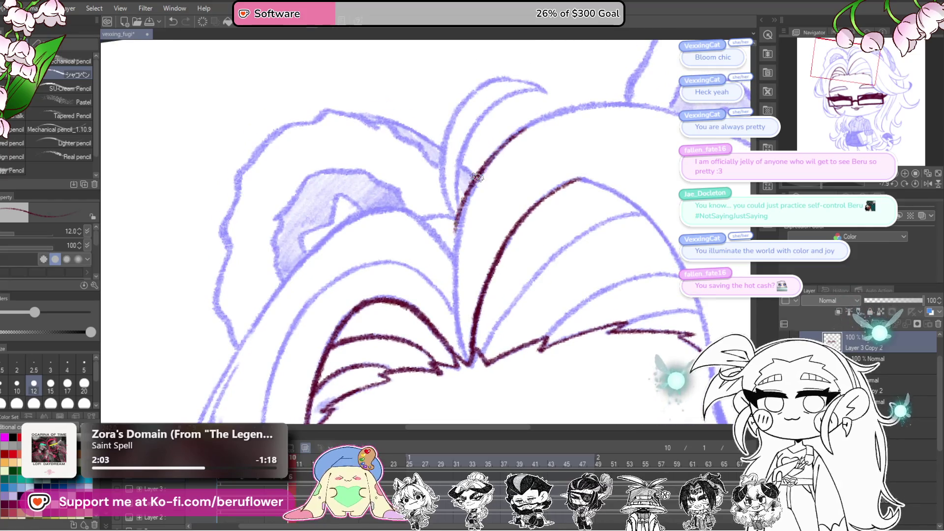
key(ctrl+z)
key(ctrl+z)
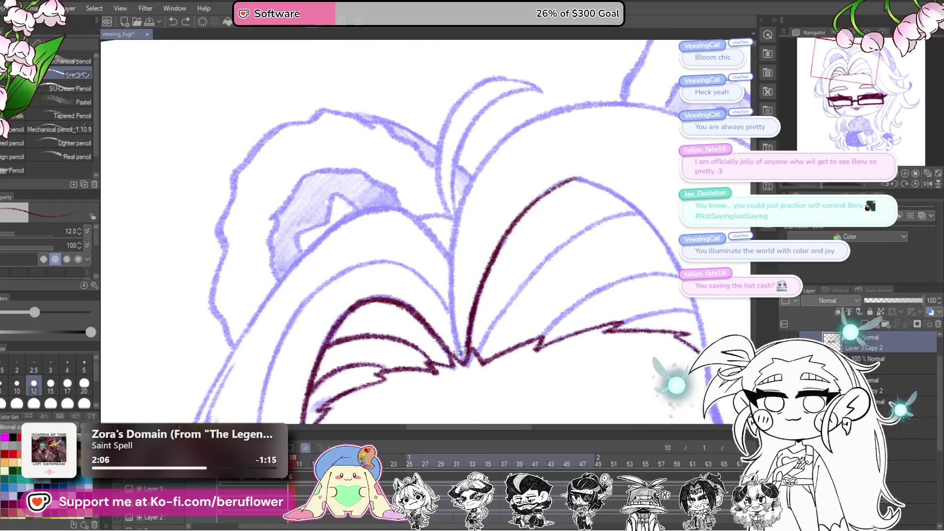
drag(450, 290, 462, 203)
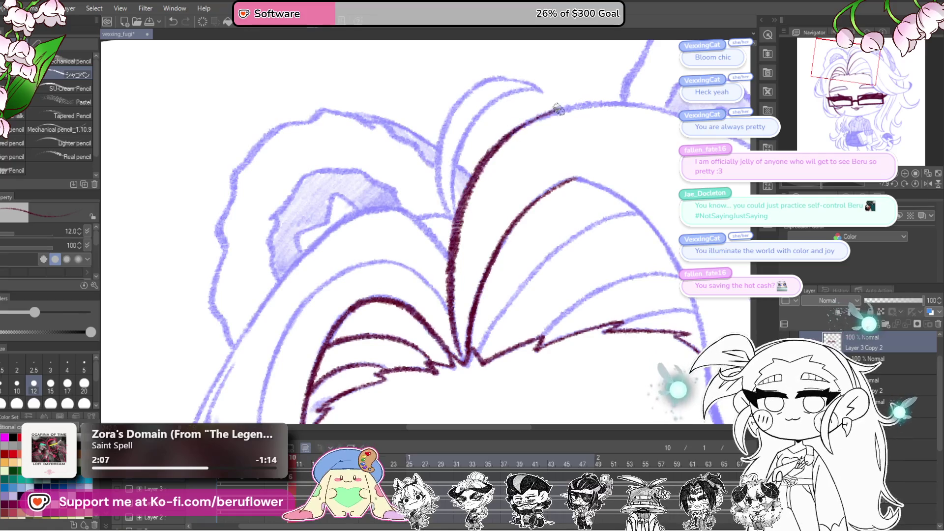
At about -92° canvas rotation, redraw the lower hair line further left and ink the lower-left curve.
mouse_move(620, 121)
mouse_down()
mouse_move(549, 226)
mouse_move(645, 222)
mouse_up()
drag(810, 182, 801, 182)
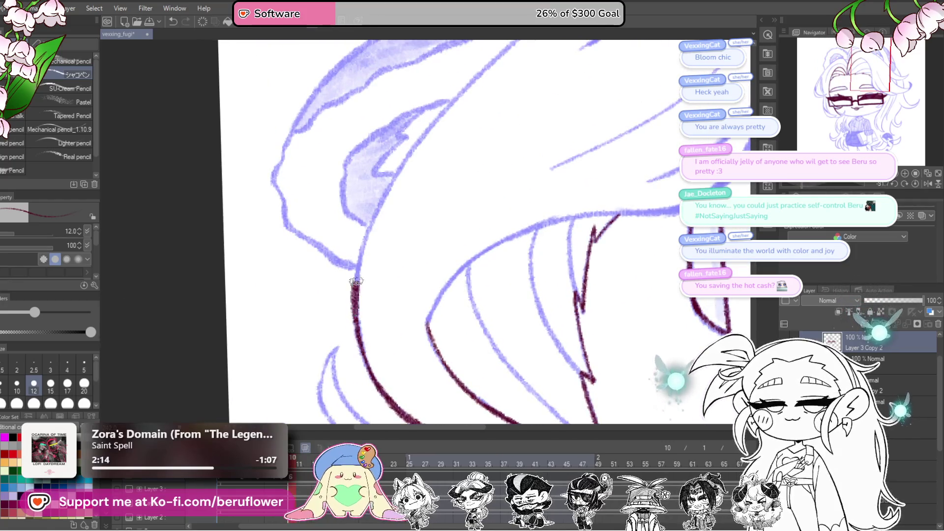
drag(417, 153, 323, 363)
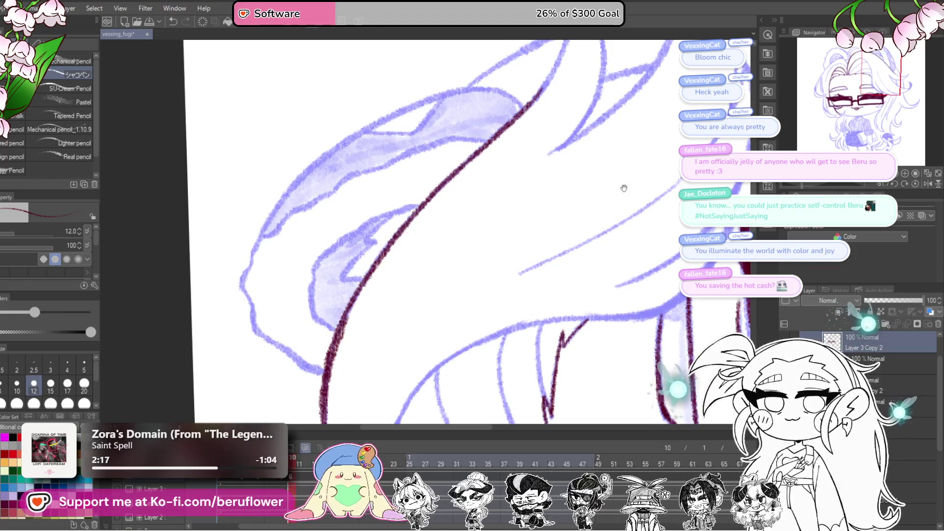
drag(623, 188, 628, 242)
drag(804, 181, 845, 183)
mouse_move(492, 148)
mouse_down()
mouse_move(523, 204)
mouse_move(520, 194)
mouse_move(493, 227)
mouse_move(493, 340)
mouse_up()
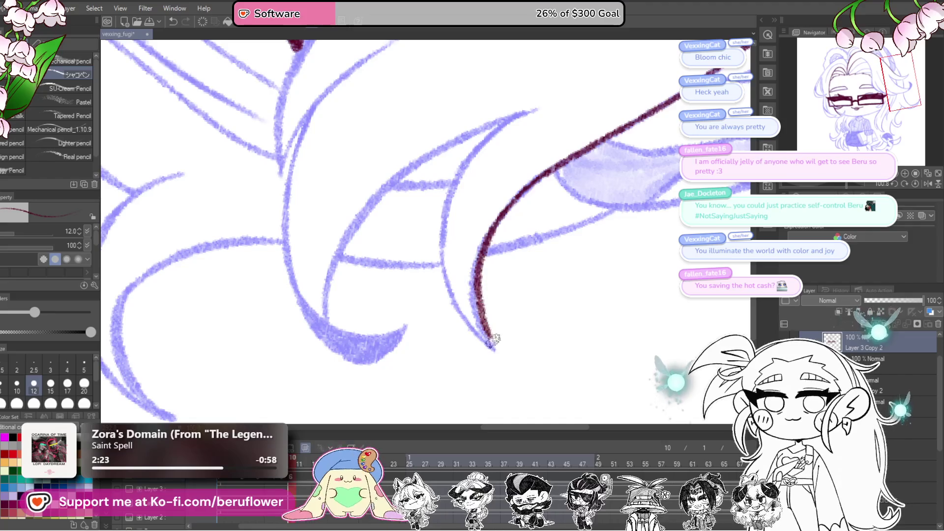
key(ctrl+z)
mouse_move(528, 184)
mouse_down()
mouse_move(484, 240)
mouse_move(475, 327)
mouse_move(511, 134)
mouse_up()
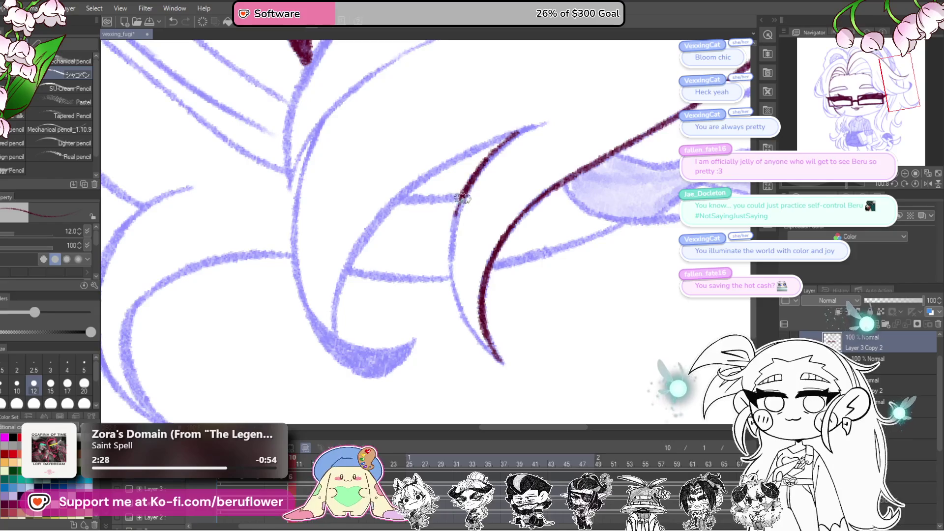
mouse_move(452, 245)
mouse_down()
mouse_move(460, 303)
mouse_move(501, 364)
mouse_up()
drag(472, 302, 483, 296)
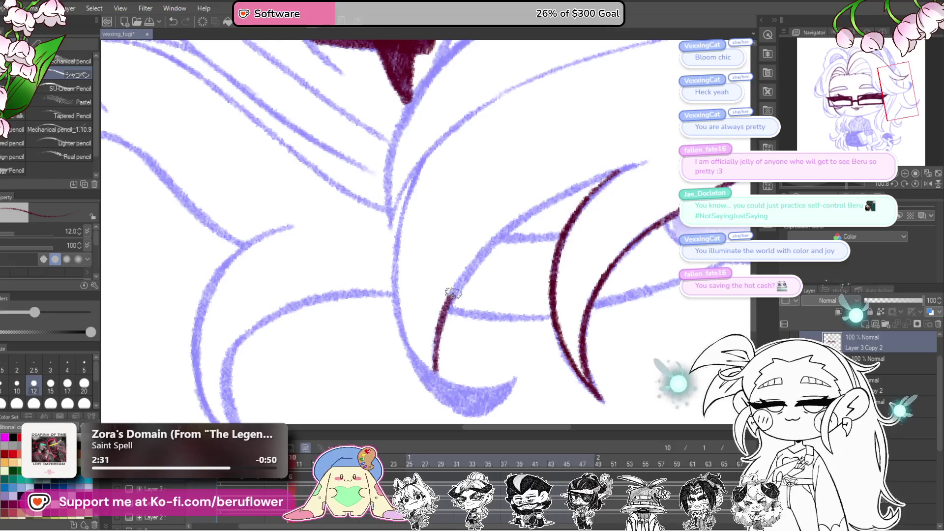
Ink the hair lines beside the glasses, extending them along the lavender sketch.
drag(564, 235, 521, 266)
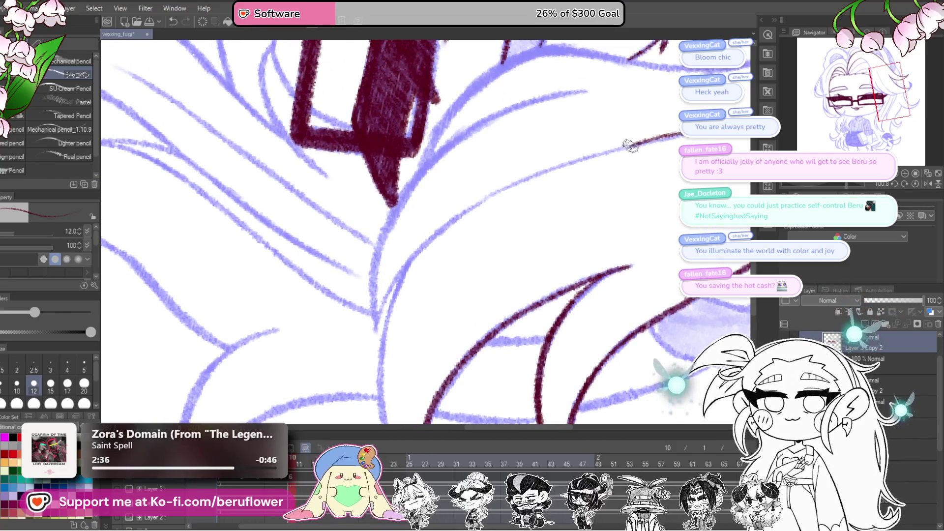
click(840, 184)
mouse_move(639, 255)
mouse_down()
mouse_move(591, 297)
mouse_move(535, 139)
mouse_up()
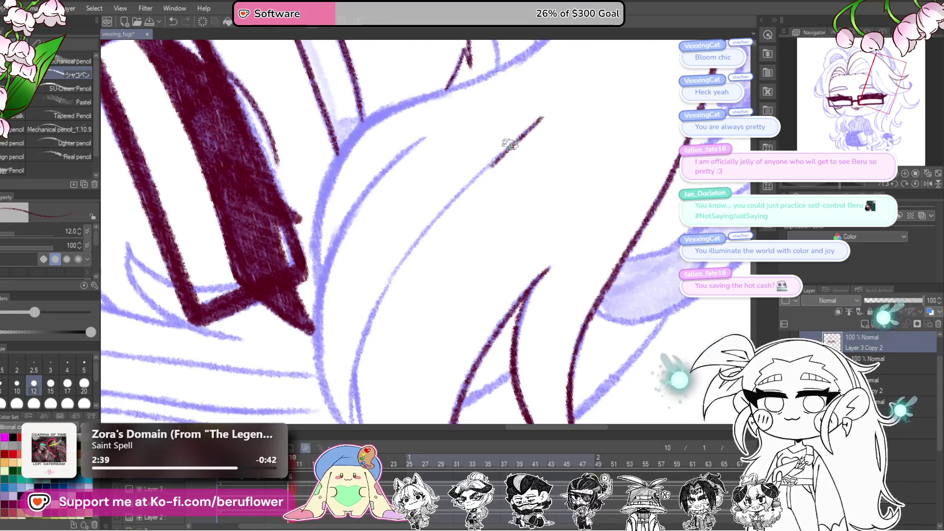
mouse_move(465, 190)
mouse_down()
mouse_move(386, 276)
mouse_move(366, 334)
mouse_move(433, 191)
mouse_move(411, 320)
mouse_move(467, 148)
mouse_move(490, 114)
mouse_up()
scroll(398, 330, up, 2)
drag(421, 195, 394, 282)
drag(394, 283, 398, 242)
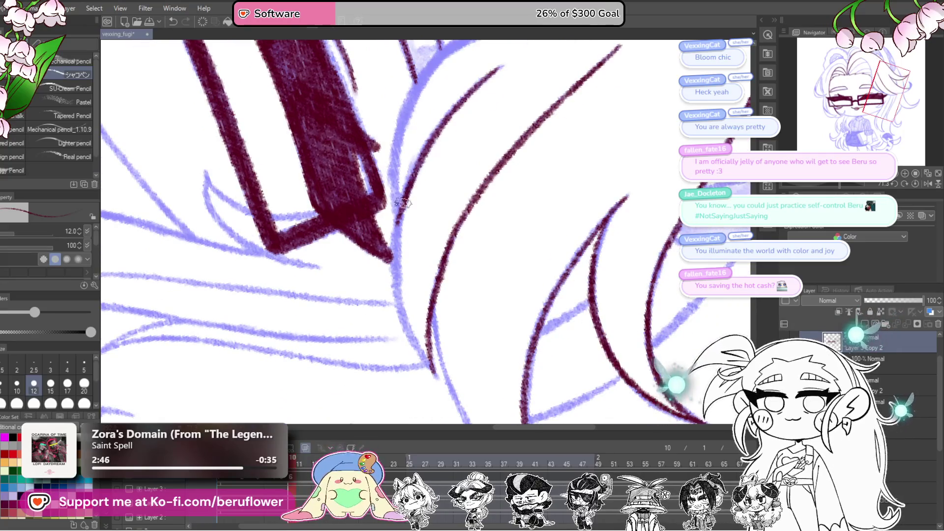
mouse_move(431, 374)
mouse_down()
mouse_move(399, 379)
mouse_move(418, 239)
mouse_up()
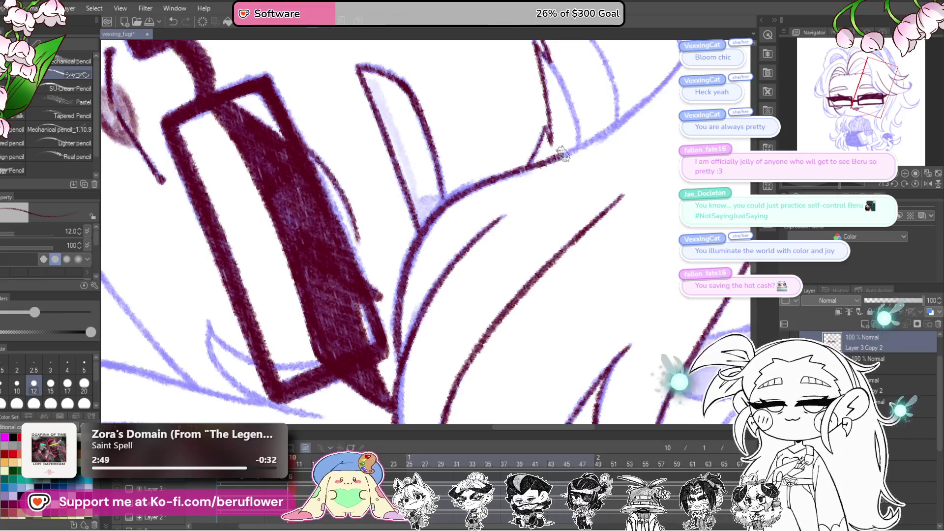
Replace the last short stroke with a redrawn maroon line along the cheek.
drag(649, 138, 544, 282)
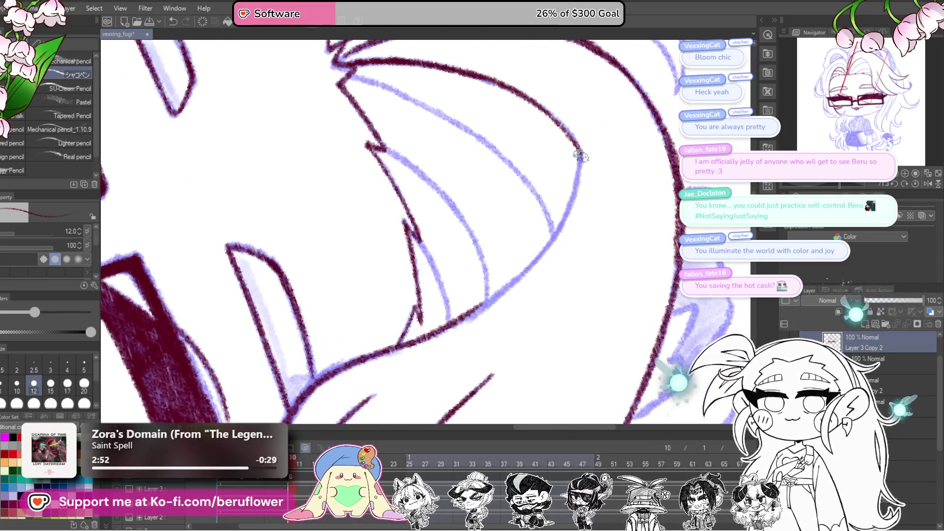
key(ctrl+z)
mouse_move(578, 170)
mouse_down()
mouse_move(556, 222)
mouse_move(496, 296)
mouse_up()
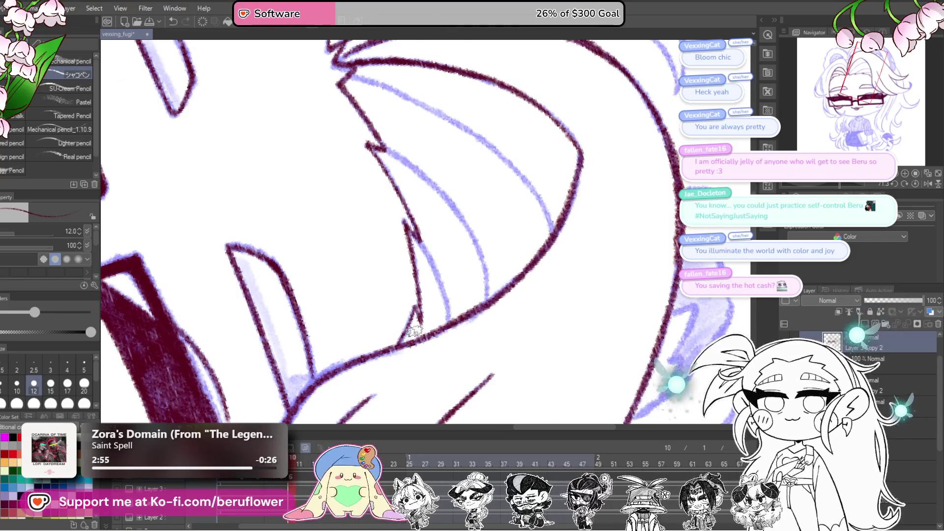
scroll(415, 332, down, 5)
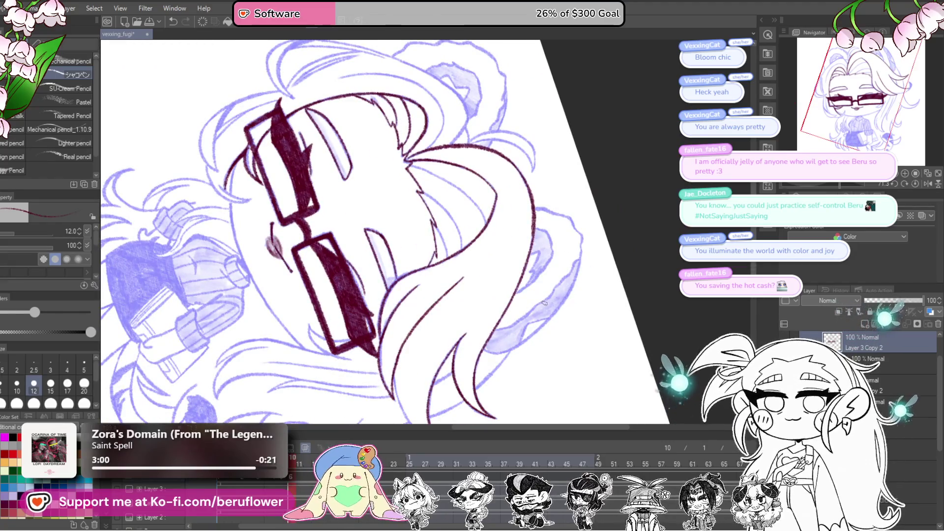
Ink a long maroon hair strand with short added strokes, then return the canvas upright.
drag(834, 191, 813, 184)
scroll(390, 209, up, 5)
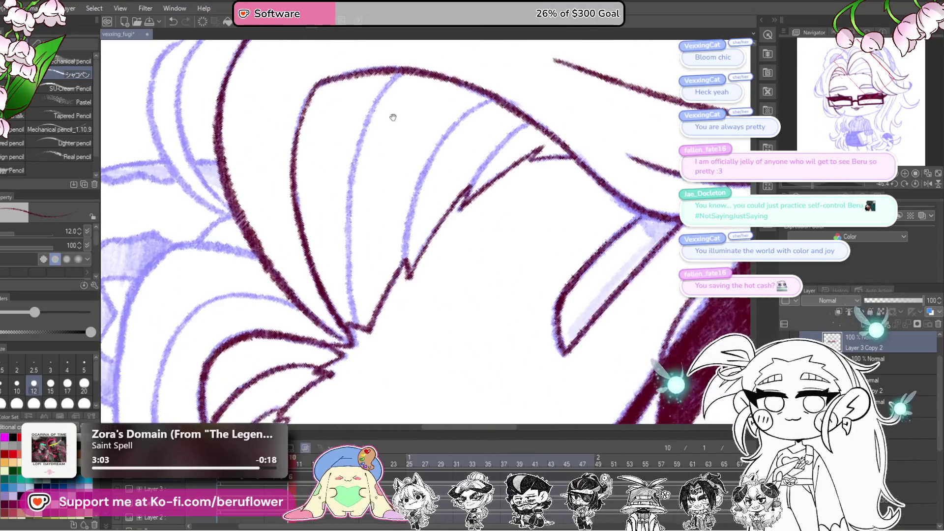
mouse_move(412, 98)
mouse_down()
mouse_move(368, 171)
mouse_move(356, 246)
mouse_move(361, 314)
mouse_move(379, 357)
mouse_up()
scroll(388, 344, up, 3)
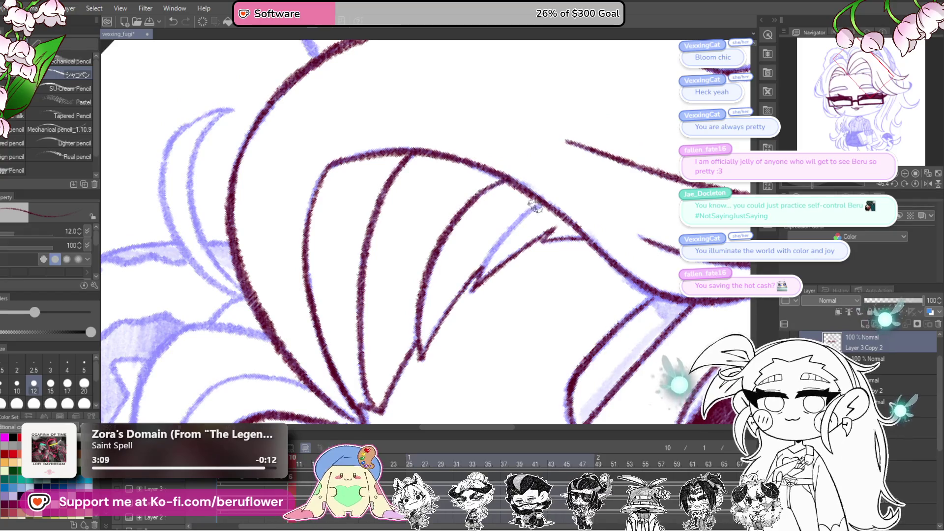
drag(525, 213, 469, 292)
scroll(469, 293, down, 5)
mouse_move(511, 320)
mouse_down()
mouse_move(675, 316)
mouse_move(668, 327)
mouse_up()
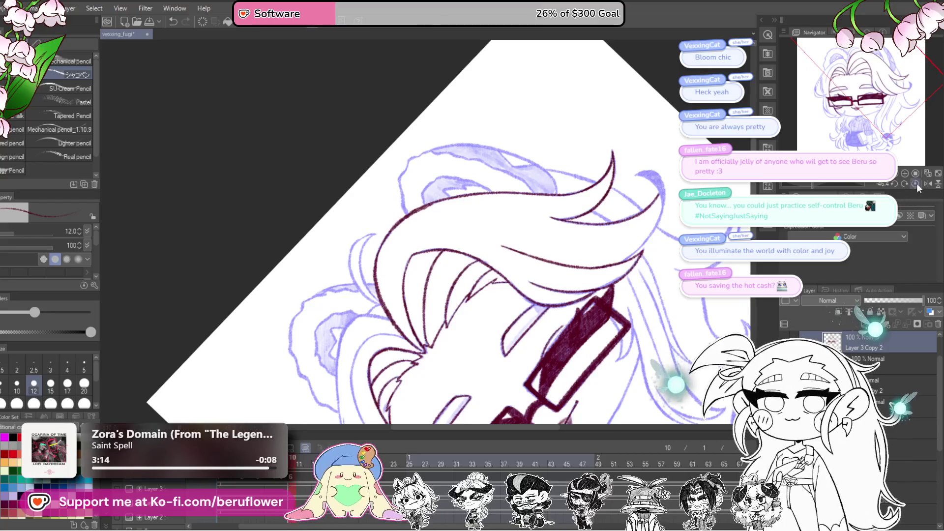
click(916, 183)
scroll(589, 295, up, 2)
drag(590, 369, 590, 338)
scroll(590, 339, up, 2)
scroll(589, 339, down, 1)
scroll(489, 217, up, 4)
Redraw the long maroon arc across the bangs down-left.
mouse_move(489, 217)
mouse_down()
mouse_move(597, 271)
mouse_move(580, 259)
mouse_move(570, 269)
mouse_move(517, 219)
mouse_move(370, 264)
mouse_move(396, 180)
mouse_move(379, 226)
mouse_up()
mouse_move(430, 167)
mouse_down()
mouse_move(367, 247)
mouse_move(339, 310)
mouse_move(335, 350)
mouse_up()
key(ctrl+z)
mouse_move(380, 227)
mouse_down()
mouse_move(333, 305)
mouse_move(327, 391)
mouse_up()
Ink a new maroon side-hair line down-left and up along the left sketch line.
drag(422, 238, 462, 211)
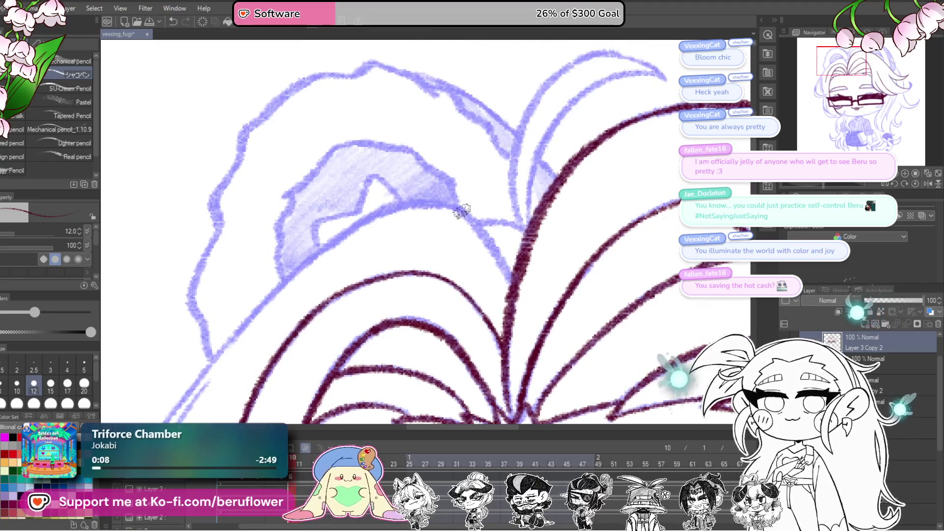
drag(507, 278, 573, 223)
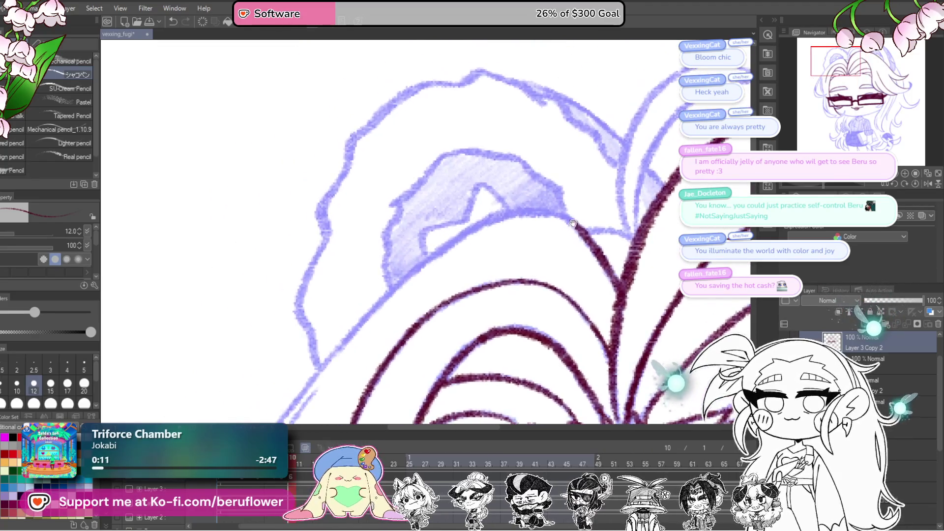
mouse_move(498, 215)
mouse_down()
mouse_move(389, 274)
mouse_move(477, 177)
mouse_up()
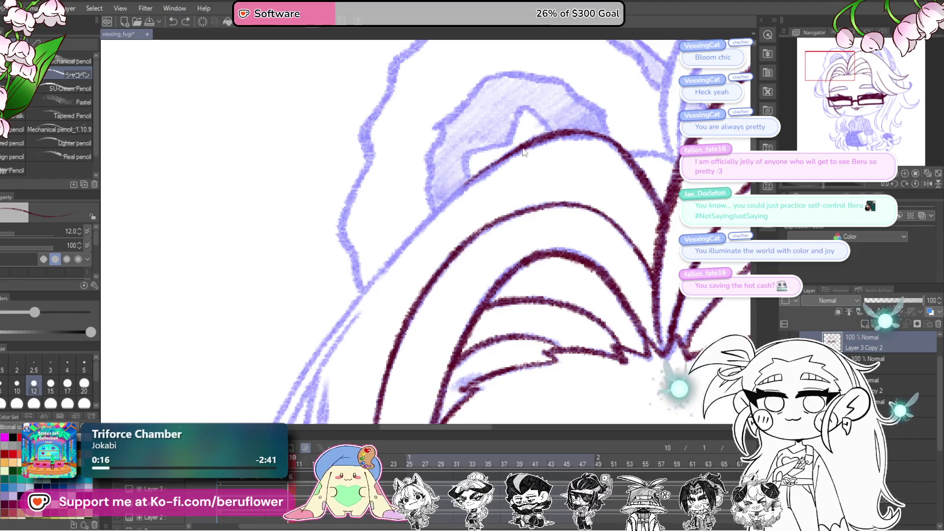
mouse_move(511, 150)
mouse_down()
mouse_move(437, 211)
mouse_move(282, 383)
mouse_move(347, 216)
mouse_move(313, 295)
mouse_up()
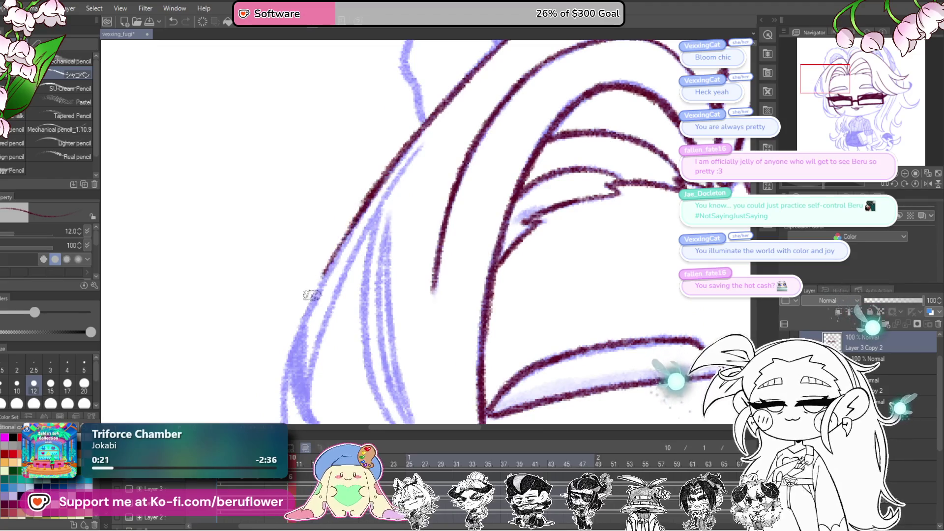
drag(369, 209, 293, 339)
drag(342, 255, 291, 359)
mouse_move(345, 289)
mouse_down()
mouse_move(311, 267)
mouse_move(300, 301)
mouse_up()
mouse_move(251, 407)
mouse_down()
mouse_move(344, 199)
mouse_move(380, 155)
mouse_up()
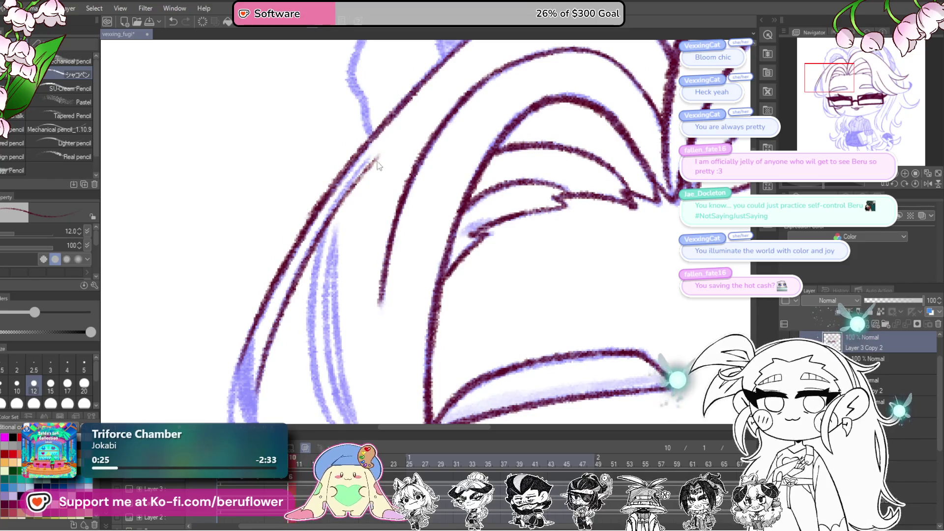
Redraw the uneven hair line over the sketch and ink the inner side-hair strand.
drag(338, 259, 372, 153)
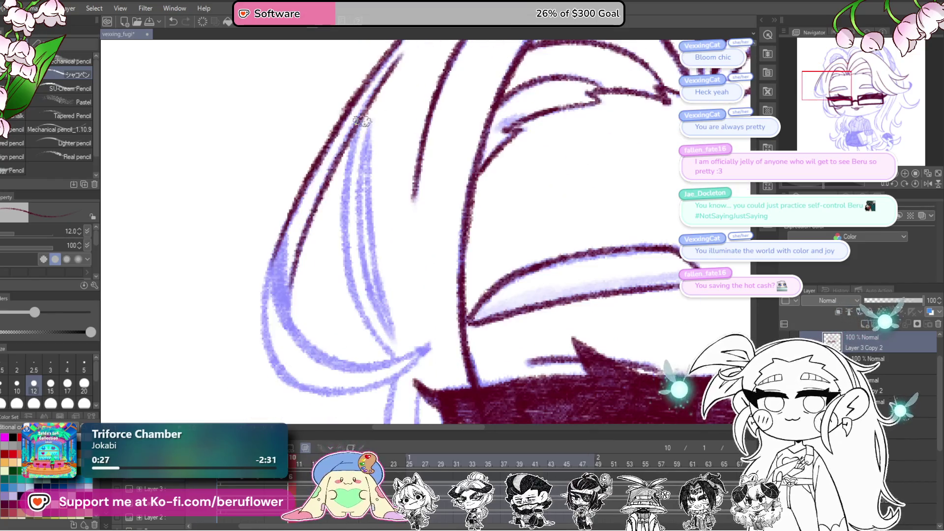
drag(367, 111, 344, 190)
key(ctrl+z)
mouse_move(367, 120)
mouse_down()
mouse_move(341, 232)
mouse_move(388, 352)
mouse_up()
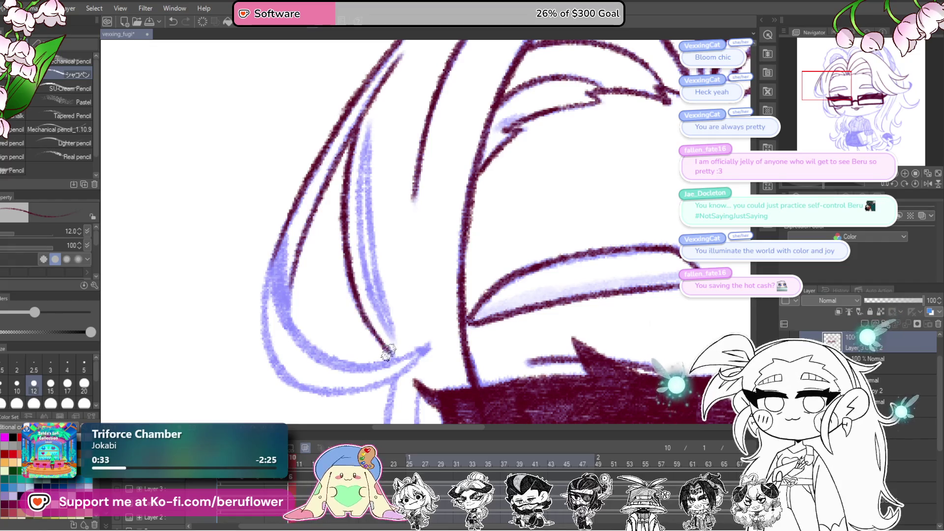
drag(384, 316, 389, 330)
mouse_move(372, 152)
mouse_down()
mouse_move(364, 241)
mouse_move(398, 353)
mouse_up()
key(ctrl+z)
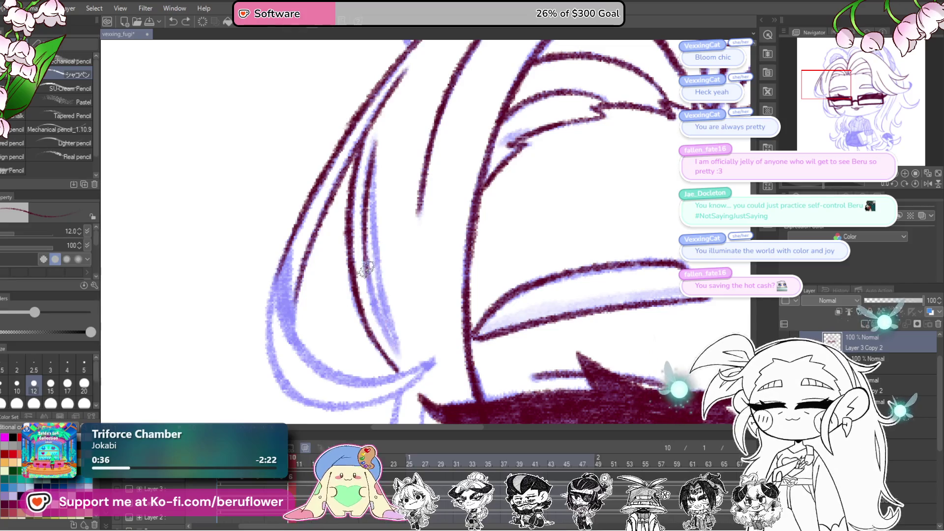
key(ctrl+y)
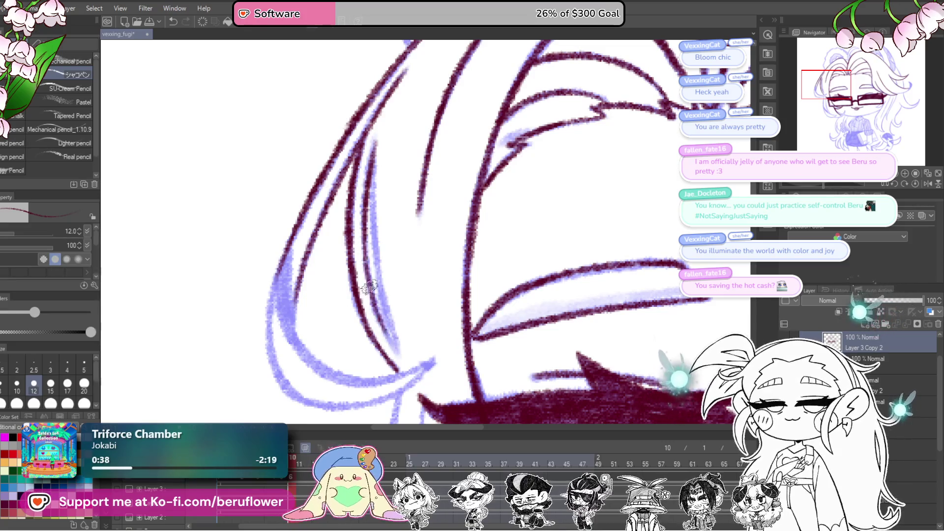
drag(372, 192, 383, 301)
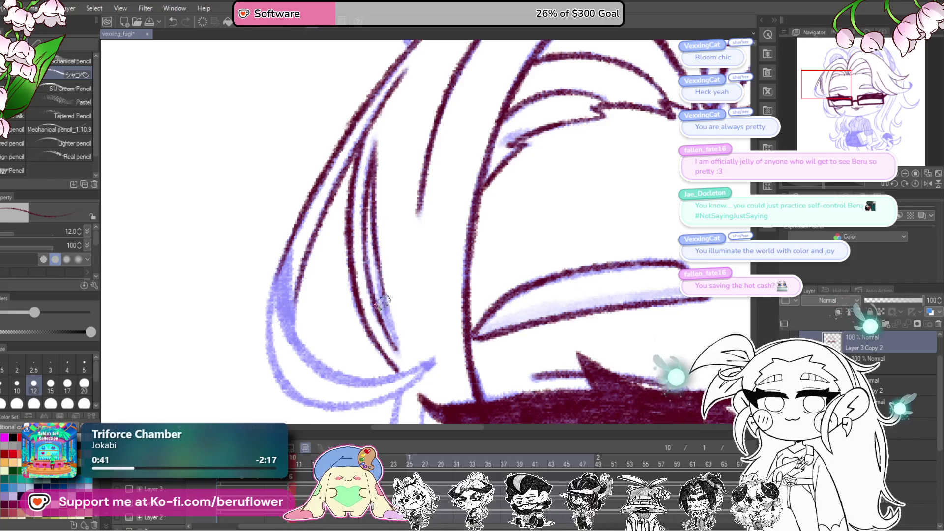
Ink the curving left hair line downward and reinforce the strokes along the left hair edge.
scroll(388, 295, down, 3)
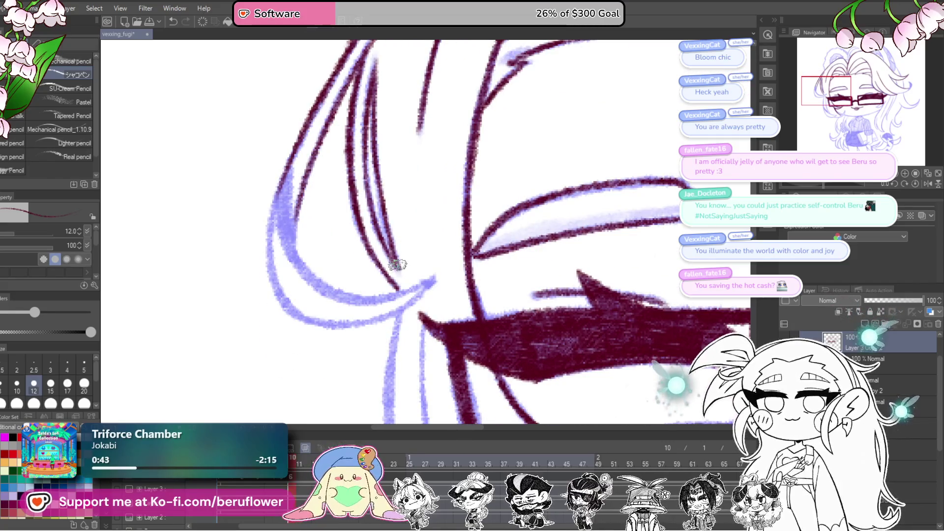
drag(391, 262, 416, 287)
drag(310, 182, 319, 251)
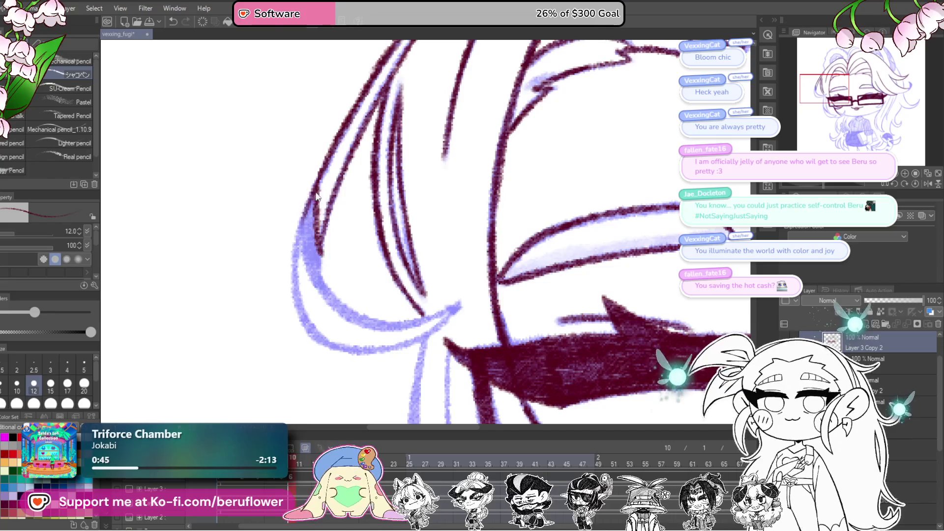
drag(310, 206, 317, 270)
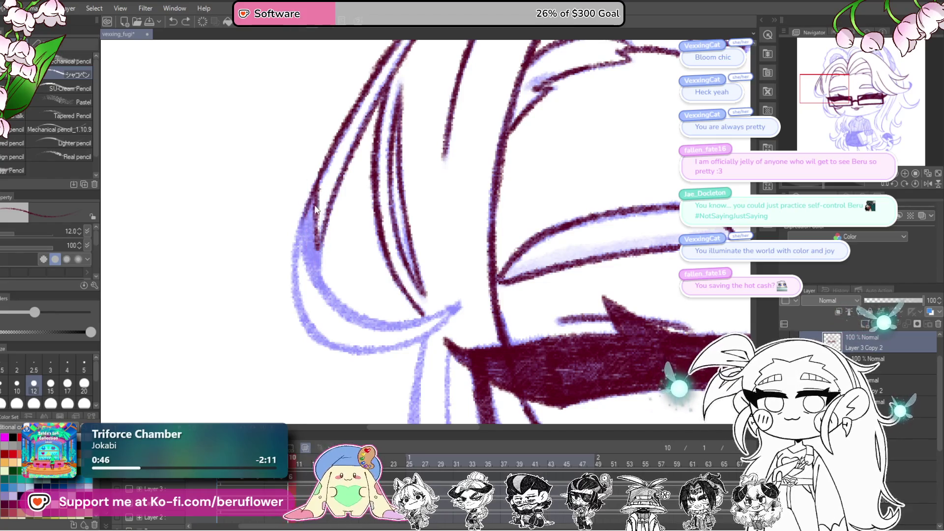
mouse_move(305, 216)
mouse_down()
mouse_move(317, 278)
mouse_move(345, 311)
mouse_up()
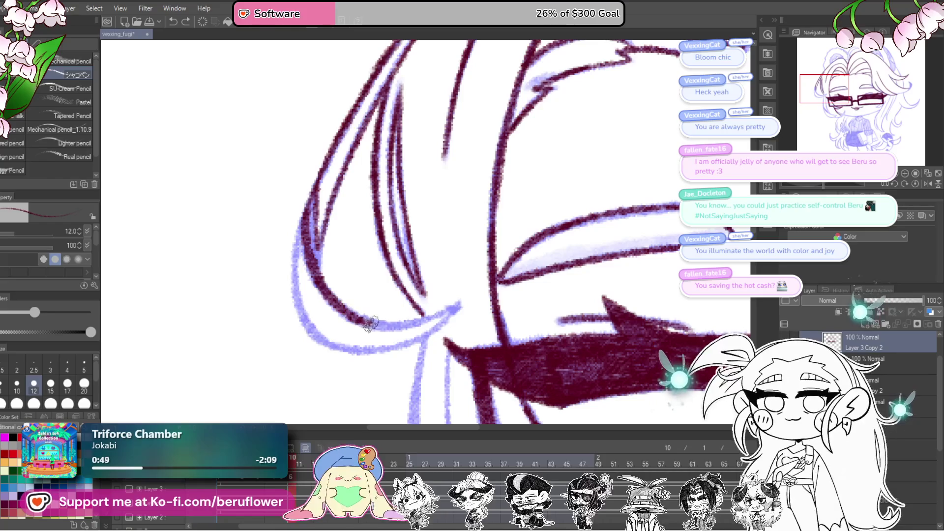
drag(833, 184, 846, 184)
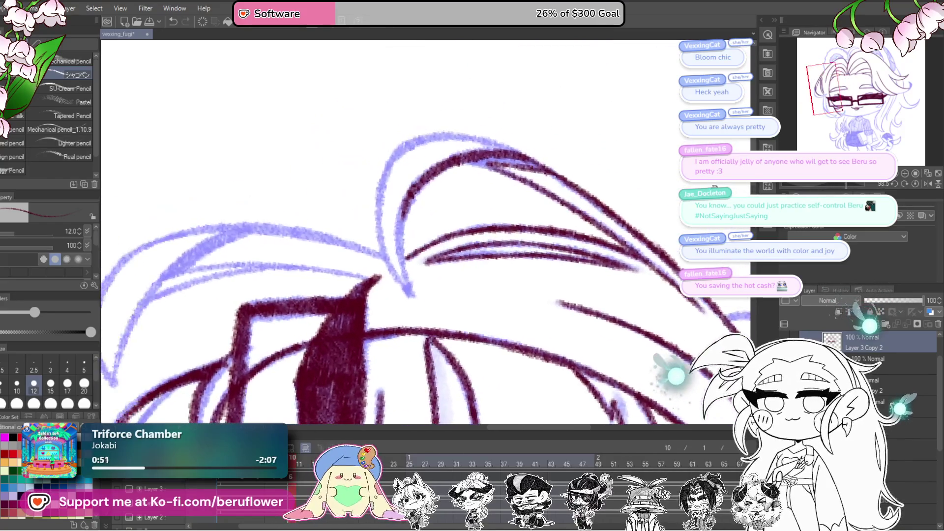
mouse_move(406, 242)
mouse_down()
mouse_move(425, 329)
mouse_move(391, 249)
mouse_move(403, 193)
mouse_move(420, 180)
mouse_up()
drag(838, 185, 831, 185)
mouse_move(436, 279)
mouse_down()
mouse_move(457, 224)
mouse_move(447, 246)
mouse_move(449, 226)
mouse_move(409, 273)
mouse_move(395, 329)
mouse_move(419, 299)
mouse_move(467, 153)
mouse_move(393, 236)
mouse_move(363, 320)
mouse_move(374, 221)
mouse_up()
mouse_move(369, 256)
mouse_down()
mouse_move(375, 213)
mouse_move(381, 295)
mouse_move(411, 332)
mouse_move(450, 343)
mouse_up()
Ink and thicken the left and inner hair lines near the glasses in maroon.
drag(661, 282, 379, 256)
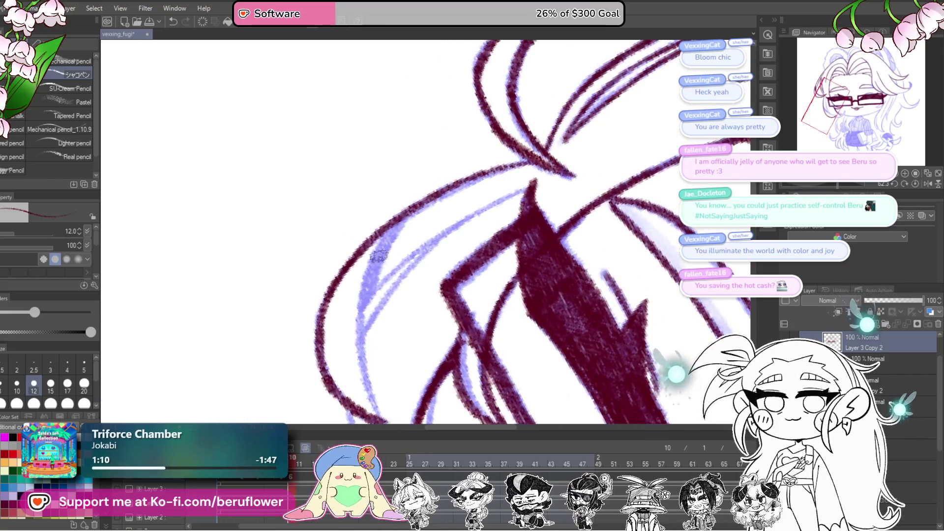
mouse_move(408, 169)
mouse_down()
mouse_move(379, 209)
mouse_move(376, 246)
mouse_up()
drag(425, 155, 385, 224)
mouse_move(403, 214)
mouse_down()
mouse_move(384, 248)
mouse_move(430, 202)
mouse_move(585, 123)
mouse_up()
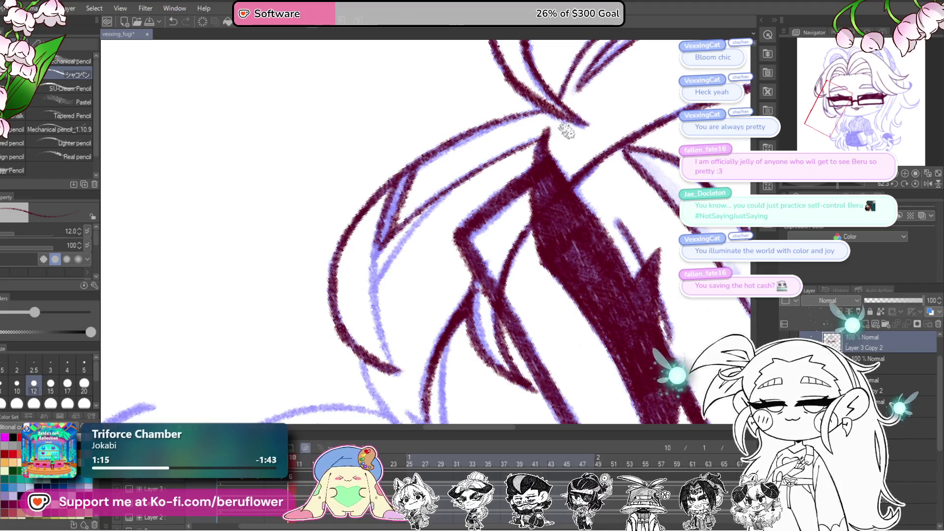
drag(402, 283, 411, 236)
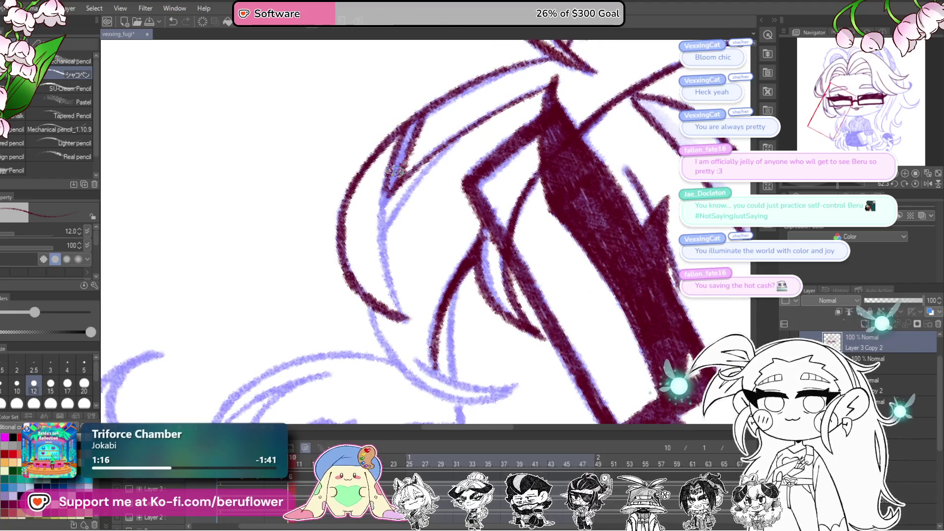
mouse_move(390, 175)
mouse_down()
mouse_move(383, 270)
mouse_move(408, 330)
mouse_move(406, 259)
mouse_move(437, 189)
mouse_up()
drag(472, 203, 473, 197)
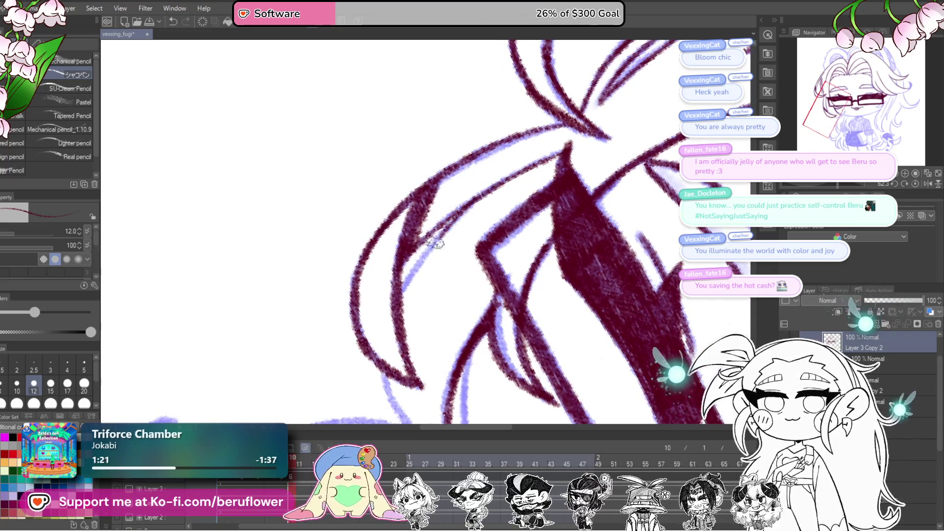
drag(403, 299, 481, 194)
mouse_move(408, 354)
mouse_down()
mouse_move(396, 242)
mouse_move(440, 290)
mouse_move(465, 297)
mouse_up()
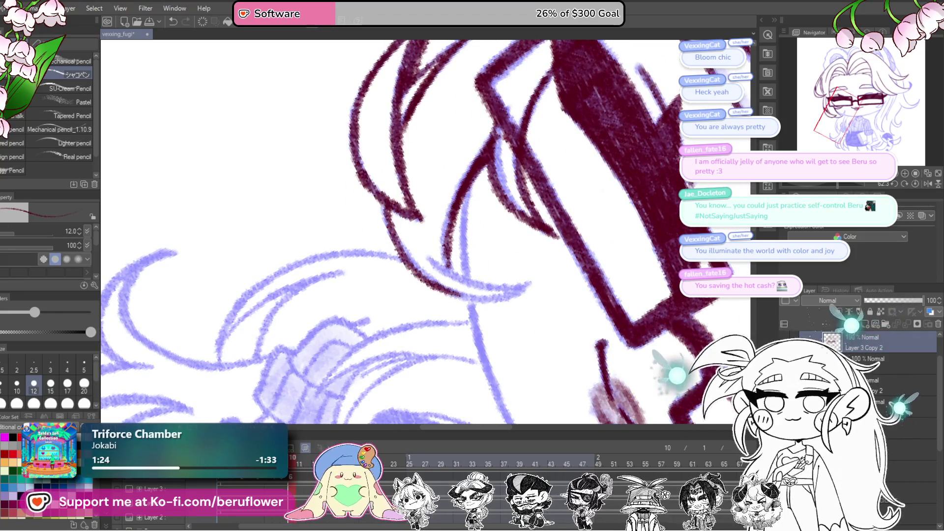
Ink the curved hair line down and back up on a rotated canvas.
drag(838, 183, 865, 184)
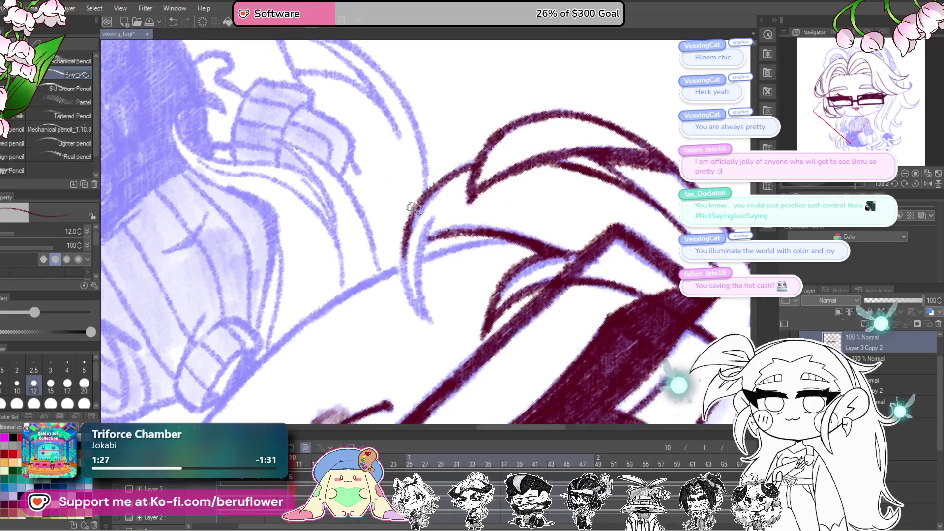
drag(408, 249, 425, 321)
drag(421, 269, 444, 207)
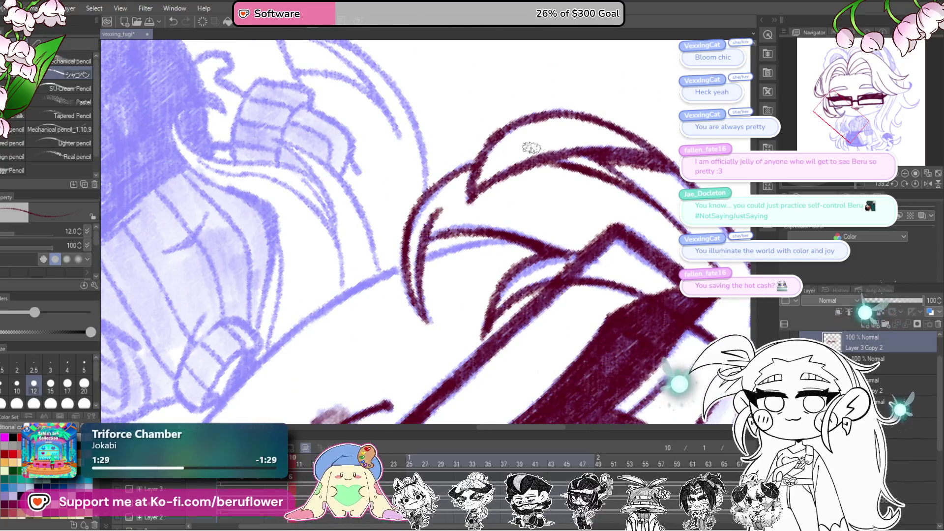
click(915, 183)
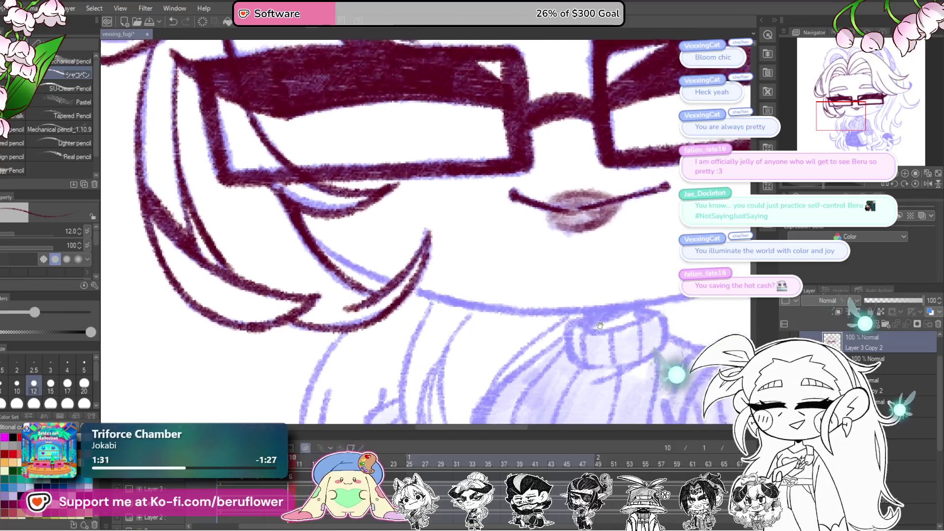
Ink the curved face-edge line from top to bottom in maroon.
drag(817, 185, 846, 184)
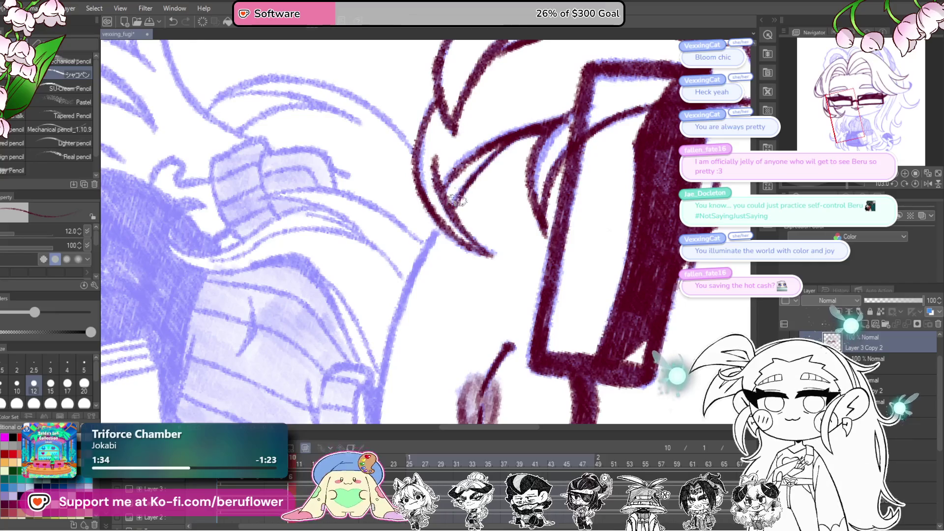
drag(503, 159, 521, 116)
mouse_move(472, 174)
mouse_down()
mouse_move(435, 231)
mouse_move(404, 318)
mouse_move(428, 184)
mouse_move(412, 302)
mouse_up()
drag(412, 302, 425, 204)
mouse_move(429, 135)
mouse_down()
mouse_move(421, 273)
mouse_move(420, 207)
mouse_up()
mouse_move(423, 125)
mouse_down()
mouse_move(419, 238)
mouse_move(434, 322)
mouse_up()
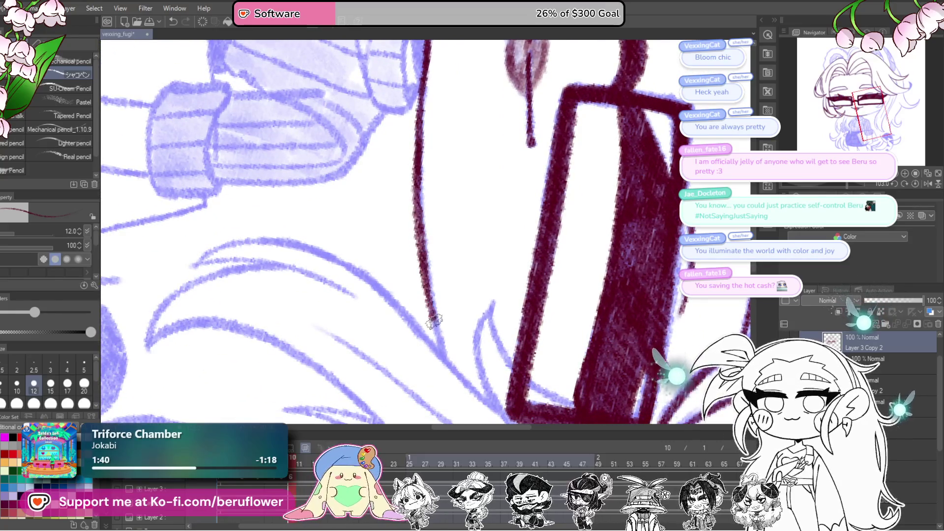
Ink the hair strand running down from the glasses' corner, adding short strokes at its edge.
mouse_move(538, 374)
mouse_down()
mouse_move(496, 325)
mouse_move(487, 261)
mouse_up()
mouse_move(436, 175)
mouse_down()
mouse_move(484, 265)
mouse_move(541, 293)
mouse_up()
drag(845, 191, 812, 187)
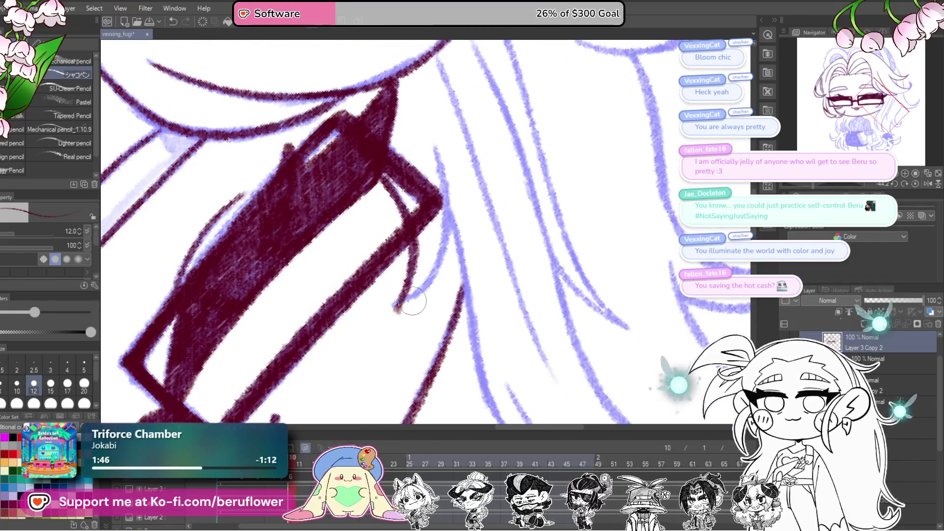
drag(403, 361, 462, 357)
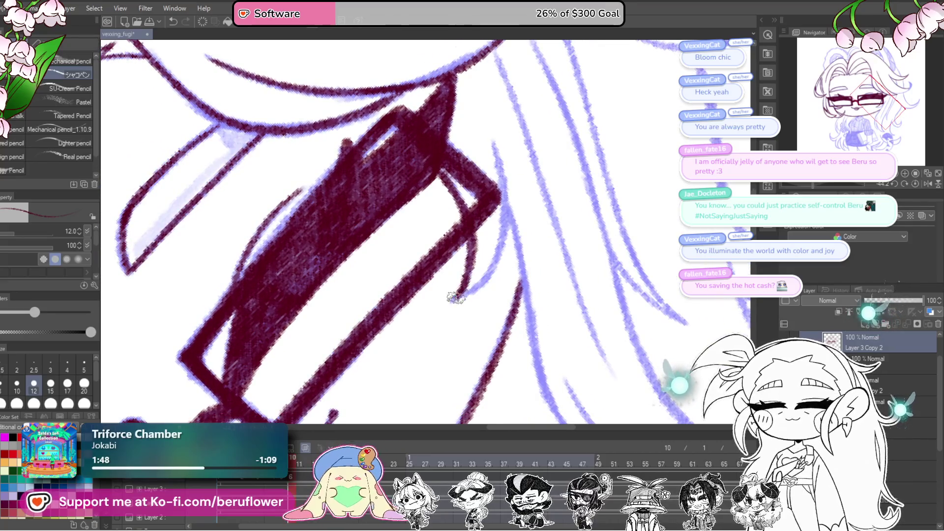
drag(492, 267, 507, 200)
drag(507, 201, 491, 127)
drag(474, 78, 506, 209)
mouse_move(520, 293)
mouse_down()
mouse_move(553, 369)
mouse_move(609, 420)
mouse_move(526, 285)
mouse_up()
scroll(659, 232, down, 5)
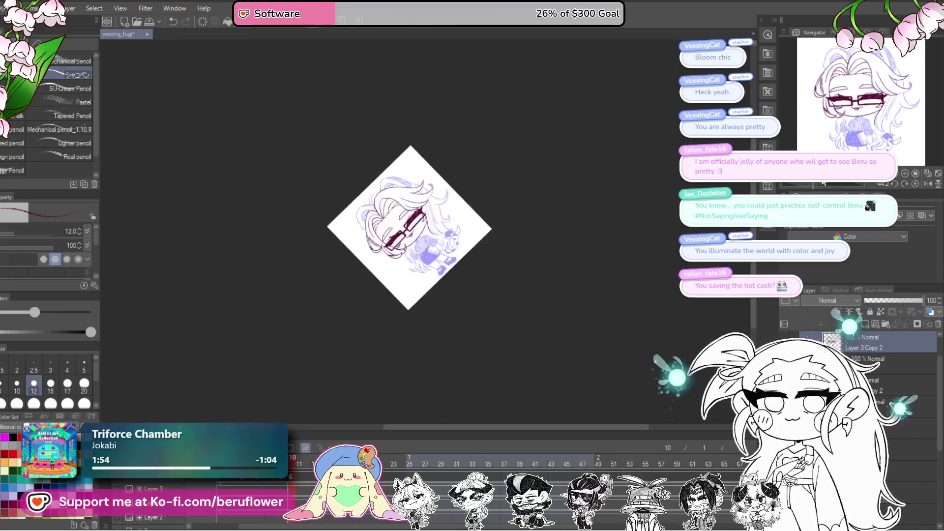
Ink the curling hair strands beside the sleeve in maroon, including the crescent-shaped strand tip.
scroll(658, 232, up, 5)
drag(590, 255, 659, 232)
drag(839, 185, 833, 182)
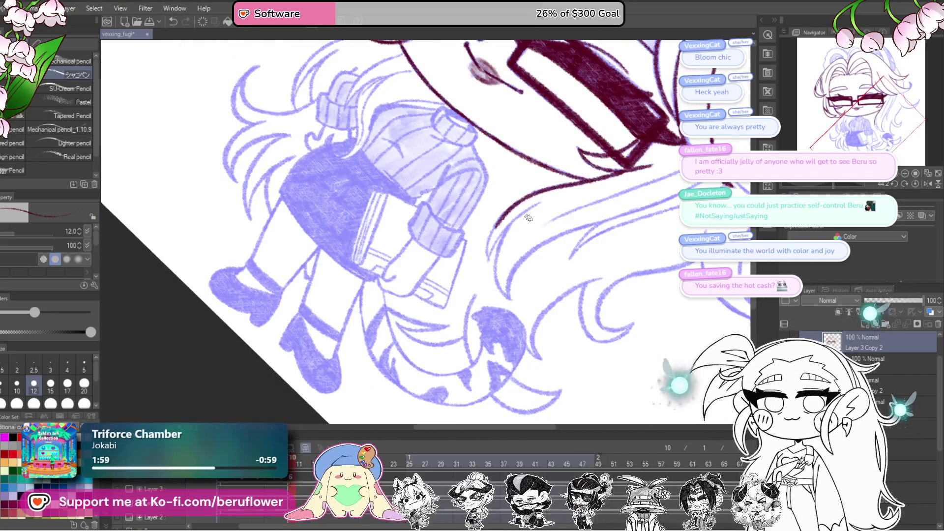
drag(528, 217, 521, 128)
scroll(510, 237, up, 5)
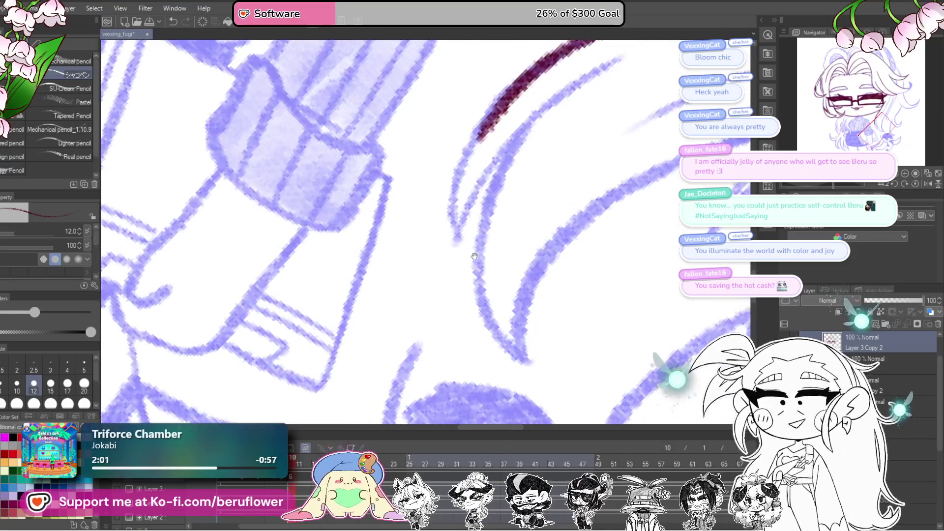
drag(474, 256, 460, 276)
mouse_move(507, 118)
mouse_down()
mouse_move(442, 185)
mouse_move(438, 263)
mouse_move(597, 89)
mouse_move(502, 169)
mouse_move(441, 133)
mouse_up()
mouse_move(393, 226)
mouse_down()
mouse_move(439, 150)
mouse_move(393, 295)
mouse_move(448, 374)
mouse_move(440, 386)
mouse_move(467, 295)
mouse_move(604, 175)
mouse_move(735, 143)
mouse_up()
mouse_move(634, 224)
mouse_down()
mouse_move(501, 274)
mouse_move(512, 249)
mouse_move(501, 255)
mouse_move(506, 319)
mouse_move(579, 301)
mouse_up()
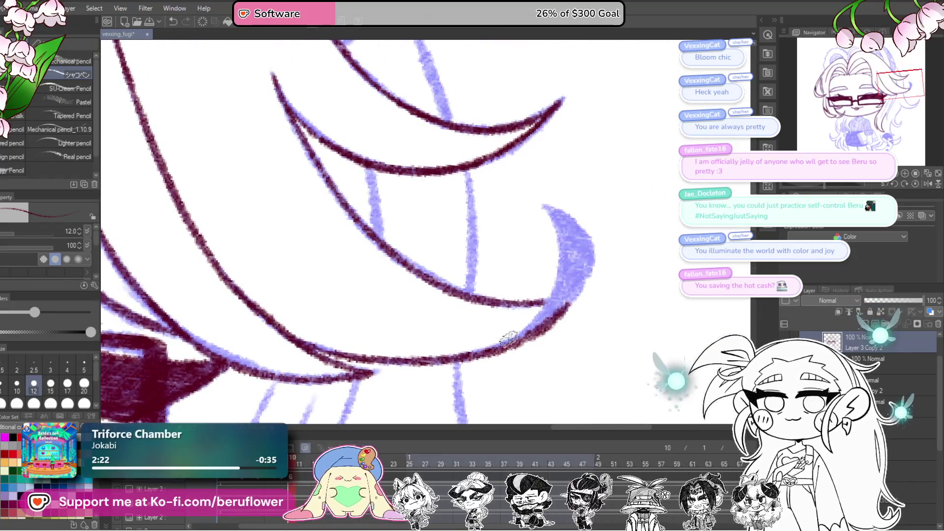
mouse_move(476, 351)
mouse_down()
mouse_move(560, 290)
mouse_move(548, 203)
mouse_move(588, 276)
mouse_move(565, 225)
mouse_move(547, 309)
mouse_up()
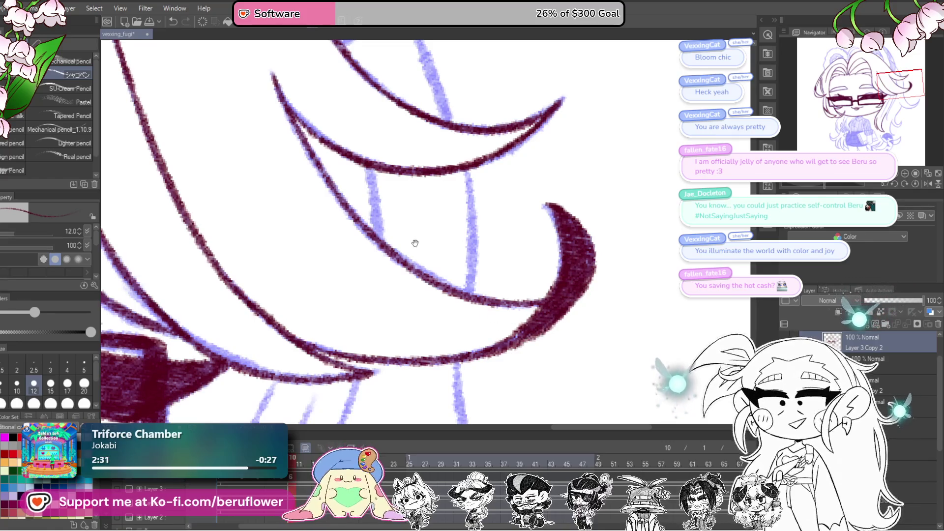
Ink more hair strands along the blue sketch lines, lengthening the hooked strand end.
scroll(414, 242, up, 2)
scroll(516, 239, up, 1)
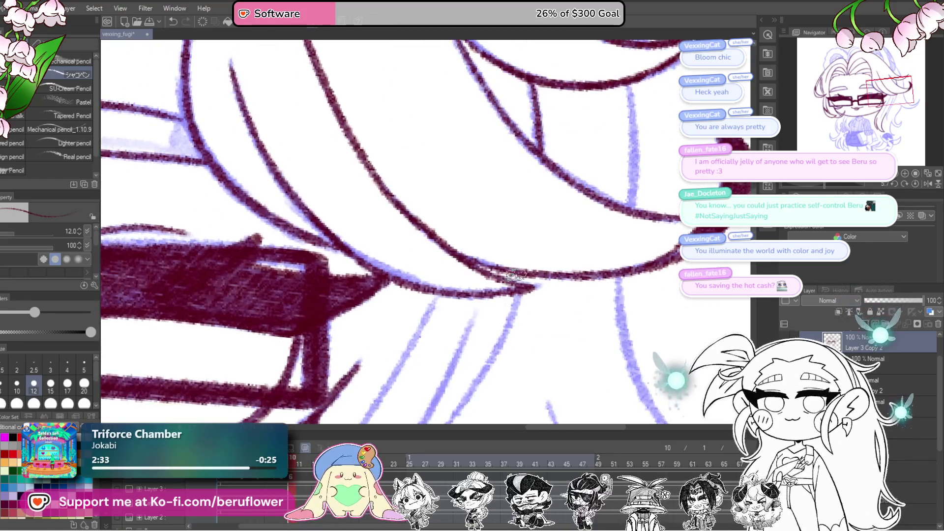
mouse_move(521, 278)
mouse_down()
mouse_move(542, 135)
mouse_move(412, 335)
mouse_up()
mouse_move(412, 335)
mouse_down()
mouse_move(476, 222)
mouse_move(448, 337)
mouse_up()
mouse_move(455, 214)
mouse_down()
mouse_move(439, 260)
mouse_move(450, 344)
mouse_move(487, 260)
mouse_up()
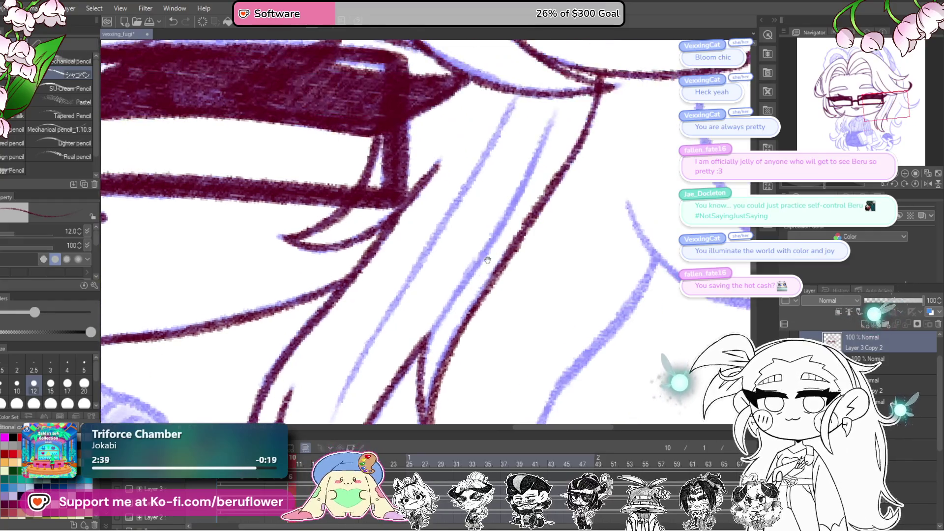
mouse_move(548, 125)
mouse_down()
mouse_move(488, 246)
mouse_move(426, 338)
mouse_up()
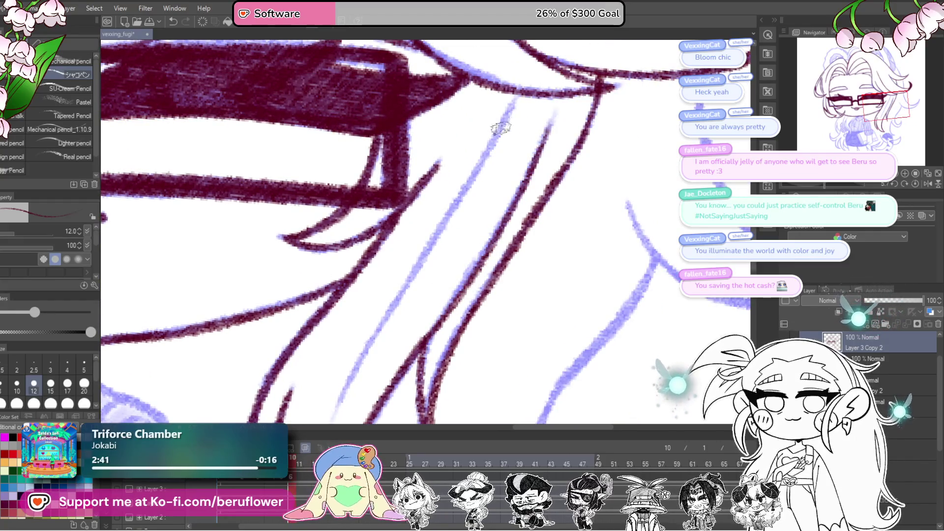
mouse_move(492, 141)
mouse_down()
mouse_move(400, 274)
mouse_move(337, 405)
mouse_up()
key(ctrl+minus)
key(ctrl+minus)
key(ctrl+minus)
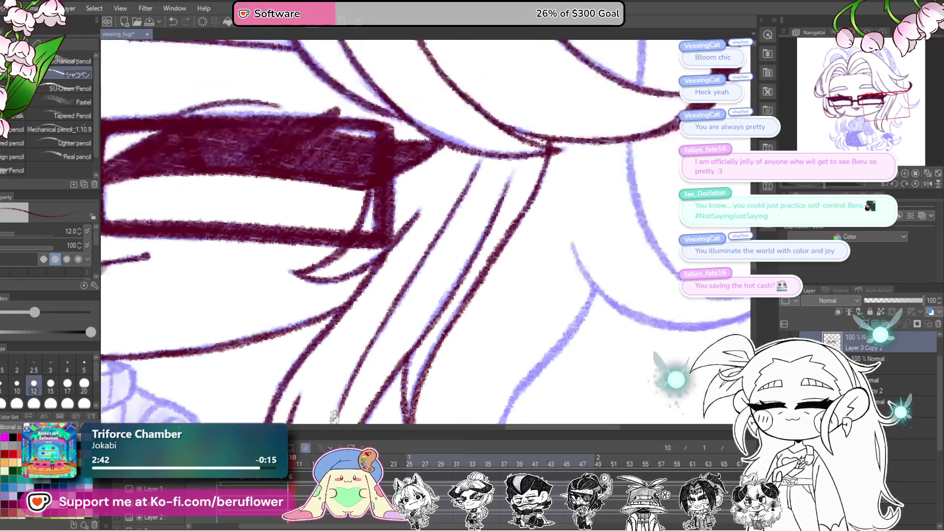
key(ctrl+plus)
key(ctrl+plus)
key(ctrl+plus)
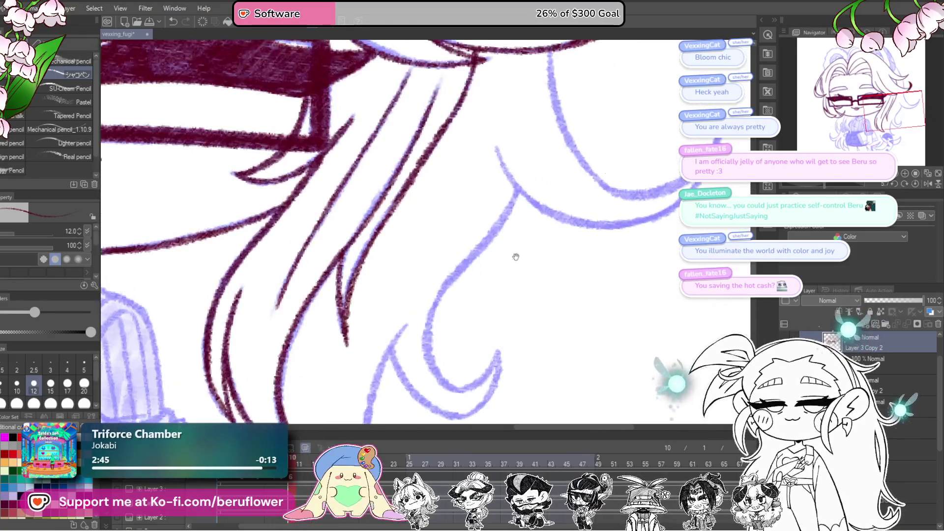
drag(489, 243, 480, 303)
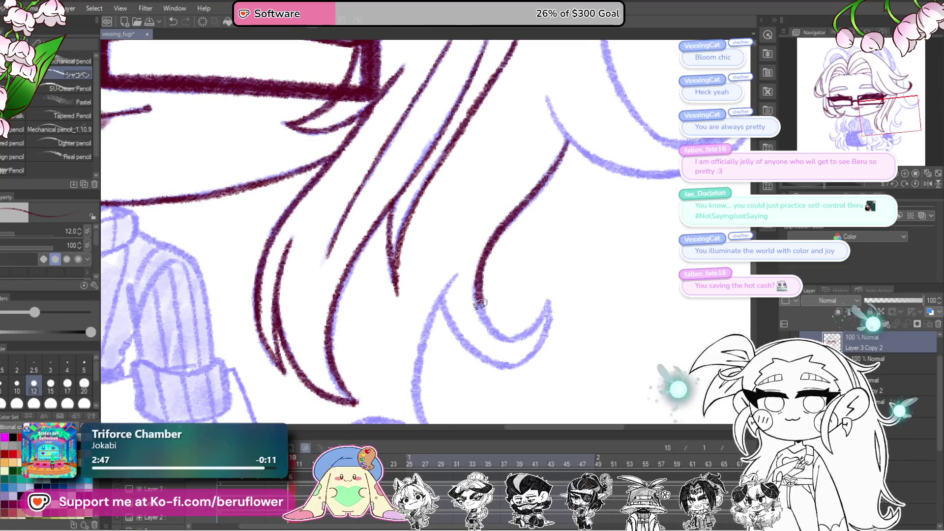
mouse_move(502, 336)
mouse_down()
mouse_move(514, 338)
mouse_move(543, 302)
mouse_up()
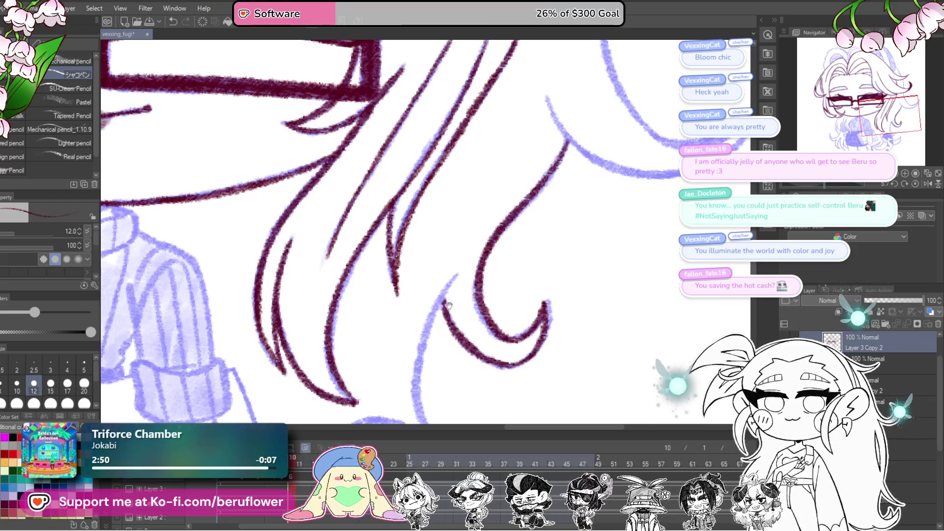
drag(448, 306, 513, 143)
drag(487, 206, 488, 285)
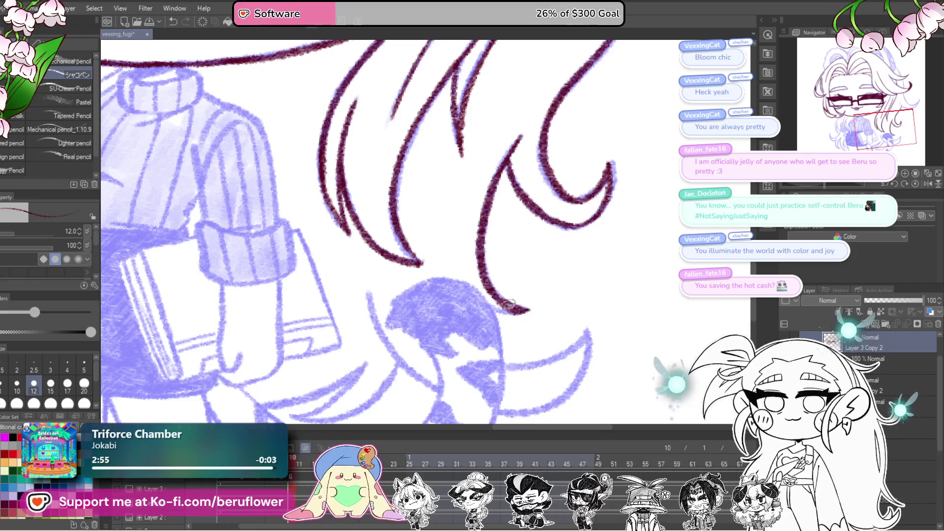
Outline the tail tip in maroon, undoing the stray tail stroke.
drag(824, 184, 833, 185)
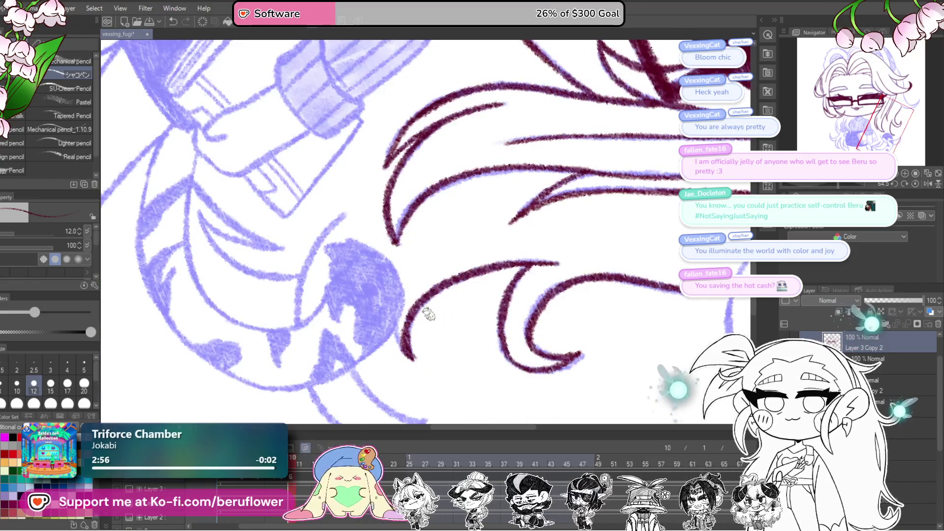
drag(429, 314, 447, 234)
mouse_move(441, 266)
mouse_down()
mouse_move(435, 326)
mouse_move(413, 355)
mouse_move(461, 251)
mouse_up()
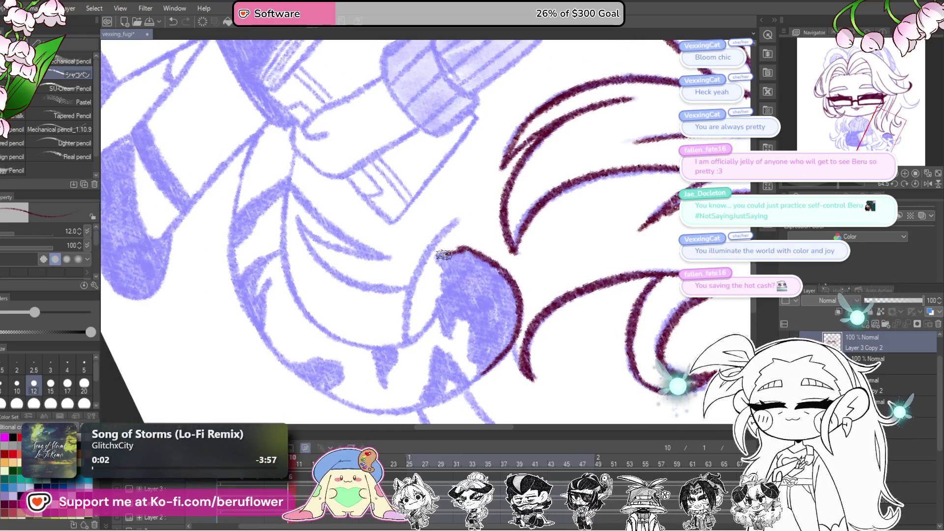
drag(461, 252, 528, 184)
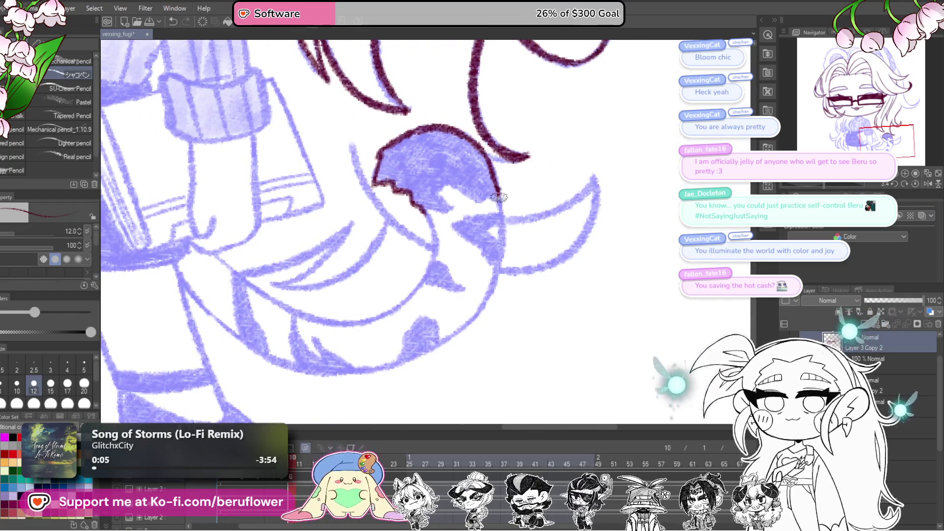
key(ctrl+z)
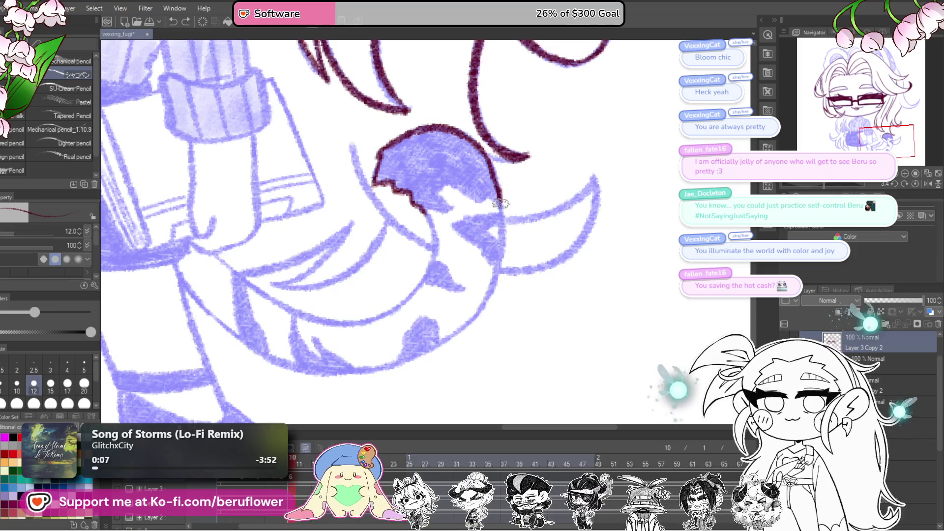
drag(447, 243, 478, 240)
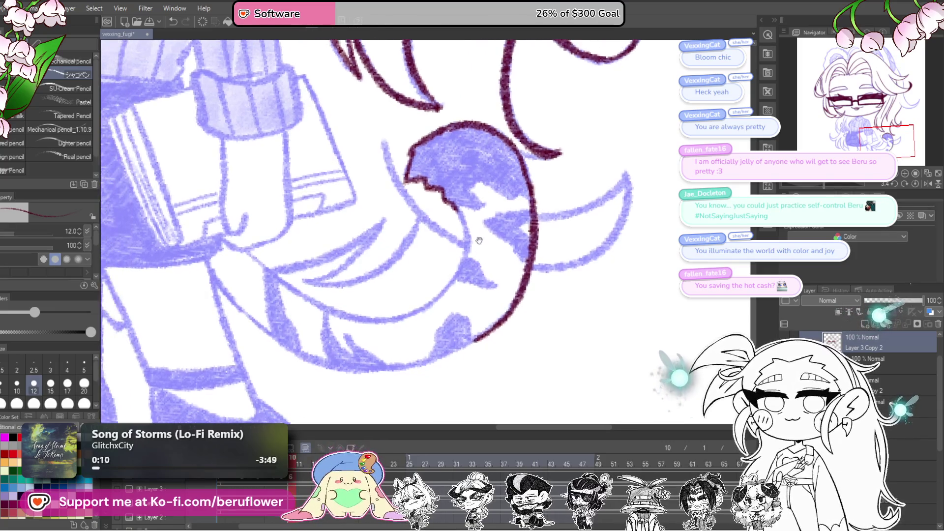
Ink the tail's curve past the sleeve and its edge near the sleeve notch.
drag(825, 186, 541, 175)
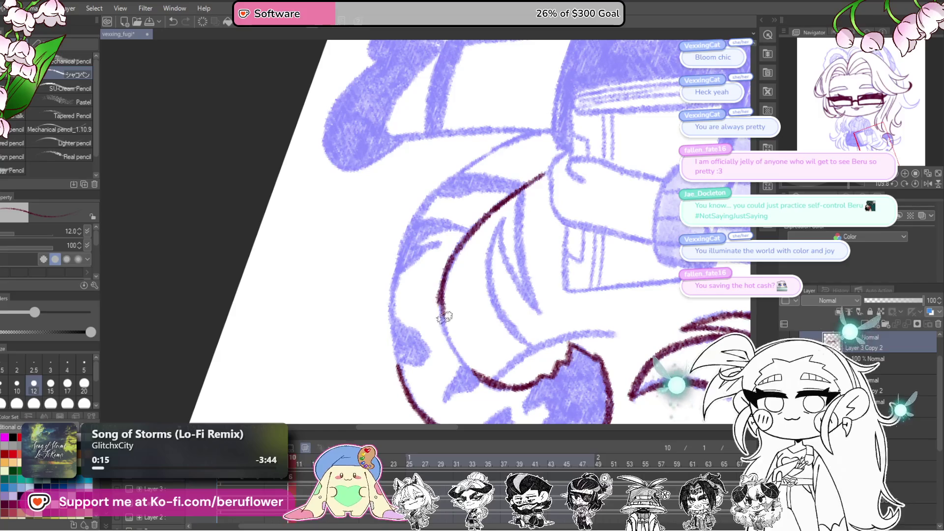
mouse_move(463, 305)
mouse_down()
mouse_move(485, 330)
mouse_move(503, 324)
mouse_up()
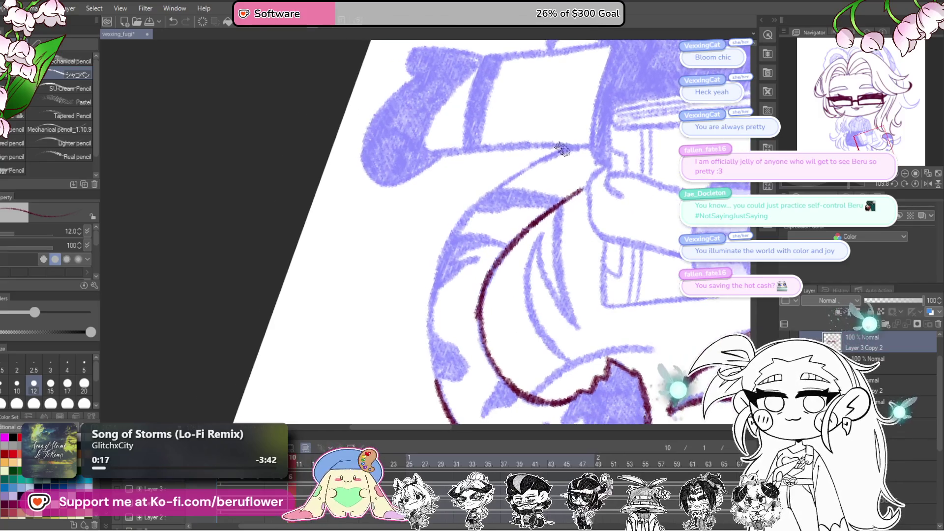
mouse_move(448, 244)
mouse_down()
mouse_move(429, 314)
mouse_move(432, 384)
mouse_up()
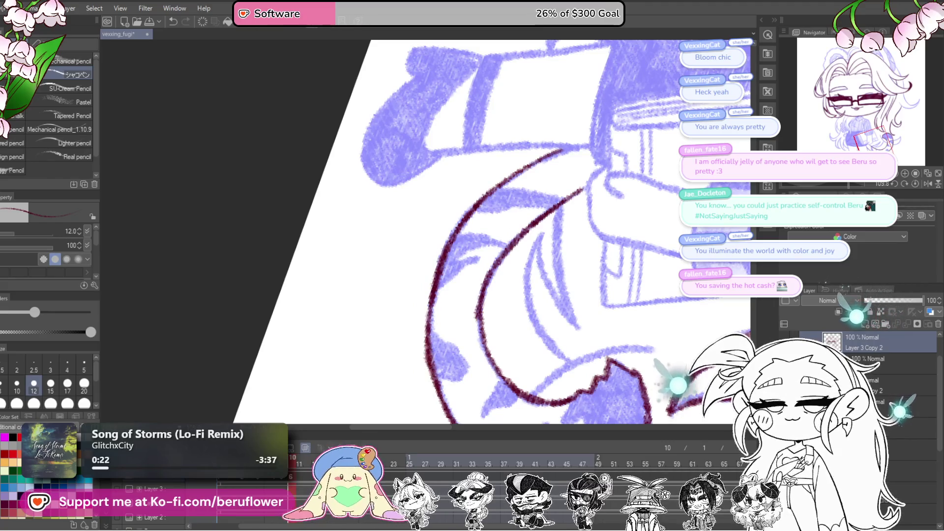
mouse_move(838, 185)
mouse_down()
mouse_move(737, 236)
mouse_move(653, 296)
mouse_move(581, 271)
mouse_up()
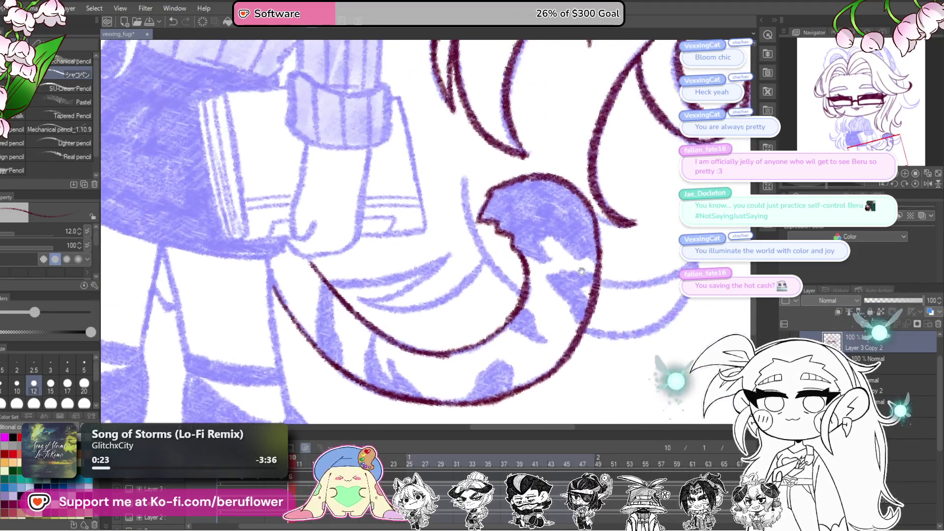
scroll(556, 208, up, 3)
mouse_move(510, 209)
mouse_down()
mouse_move(529, 243)
mouse_move(511, 211)
mouse_move(579, 241)
mouse_move(615, 212)
mouse_move(537, 211)
mouse_move(554, 263)
mouse_move(595, 317)
mouse_up()
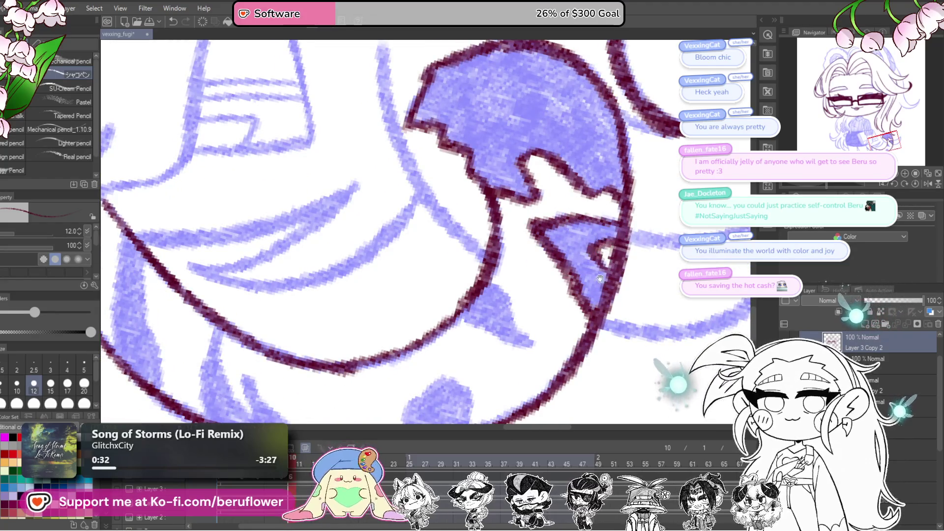
Outline and fill the small triangular tail spot, then paint the large spot with a size-15 brush.
drag(597, 255, 634, 223)
mouse_move(524, 251)
mouse_down()
mouse_move(570, 312)
mouse_move(494, 285)
mouse_up()
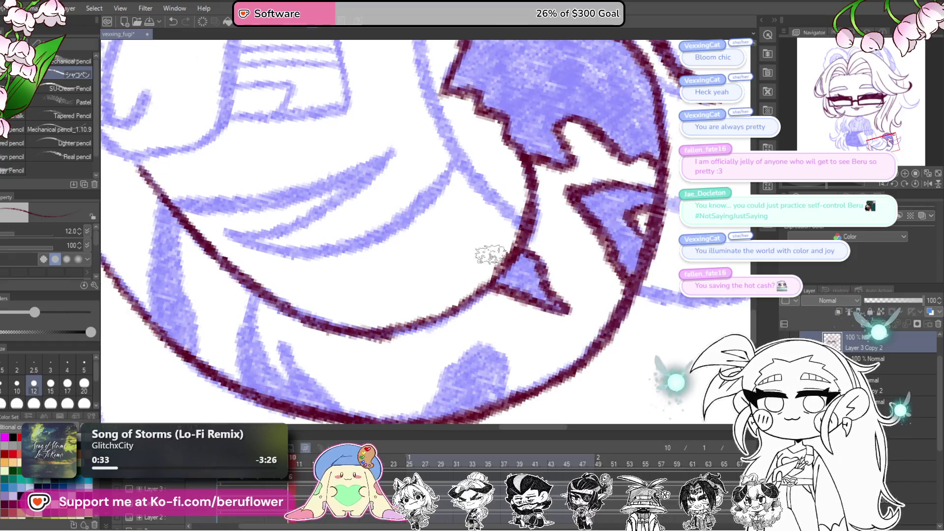
drag(582, 279, 577, 296)
drag(501, 285, 565, 329)
mouse_move(628, 287)
mouse_down()
mouse_move(610, 319)
mouse_move(551, 241)
mouse_move(629, 244)
mouse_move(596, 245)
mouse_move(597, 256)
mouse_move(644, 271)
mouse_up()
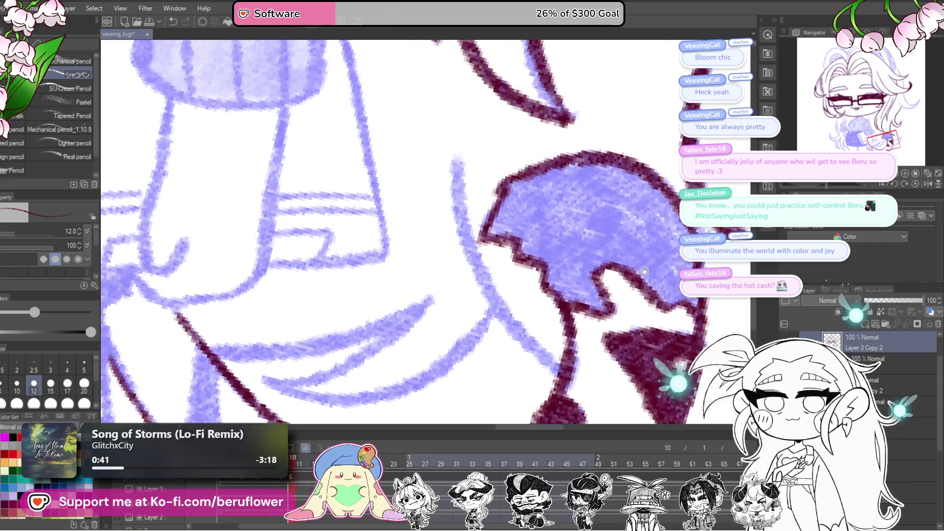
key(bracketright)
mouse_move(605, 216)
mouse_down()
mouse_move(600, 207)
mouse_move(555, 244)
mouse_move(590, 197)
mouse_move(521, 197)
mouse_move(506, 209)
mouse_move(501, 231)
mouse_move(547, 254)
mouse_move(590, 300)
mouse_move(565, 245)
mouse_move(526, 231)
mouse_move(582, 271)
mouse_move(620, 236)
mouse_move(617, 168)
mouse_move(546, 182)
mouse_move(559, 256)
mouse_up()
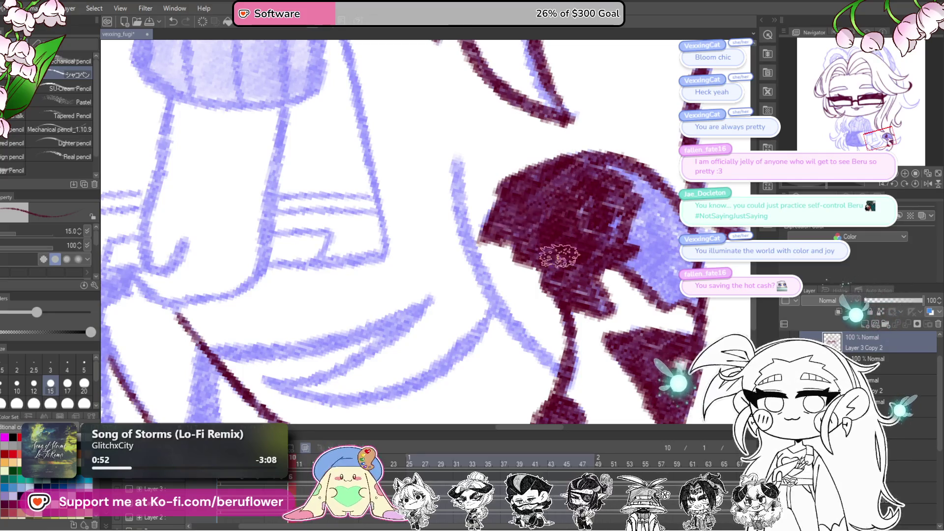
Fill the large tail spot solidly maroon, then fill the lower spot below the curve.
scroll(559, 255, up, 2)
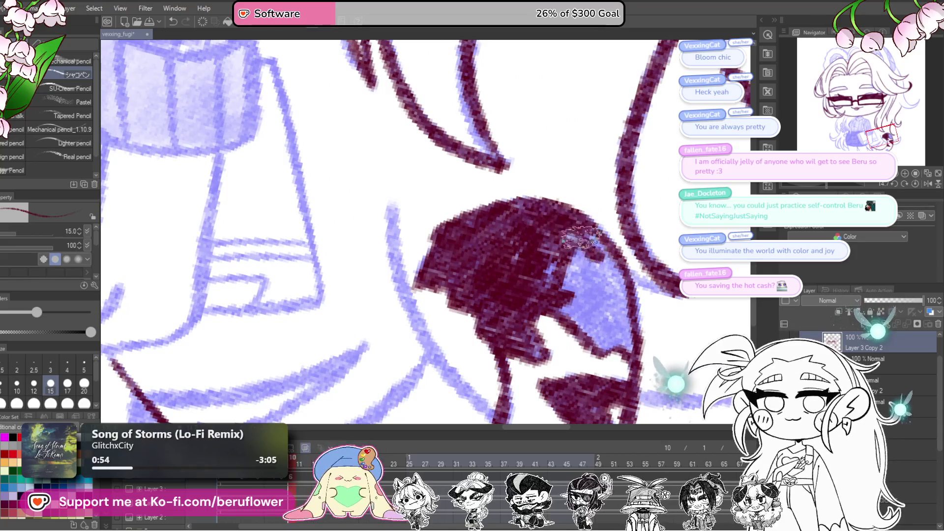
mouse_move(608, 261)
mouse_down()
mouse_move(623, 336)
mouse_move(555, 295)
mouse_move(590, 275)
mouse_move(612, 334)
mouse_up()
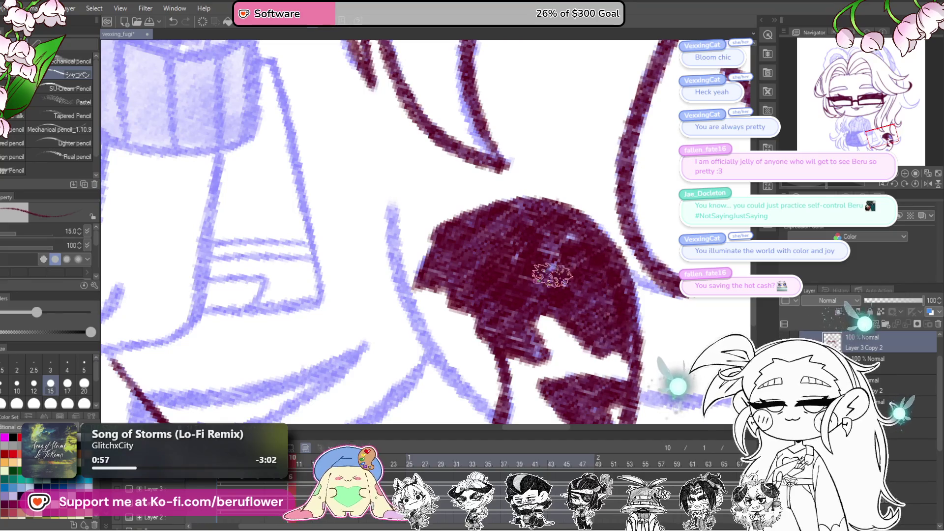
mouse_move(825, 185)
mouse_down()
mouse_move(811, 185)
mouse_move(819, 187)
mouse_up()
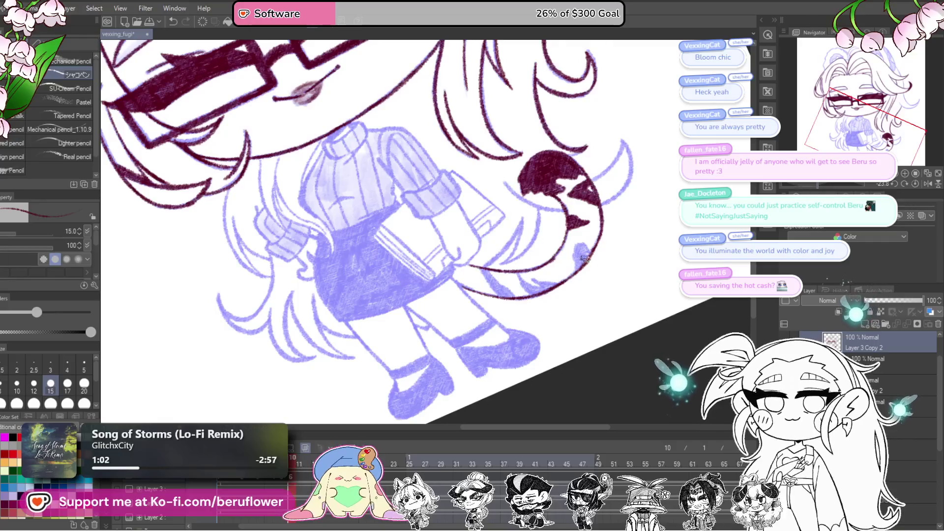
scroll(584, 258, up, 5)
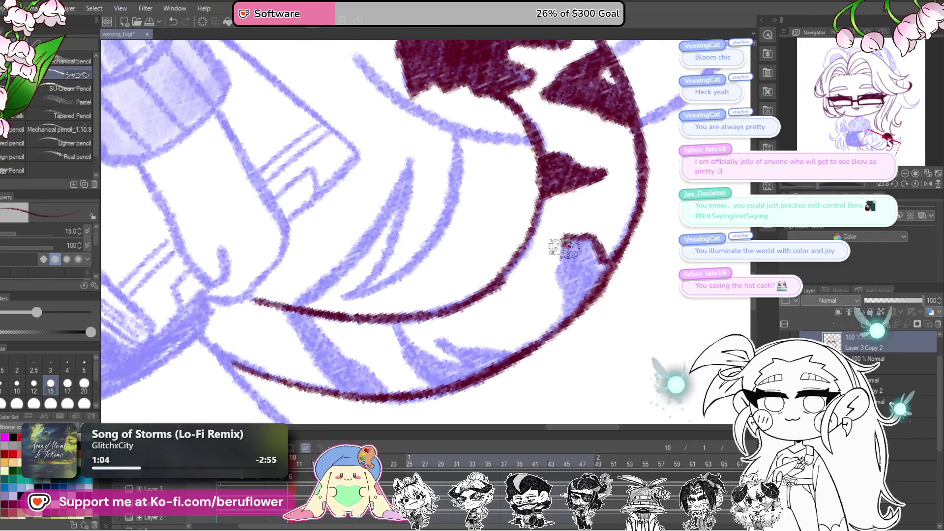
drag(566, 248, 565, 315)
mouse_move(587, 248)
mouse_down()
mouse_move(571, 305)
mouse_move(580, 275)
mouse_up()
mouse_move(395, 330)
mouse_down()
mouse_move(497, 307)
mouse_move(543, 373)
mouse_move(513, 320)
mouse_move(566, 344)
mouse_move(572, 330)
mouse_move(612, 333)
mouse_up()
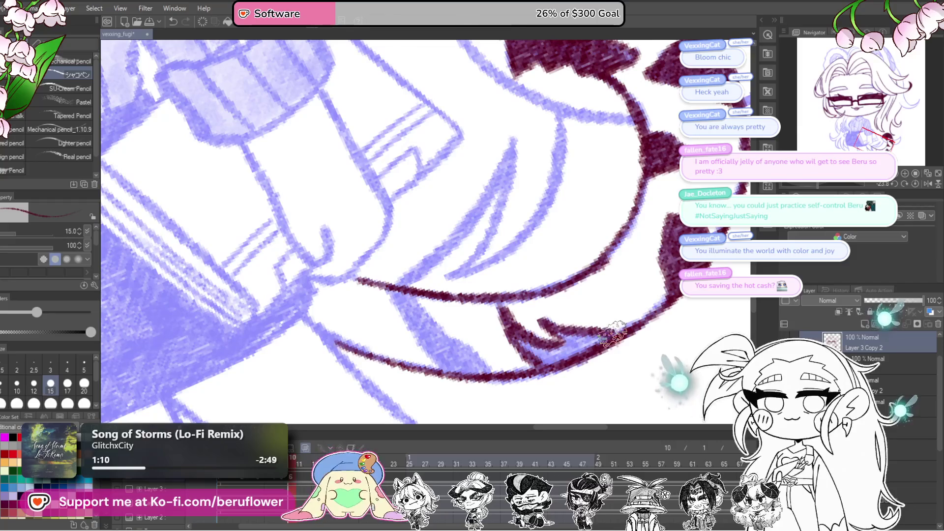
drag(536, 349, 614, 324)
mouse_move(455, 276)
mouse_down()
mouse_move(479, 295)
mouse_move(513, 356)
mouse_move(467, 278)
mouse_move(541, 344)
mouse_move(546, 361)
mouse_move(464, 283)
mouse_move(529, 353)
mouse_up()
Pan and rotate the view to bring the tail's spotted section into view.
scroll(539, 350, down, 5)
scroll(630, 327, up, 4)
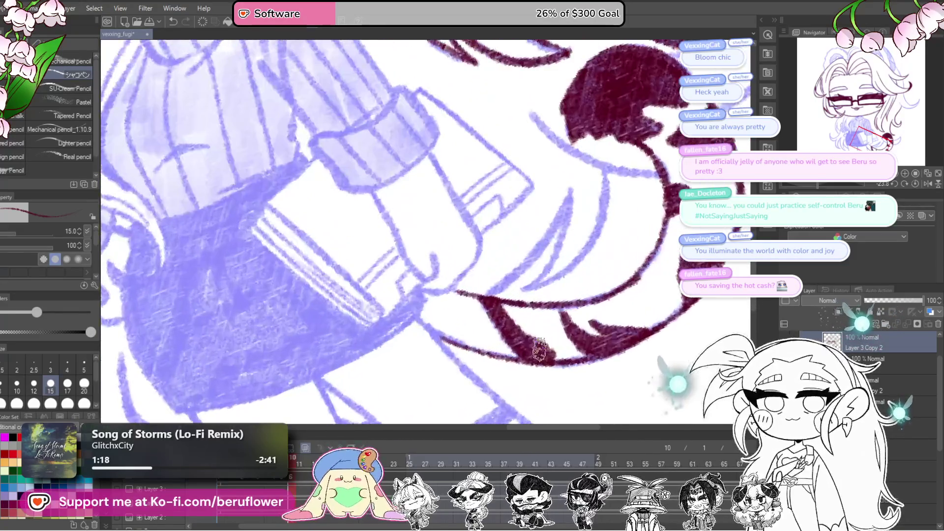
mouse_move(629, 327)
mouse_down()
mouse_move(470, 293)
mouse_move(515, 252)
mouse_move(506, 320)
mouse_move(554, 320)
mouse_move(523, 270)
mouse_move(489, 362)
mouse_move(477, 290)
mouse_move(501, 241)
mouse_move(511, 320)
mouse_up()
mouse_move(506, 226)
mouse_down()
mouse_move(497, 275)
mouse_move(458, 328)
mouse_move(462, 315)
mouse_move(457, 342)
mouse_up()
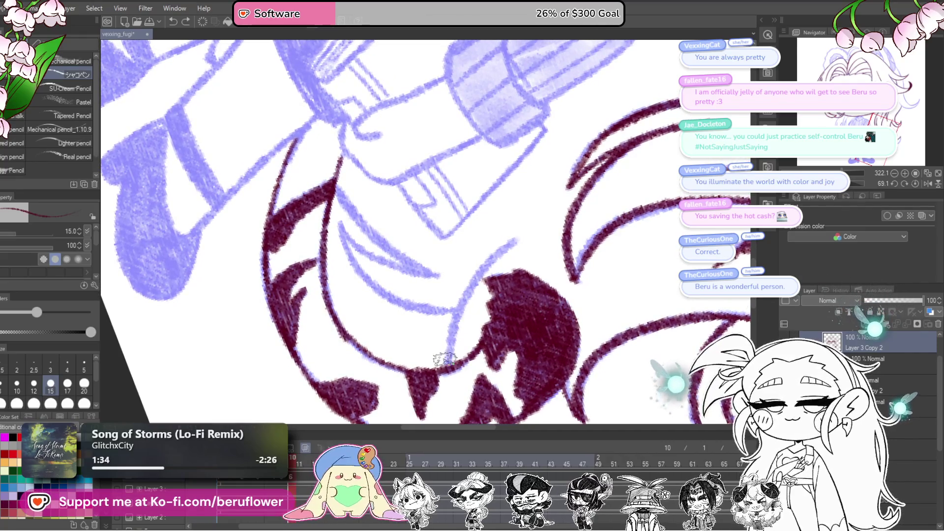
drag(541, 221, 563, 183)
mouse_move(553, 216)
mouse_down()
mouse_move(534, 175)
mouse_move(511, 212)
mouse_move(496, 214)
mouse_up()
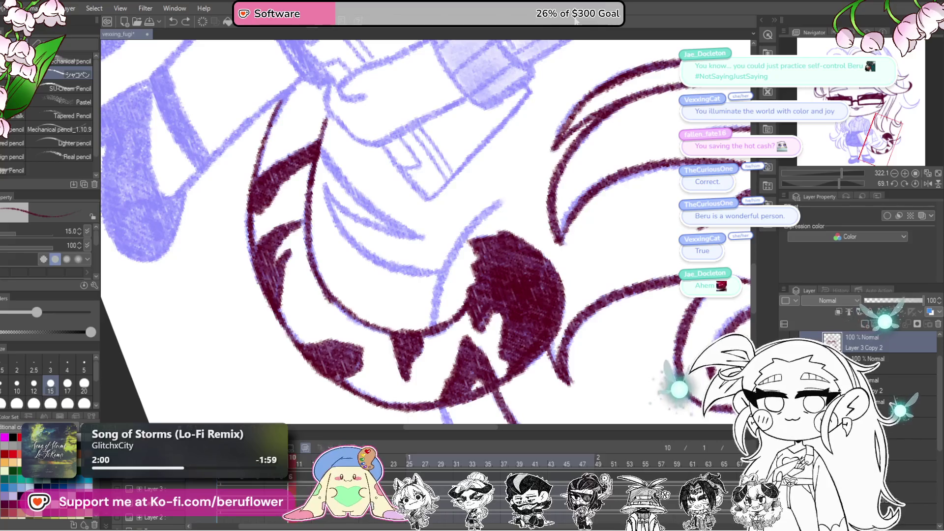
drag(559, 262, 556, 193)
Ink the tail's left contour and guide curve in maroon.
drag(838, 183, 852, 184)
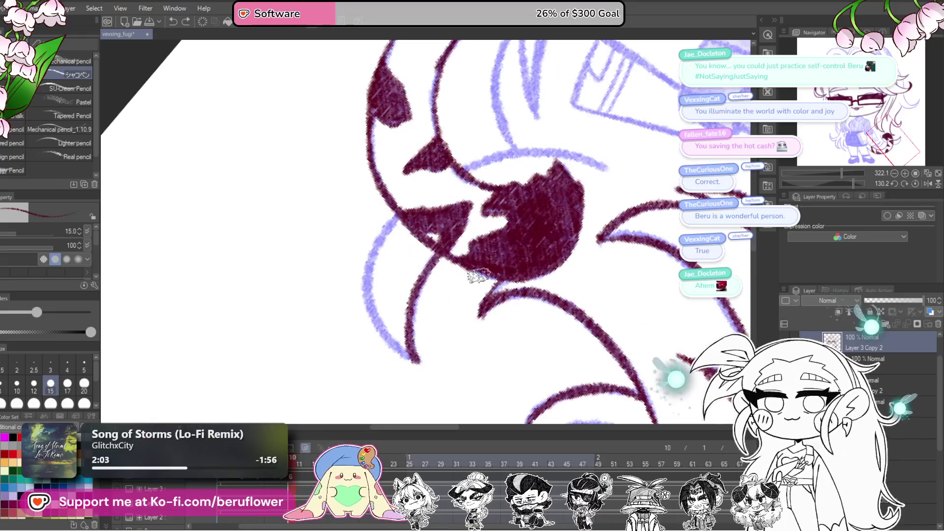
scroll(478, 275, up, 3)
mouse_move(434, 156)
mouse_down()
mouse_move(403, 213)
mouse_move(415, 259)
mouse_up()
mouse_move(459, 354)
mouse_down()
mouse_move(445, 350)
mouse_move(407, 299)
mouse_move(389, 241)
mouse_move(420, 170)
mouse_move(366, 285)
mouse_up()
drag(847, 182, 845, 180)
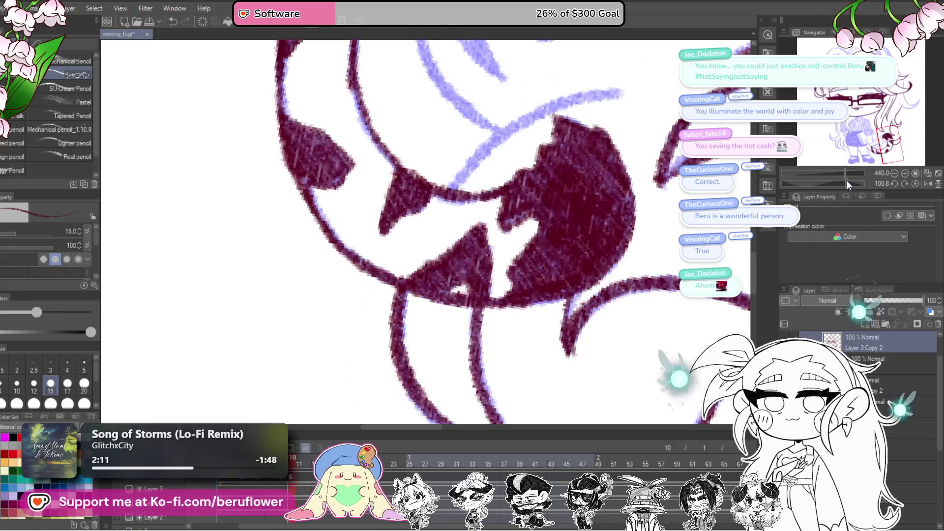
drag(457, 248, 570, 163)
mouse_move(644, 175)
mouse_down()
mouse_move(598, 221)
mouse_move(604, 211)
mouse_move(660, 204)
mouse_up()
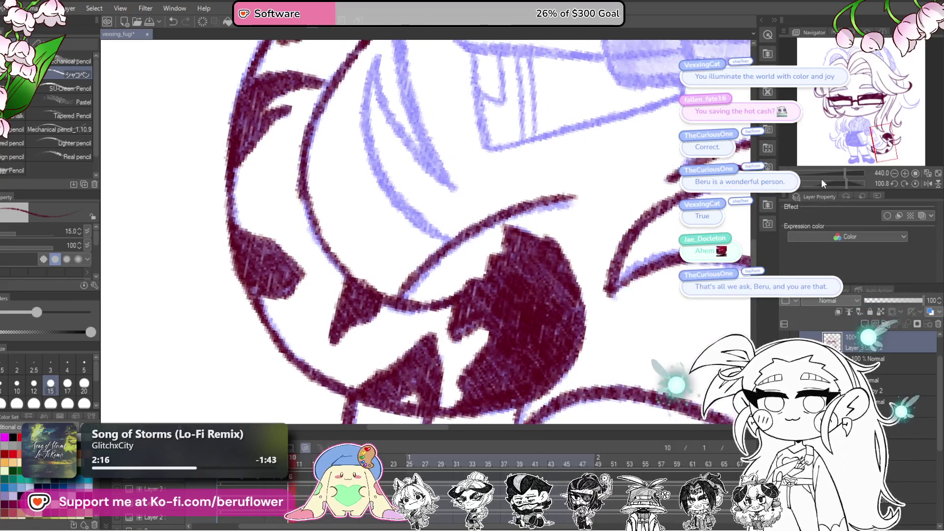
Ink the remaining tail lines near the book, including a small V-shaped notch.
drag(839, 182, 829, 183)
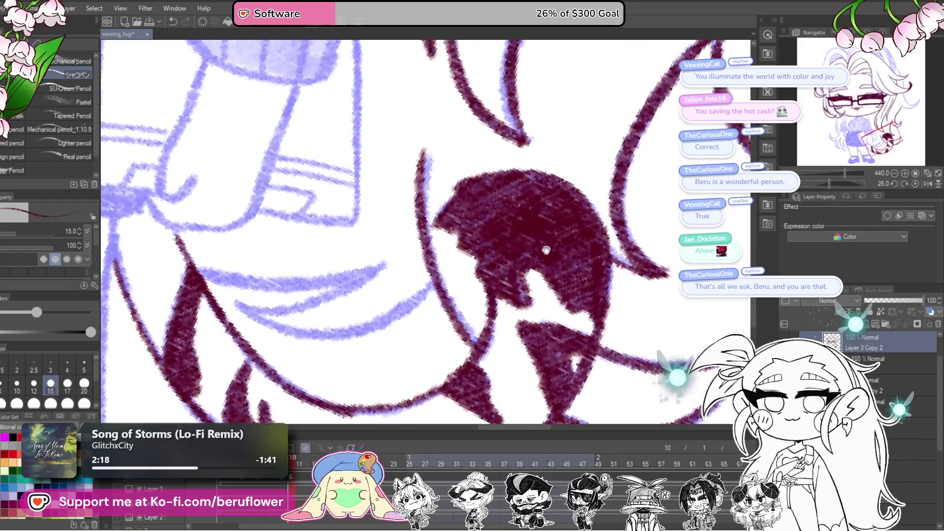
drag(560, 234, 664, 169)
drag(823, 184, 821, 181)
mouse_move(578, 307)
mouse_down()
mouse_move(550, 297)
mouse_move(550, 334)
mouse_up()
mouse_move(587, 219)
mouse_down()
mouse_move(544, 310)
mouse_move(481, 344)
mouse_up()
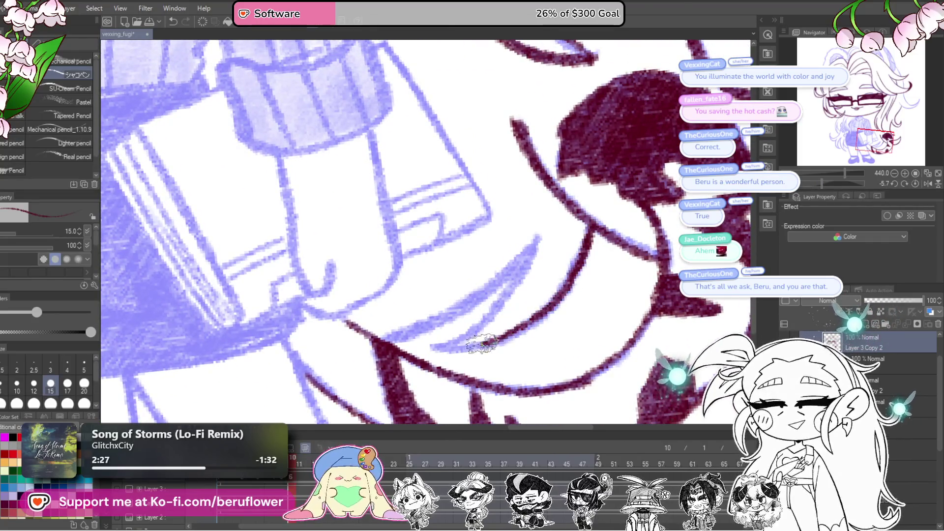
mouse_move(530, 237)
mouse_down()
mouse_move(648, 186)
mouse_move(570, 256)
mouse_move(482, 303)
mouse_up()
drag(427, 271, 634, 173)
drag(427, 271, 464, 285)
drag(437, 231, 508, 351)
drag(595, 238, 442, 211)
drag(421, 145, 511, 332)
Ink a contour line down to the shoe and the ankle strap's top edge.
mouse_move(533, 364)
mouse_down()
mouse_move(607, 311)
mouse_move(651, 216)
mouse_move(681, 248)
mouse_up()
mouse_move(445, 203)
mouse_down()
mouse_move(396, 326)
mouse_move(449, 257)
mouse_move(465, 196)
mouse_move(433, 268)
mouse_move(431, 296)
mouse_move(405, 334)
mouse_move(485, 290)
mouse_move(535, 227)
mouse_move(524, 252)
mouse_up()
mouse_move(487, 221)
mouse_down()
mouse_move(563, 187)
mouse_move(605, 210)
mouse_move(596, 274)
mouse_up()
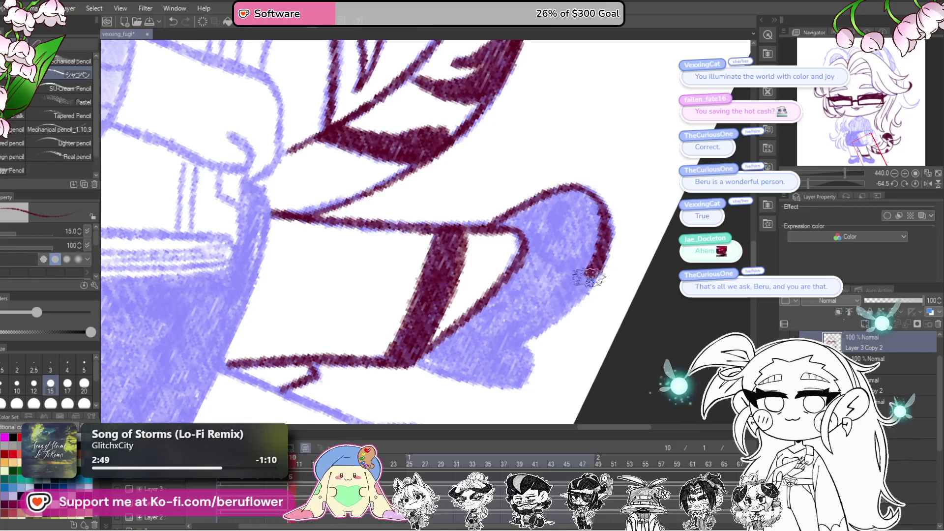
Outline the first shoe's tip and fill its heel in maroon.
mouse_move(568, 186)
mouse_down()
mouse_move(601, 213)
mouse_move(575, 283)
mouse_move(536, 332)
mouse_up()
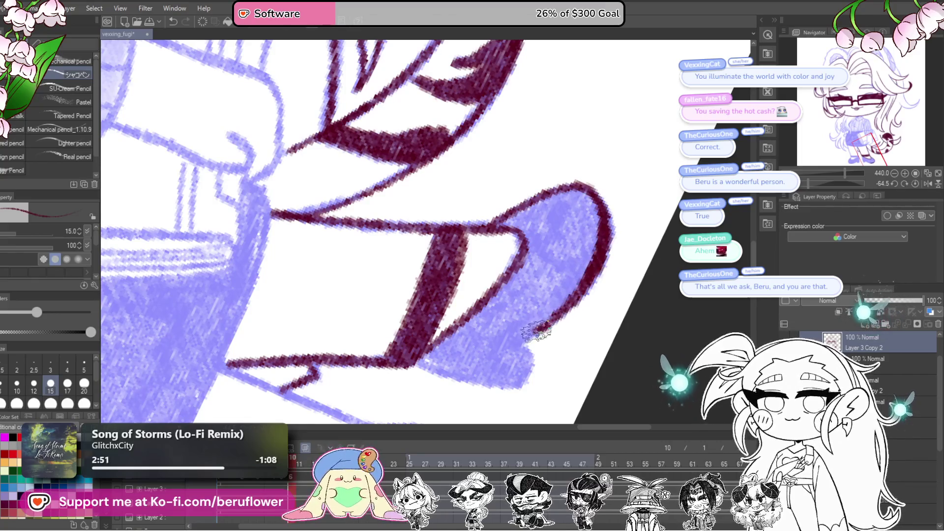
key(ctrl+alt+0)
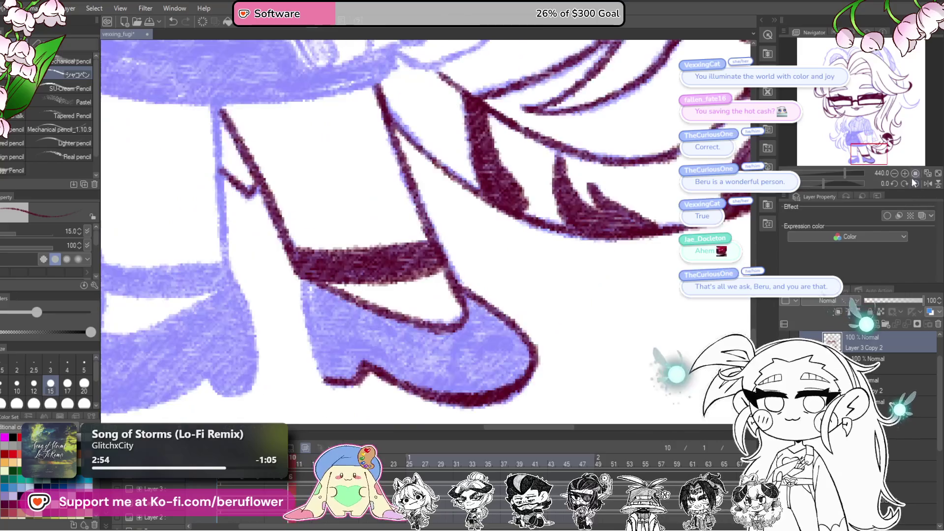
mouse_move(385, 280)
mouse_down()
mouse_move(408, 378)
mouse_move(427, 363)
mouse_move(432, 339)
mouse_move(404, 308)
mouse_move(419, 309)
mouse_move(442, 346)
mouse_move(489, 381)
mouse_move(550, 389)
mouse_move(585, 374)
mouse_move(592, 355)
mouse_move(578, 331)
mouse_move(538, 361)
mouse_move(527, 327)
mouse_move(561, 376)
mouse_move(526, 401)
mouse_move(539, 388)
mouse_move(533, 360)
mouse_move(506, 363)
mouse_move(493, 344)
mouse_move(411, 333)
mouse_move(464, 363)
mouse_move(491, 360)
mouse_up()
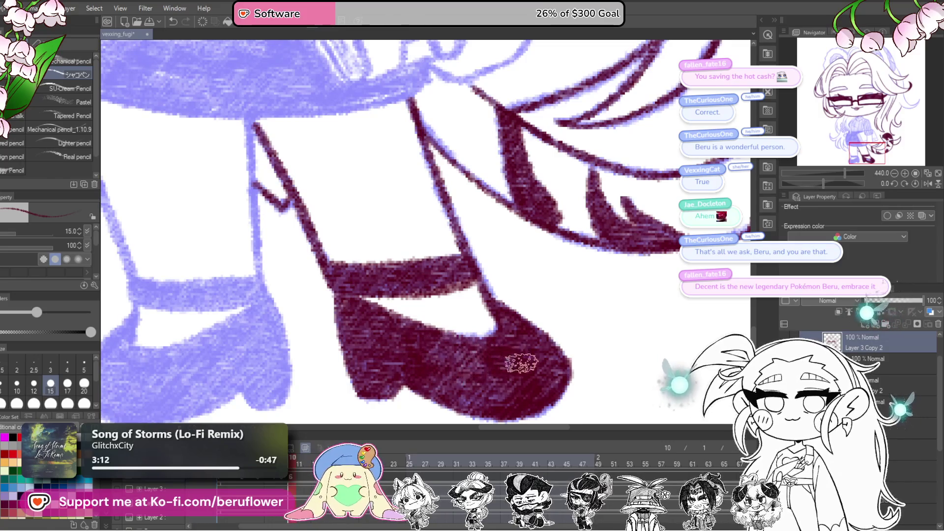
scroll(521, 364, down, 5)
scroll(378, 184, up, 3)
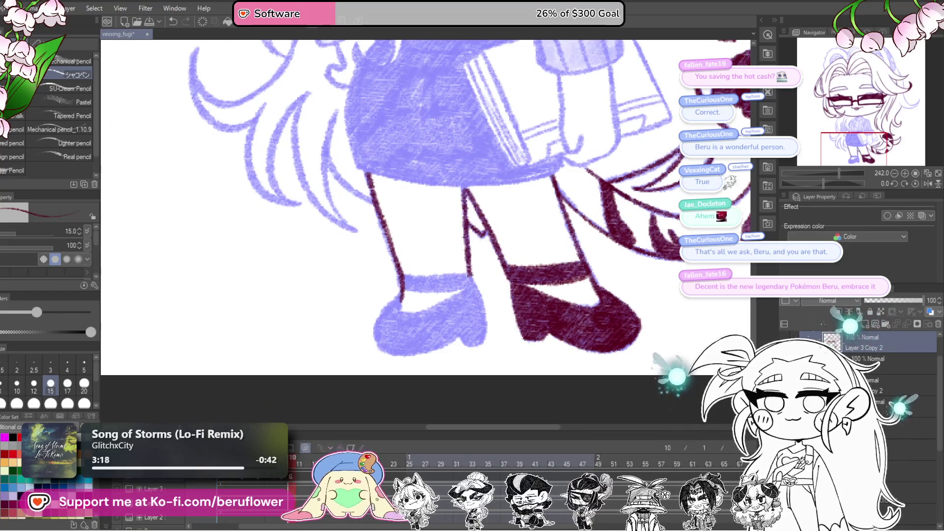
Ink a second strap line parallel to the first on the other shoe.
drag(821, 183, 760, 167)
scroll(470, 258, up, 8)
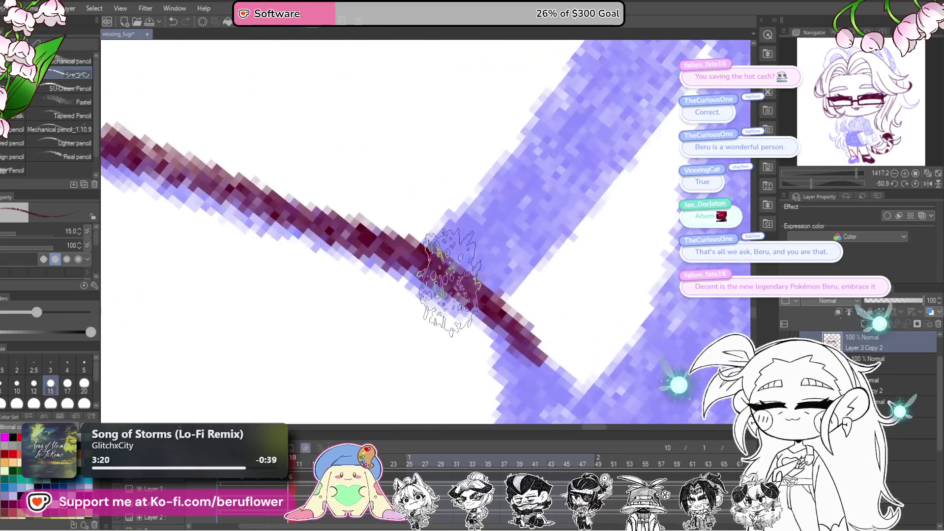
scroll(433, 276, down, 10)
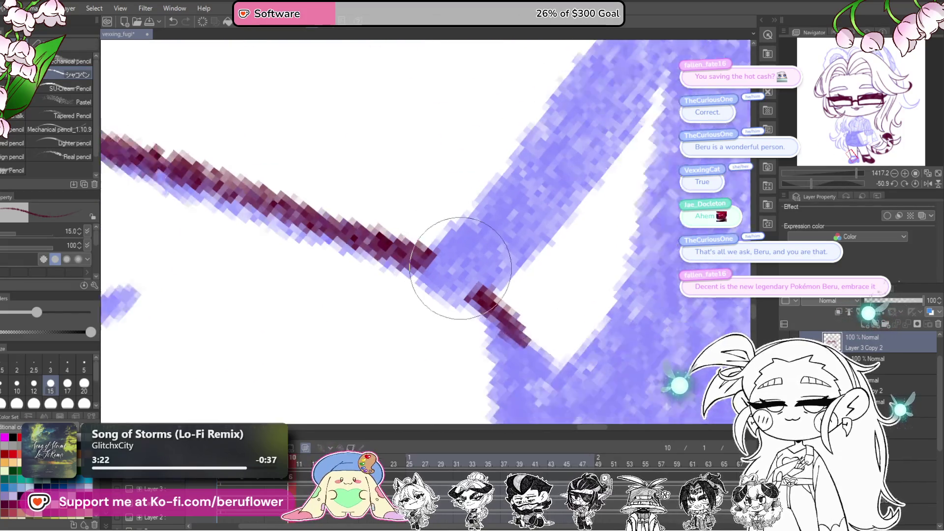
scroll(524, 270, up, 3)
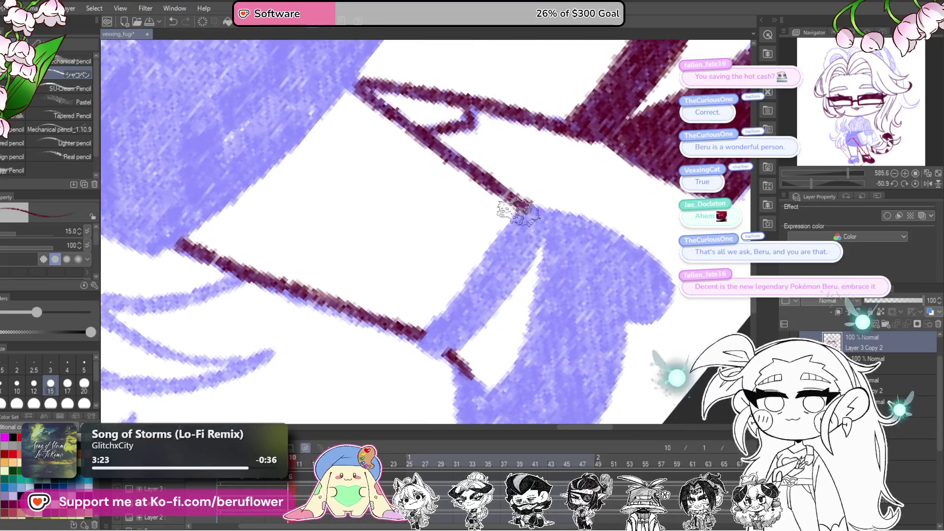
mouse_move(452, 306)
mouse_down()
mouse_move(419, 344)
mouse_move(437, 361)
mouse_move(493, 310)
mouse_move(539, 244)
mouse_move(516, 216)
mouse_move(427, 344)
mouse_move(534, 236)
mouse_move(467, 316)
mouse_move(520, 259)
mouse_move(534, 223)
mouse_up()
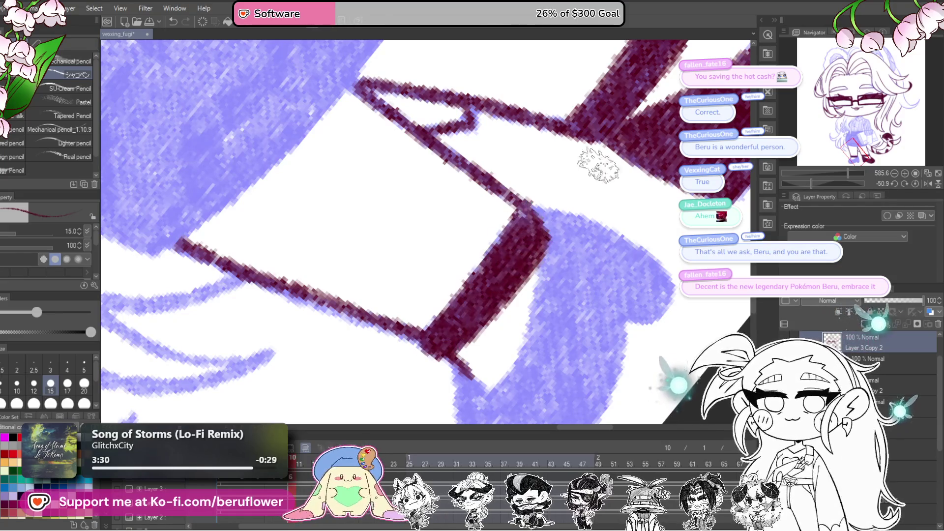
Ink the strap's sides and the shoe's right edge, then fill the shoe solid maroon.
click(914, 183)
mouse_move(339, 344)
mouse_down()
mouse_move(445, 229)
mouse_move(445, 284)
mouse_move(492, 275)
mouse_move(609, 214)
mouse_up()
mouse_move(489, 221)
mouse_down()
mouse_move(552, 214)
mouse_move(465, 252)
mouse_move(447, 280)
mouse_move(443, 305)
mouse_move(455, 339)
mouse_move(501, 369)
mouse_up()
mouse_move(569, 207)
mouse_down()
mouse_move(590, 231)
mouse_move(604, 344)
mouse_move(607, 300)
mouse_move(595, 366)
mouse_move(570, 371)
mouse_move(533, 354)
mouse_move(415, 390)
mouse_move(359, 378)
mouse_move(384, 276)
mouse_move(366, 320)
mouse_move(388, 354)
mouse_move(433, 334)
mouse_move(474, 344)
mouse_up()
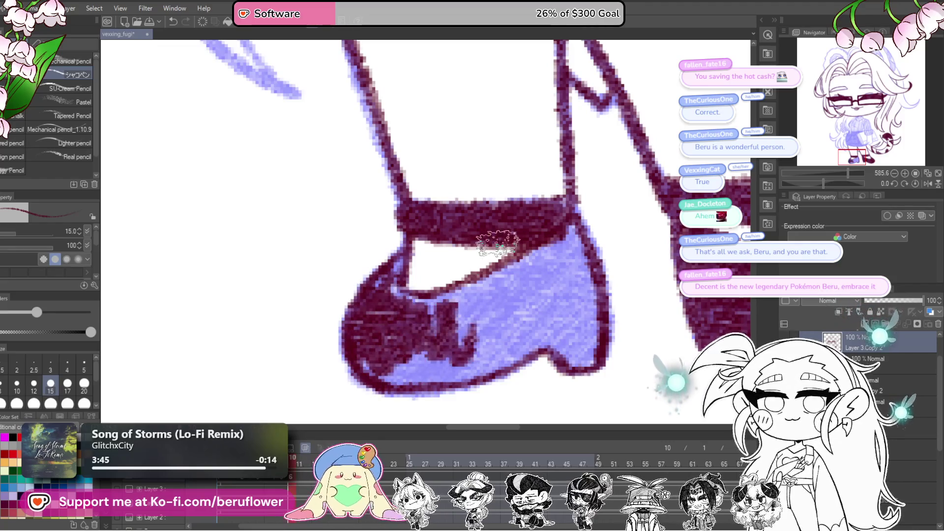
mouse_move(396, 256)
mouse_down()
mouse_move(374, 287)
mouse_move(393, 300)
mouse_move(472, 287)
mouse_move(580, 224)
mouse_move(599, 275)
mouse_move(597, 359)
mouse_move(575, 362)
mouse_move(550, 256)
mouse_move(590, 354)
mouse_move(580, 320)
mouse_move(565, 334)
mouse_up()
drag(566, 334, 626, 308)
mouse_move(605, 275)
mouse_down()
mouse_move(545, 280)
mouse_move(485, 301)
mouse_move(624, 307)
mouse_move(570, 339)
mouse_move(487, 354)
mouse_move(435, 339)
mouse_move(497, 344)
mouse_move(585, 308)
mouse_move(632, 273)
mouse_move(497, 318)
mouse_up()
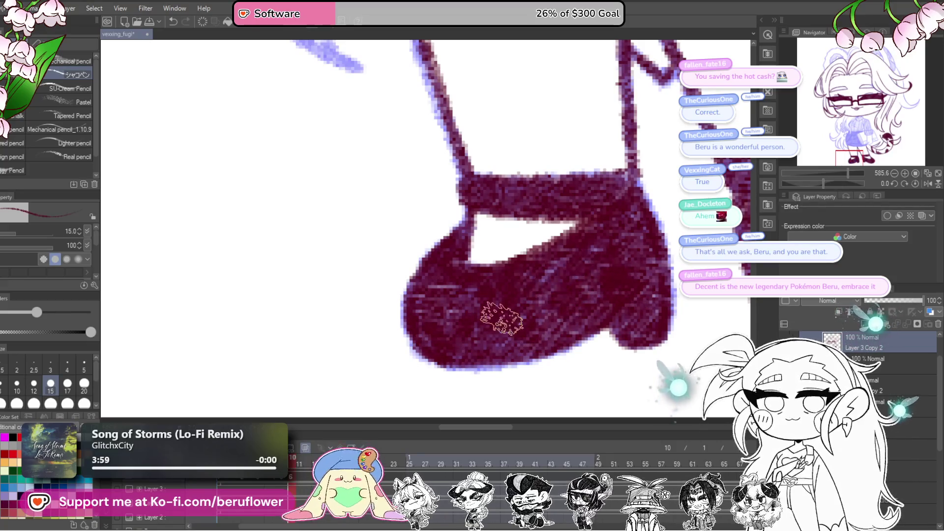
scroll(499, 318, down, 5)
scroll(501, 320, down, 4)
scroll(502, 319, up, 3)
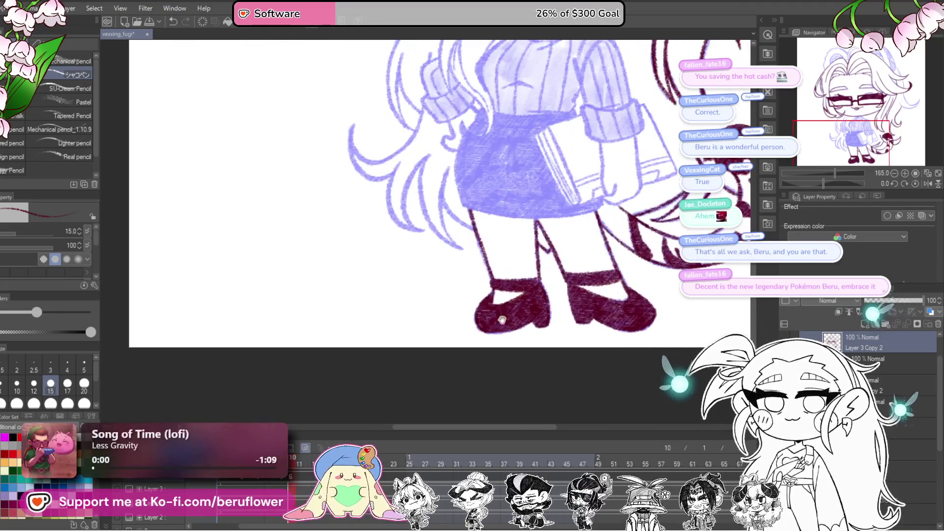
Ink the short leg lines below the book, the book's top edge and its spine stripe.
drag(618, 168, 488, 219)
scroll(488, 220, up, 5)
mouse_move(463, 177)
mouse_down()
mouse_move(464, 268)
mouse_move(484, 293)
mouse_move(496, 264)
mouse_up()
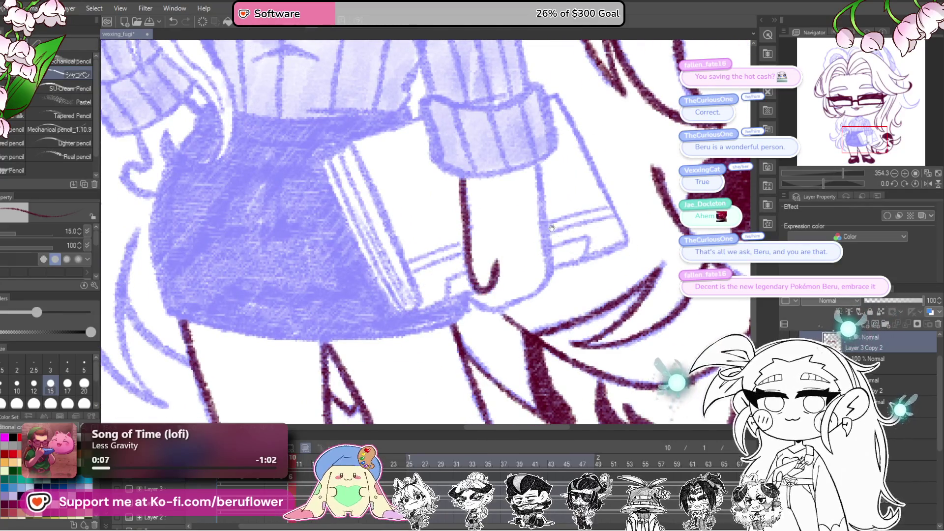
drag(537, 164, 547, 256)
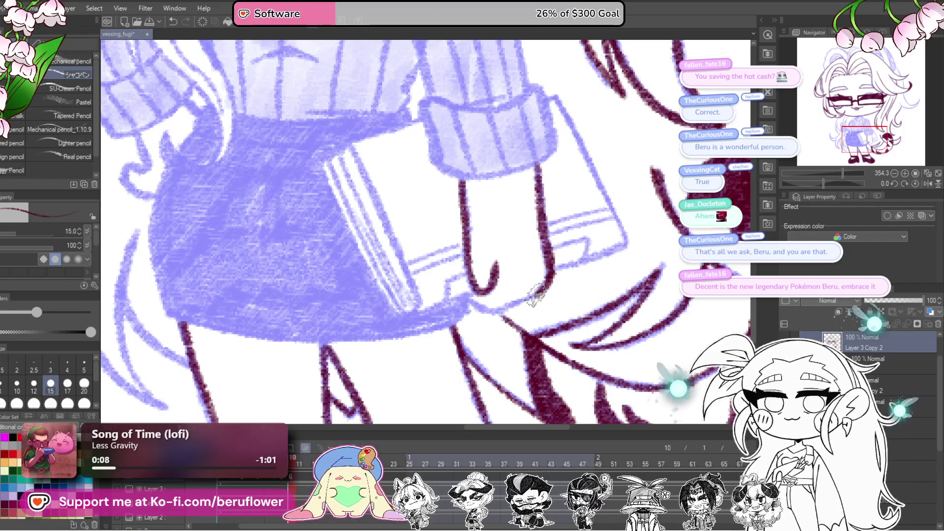
mouse_move(417, 141)
mouse_down()
mouse_move(531, 183)
mouse_move(452, 187)
mouse_up()
mouse_move(451, 187)
mouse_down()
mouse_move(418, 176)
mouse_move(481, 332)
mouse_up()
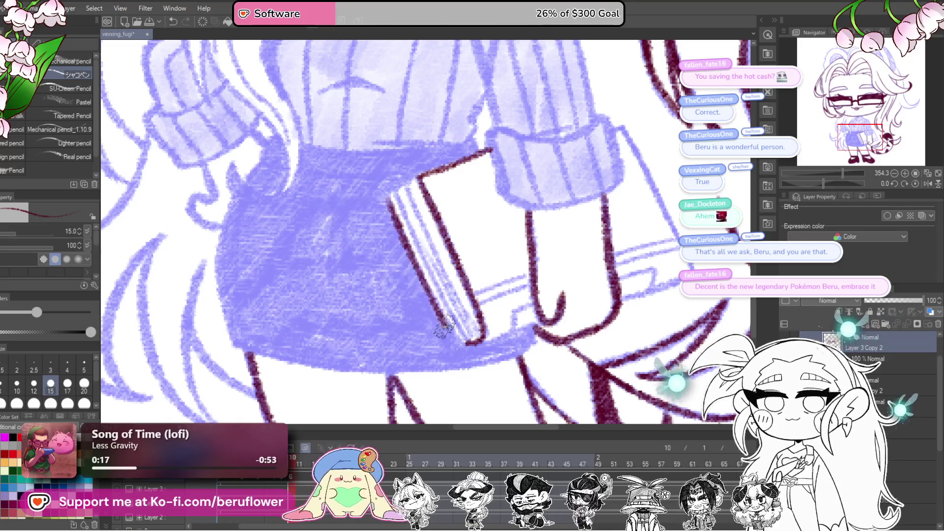
drag(457, 347, 488, 390)
drag(523, 257, 506, 236)
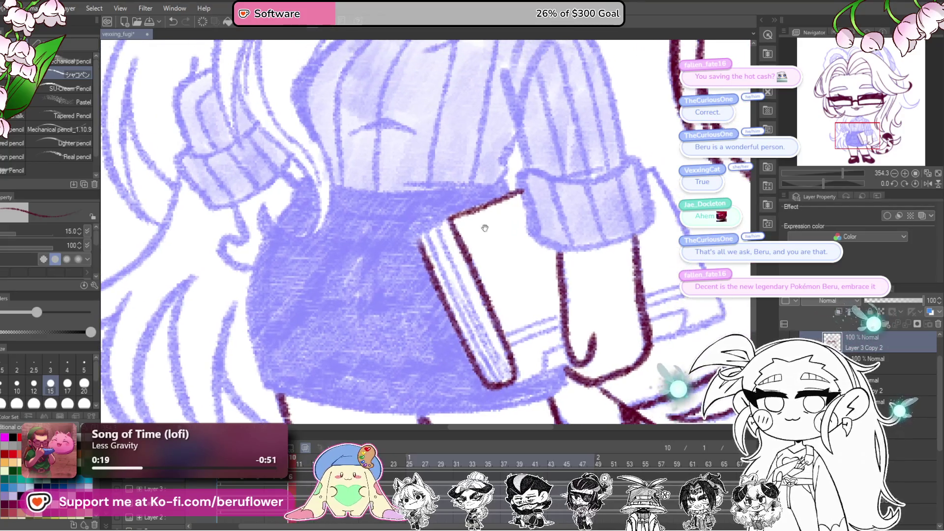
mouse_move(447, 250)
mouse_down()
mouse_move(475, 309)
mouse_move(471, 337)
mouse_up()
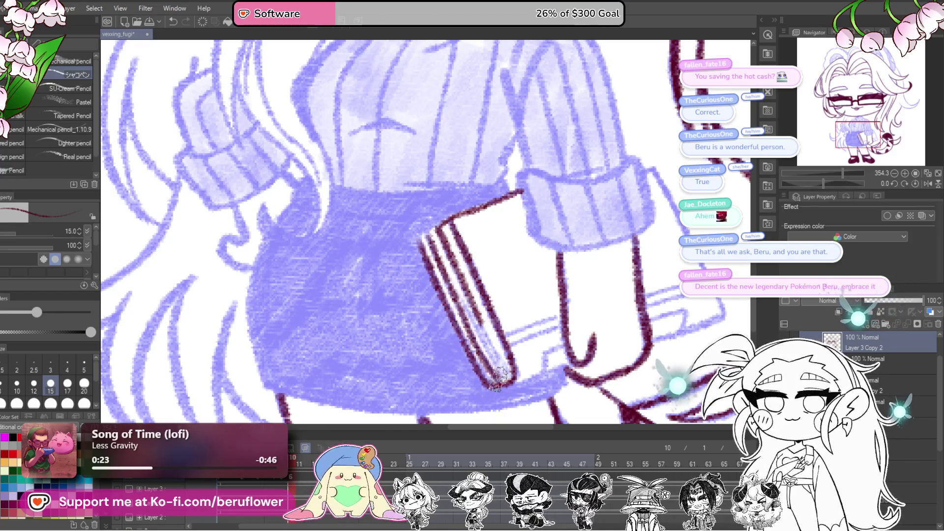
drag(544, 349, 513, 301)
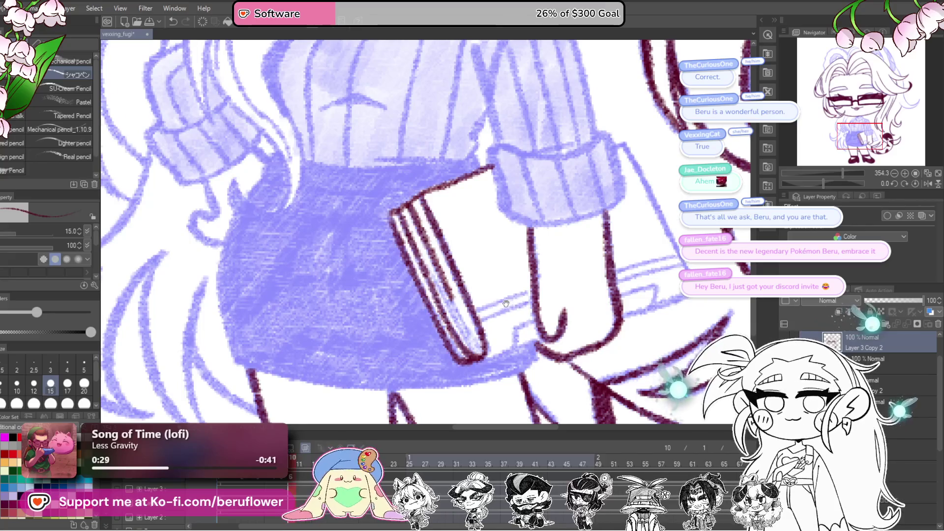
drag(506, 303, 513, 299)
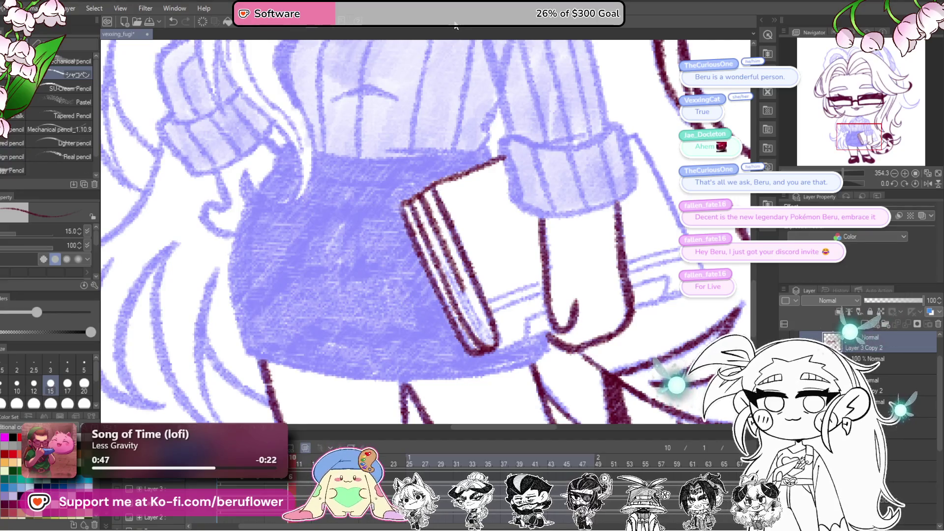
Move up to the mouth and collar and reduce the brush size to 8.
drag(258, 184, 408, 319)
mouse_move(599, 155)
mouse_down()
mouse_move(543, 294)
mouse_move(486, 306)
mouse_up()
key(bracketleft)
key(bracketleft)
key(bracketleft)
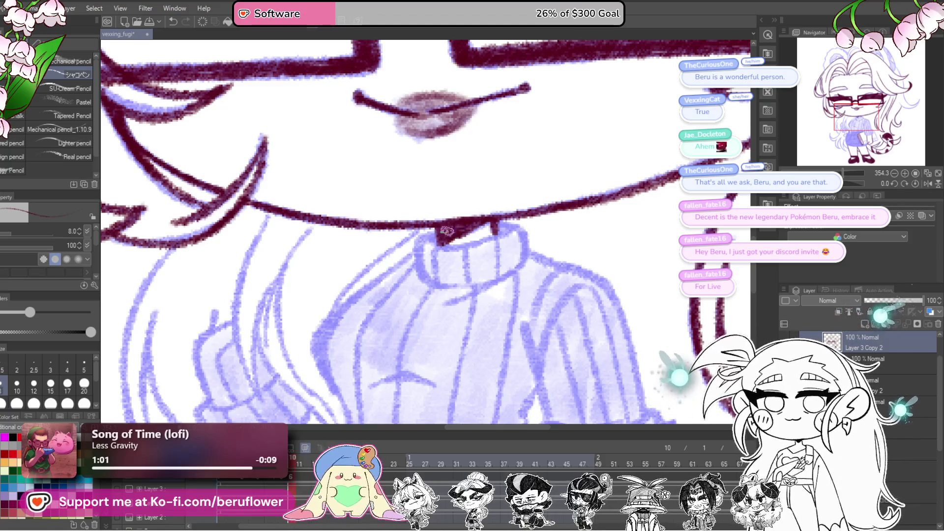
Ink the turtleneck collar's left outline and the diagonal line to its corner in maroon.
scroll(557, 207, up, 1)
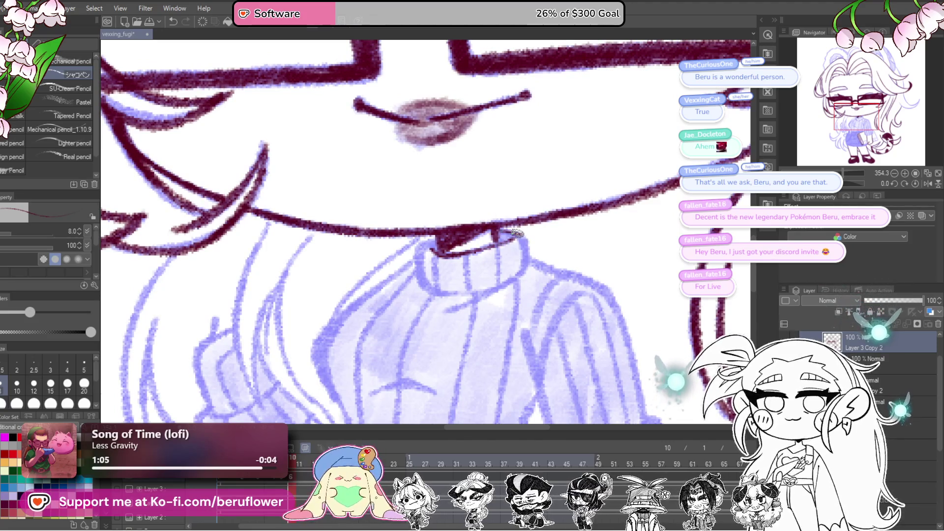
drag(474, 256, 475, 231)
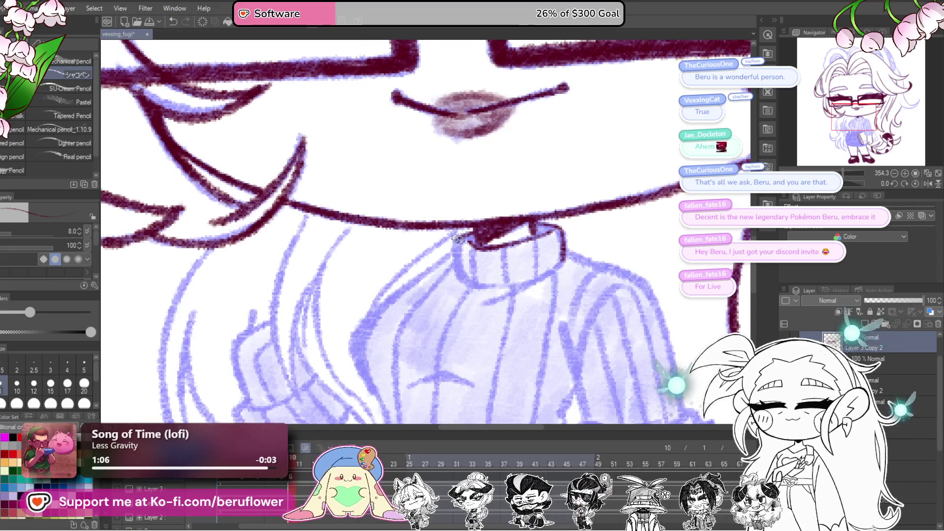
mouse_move(462, 236)
mouse_down()
mouse_move(453, 211)
mouse_move(427, 195)
mouse_move(413, 260)
mouse_up()
scroll(426, 194, up, 3)
drag(411, 194, 422, 288)
mouse_move(389, 256)
mouse_down()
mouse_move(379, 243)
mouse_move(414, 310)
mouse_move(491, 366)
mouse_up()
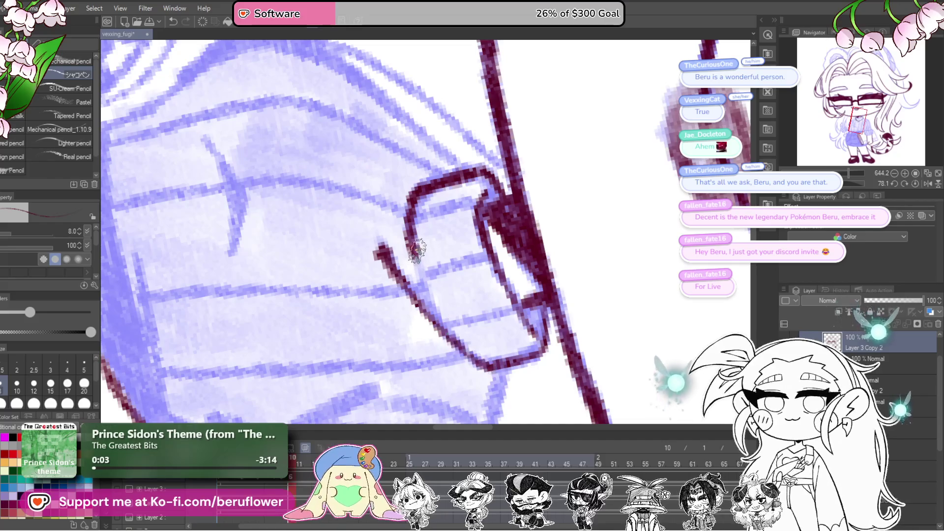
drag(412, 256, 430, 313)
click(914, 183)
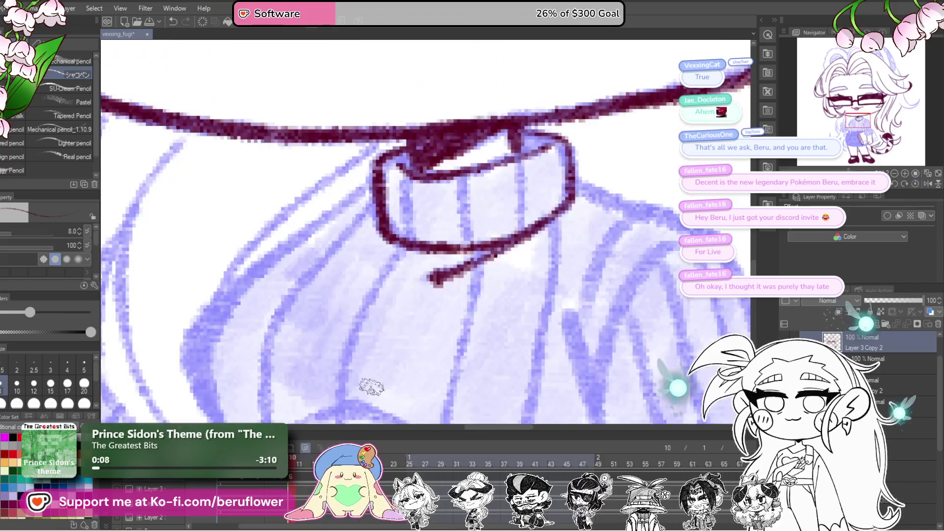
Compare with frame 8, return to frame 10, and undo the stray thin line.
key(Left)
key(Left)
click(291, 472)
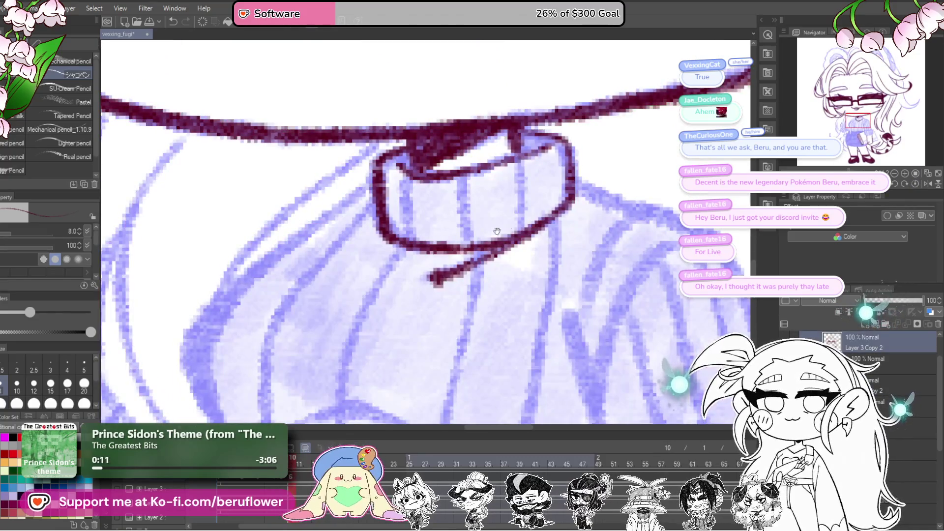
mouse_move(497, 231)
mouse_down()
mouse_move(511, 253)
mouse_move(491, 265)
mouse_move(564, 270)
mouse_move(545, 284)
mouse_move(590, 295)
mouse_up()
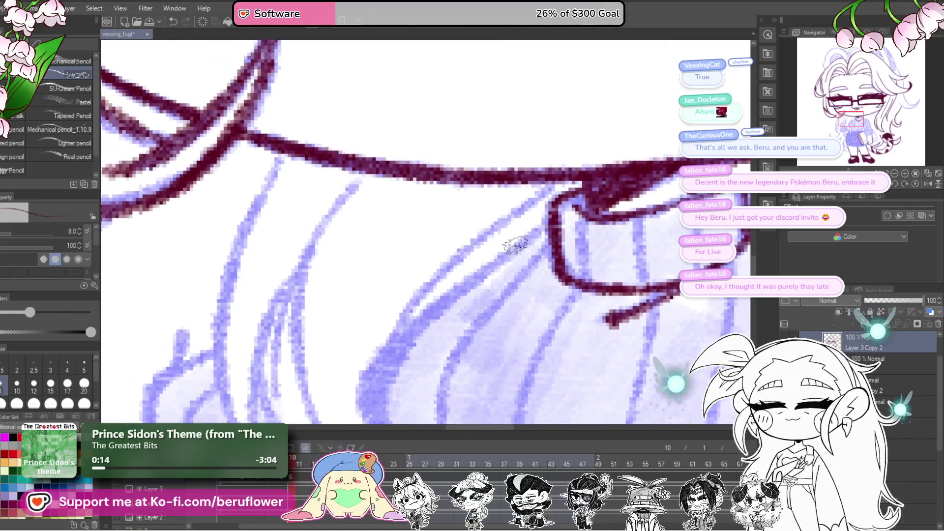
scroll(516, 245, down, 3)
scroll(516, 244, up, 3)
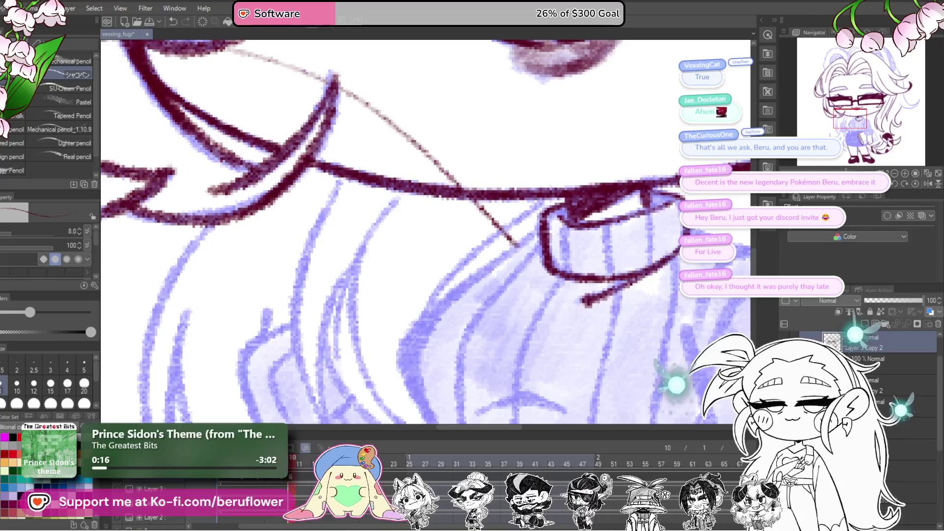
key(ctrl+z)
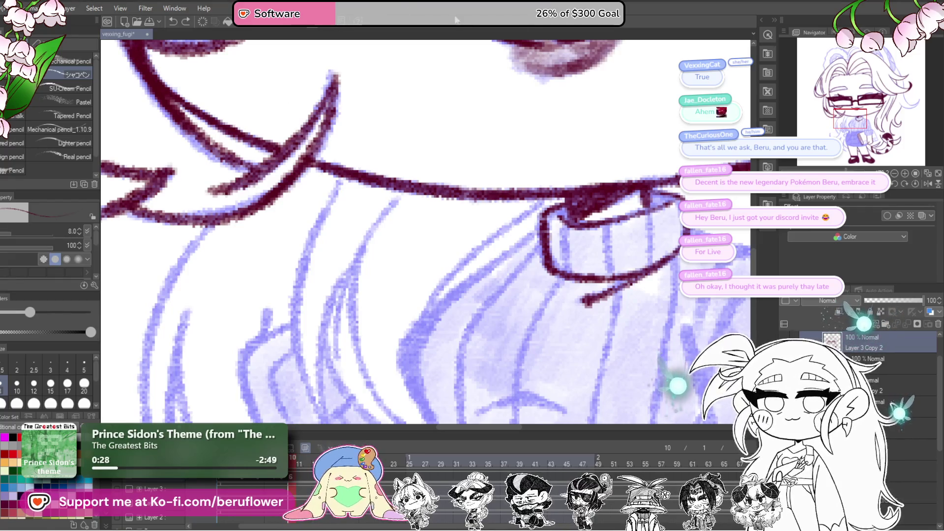
Ink the fold crease across the sweater's chest.
scroll(354, 290, down, 3)
scroll(353, 294, up, 3)
scroll(353, 294, down, 2)
scroll(354, 294, up, 5)
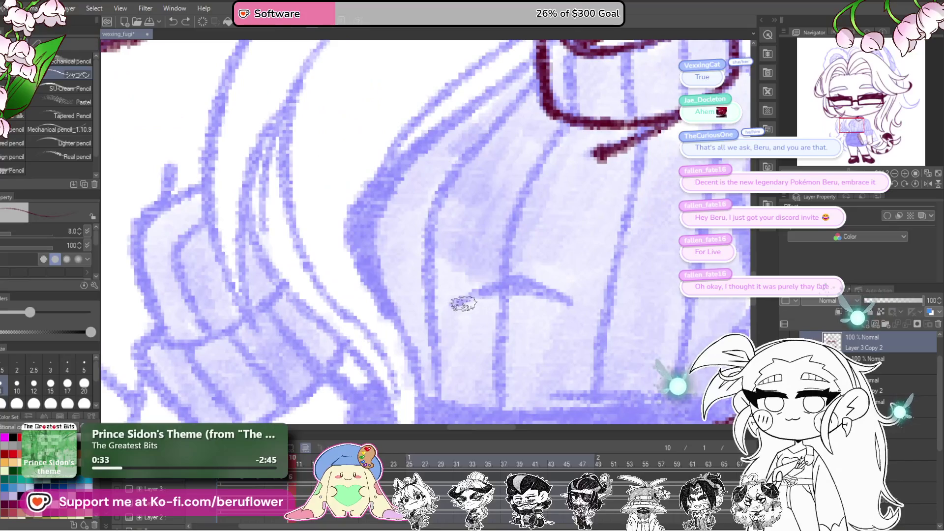
drag(456, 304, 521, 278)
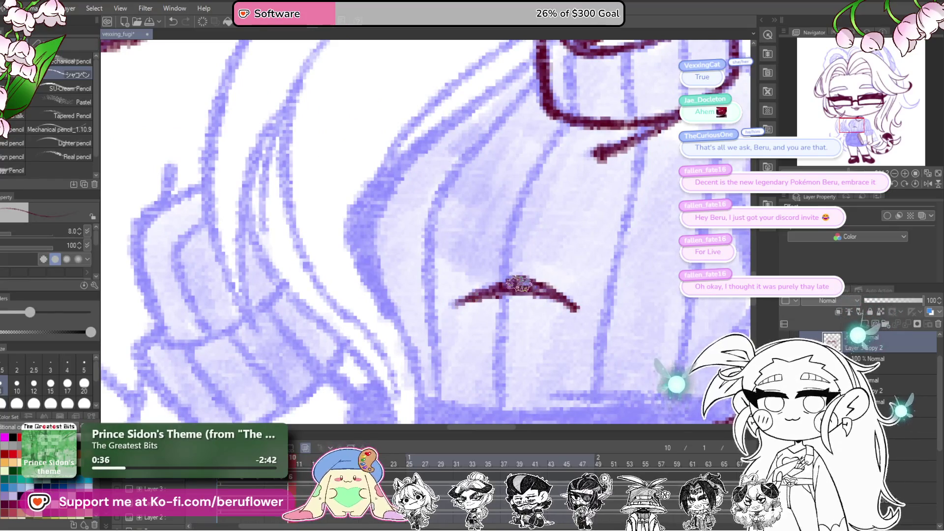
Ink two maroon hair strands over the sweater and the hair outline along its side.
scroll(565, 320, down, 3)
scroll(570, 319, up, 2)
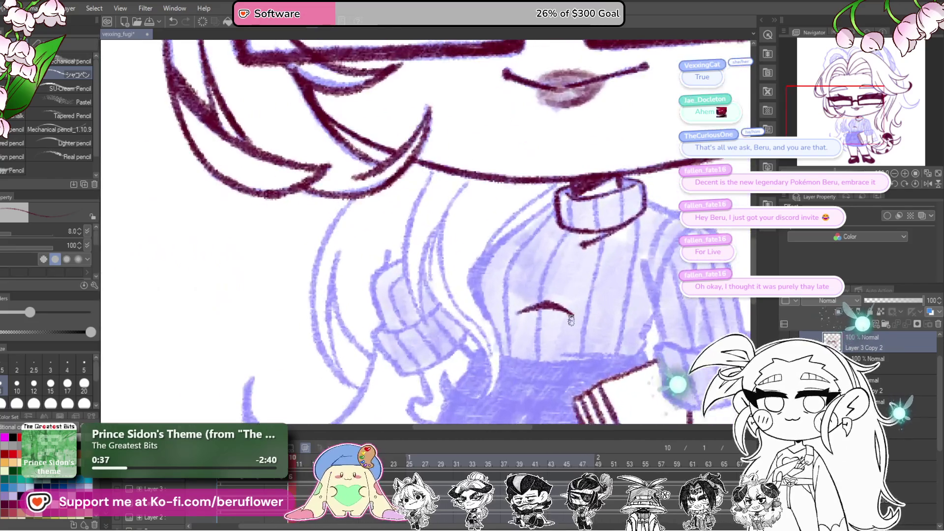
scroll(590, 221, up, 3)
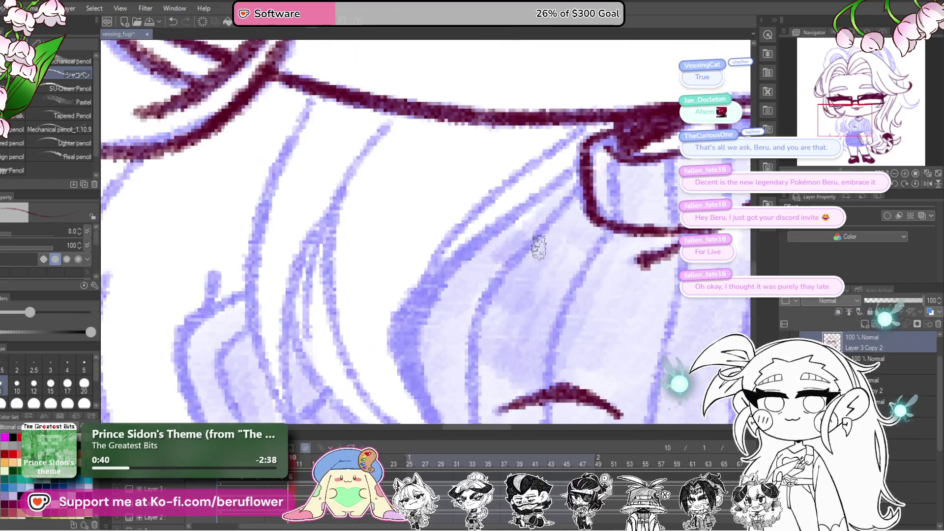
drag(583, 175, 427, 290)
mouse_move(609, 127)
mouse_down()
mouse_move(555, 155)
mouse_move(423, 295)
mouse_move(464, 226)
mouse_up()
mouse_move(511, 187)
mouse_down()
mouse_move(467, 227)
mouse_move(445, 278)
mouse_up()
mouse_move(473, 225)
mouse_down()
mouse_move(490, 361)
mouse_move(512, 275)
mouse_move(567, 214)
mouse_up()
Ink the hooked end of a hair strand, undoing and redrawing it around the curve.
scroll(491, 361, down, 3)
scroll(490, 359, up, 1)
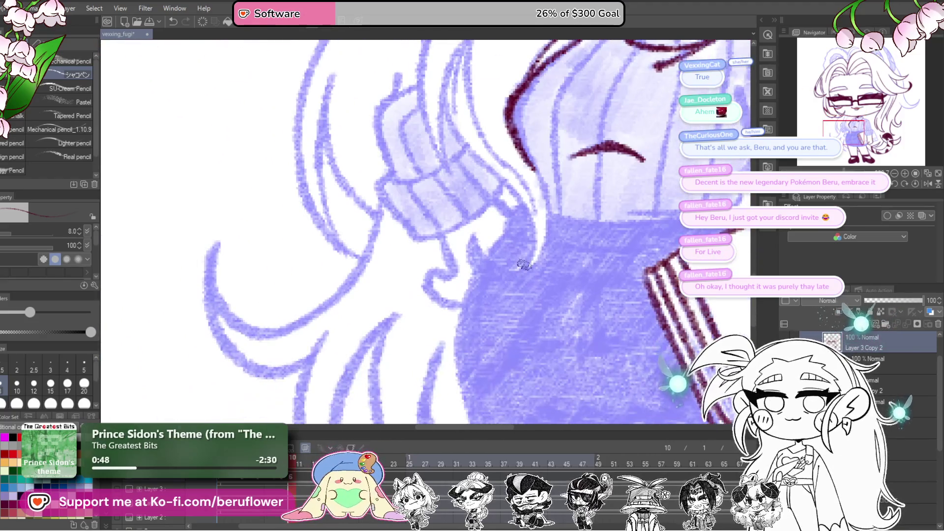
scroll(524, 265, up, 3)
mouse_move(475, 132)
mouse_down()
mouse_move(513, 204)
mouse_move(512, 316)
mouse_move(442, 393)
mouse_move(341, 347)
mouse_move(358, 283)
mouse_move(429, 374)
mouse_move(525, 336)
mouse_up()
key(ctrl+z)
mouse_move(357, 289)
mouse_down()
mouse_move(401, 352)
mouse_move(492, 364)
mouse_move(524, 307)
mouse_up()
Ink a short stroke near the collar and a long hair strand down over the sleeve.
scroll(516, 310, down, 3)
scroll(515, 310, up, 3)
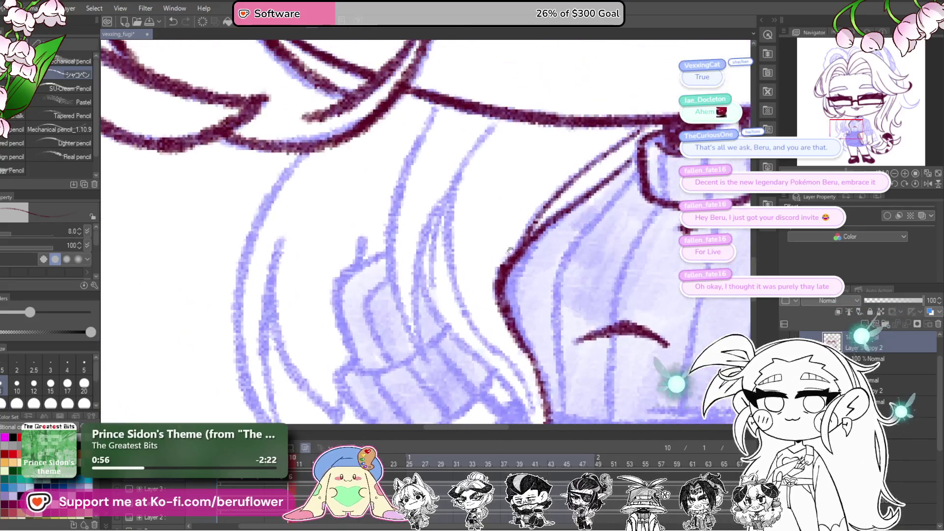
mouse_move(495, 133)
mouse_down()
mouse_move(415, 268)
mouse_move(424, 359)
mouse_up()
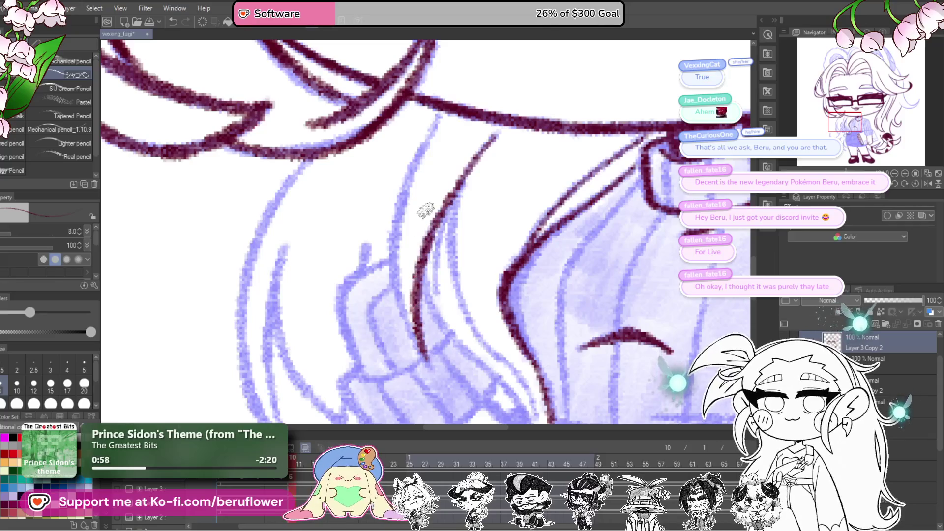
mouse_move(436, 110)
mouse_down()
mouse_move(392, 224)
mouse_move(437, 360)
mouse_up()
mouse_move(448, 201)
mouse_down()
mouse_move(435, 327)
mouse_move(415, 268)
mouse_up()
mouse_move(415, 199)
mouse_down()
mouse_move(440, 285)
mouse_move(500, 341)
mouse_up()
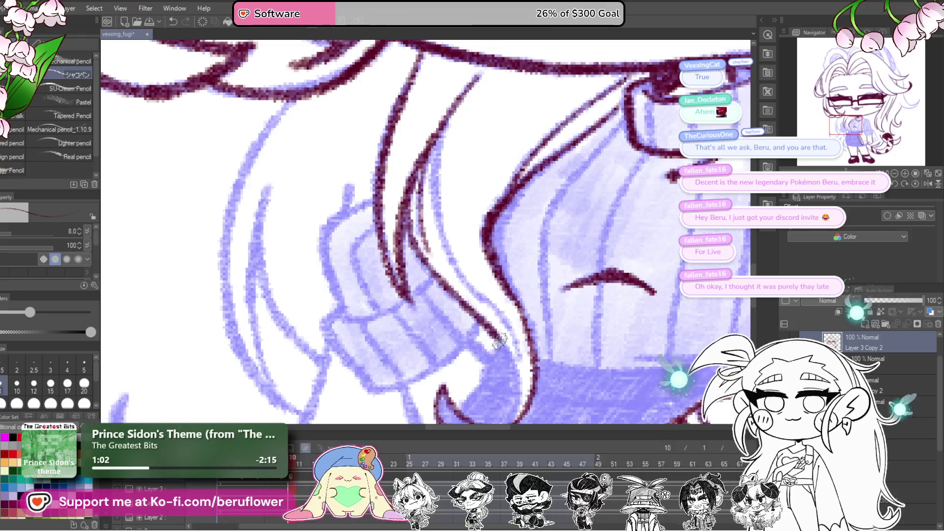
Add a short stroke to the right strand and ink another strand downward.
scroll(520, 406, down, 4)
drag(514, 268, 485, 324)
scroll(485, 324, up, 4)
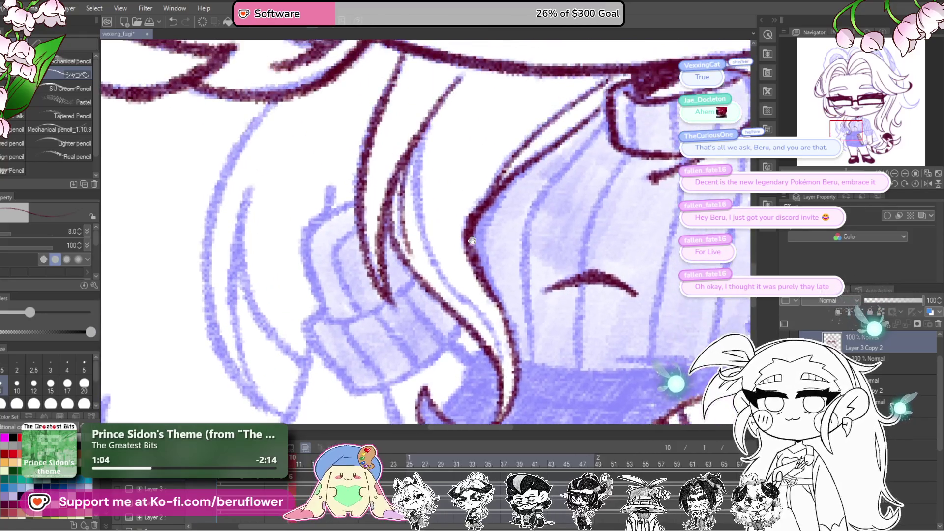
mouse_move(428, 127)
mouse_down()
mouse_move(425, 253)
mouse_move(488, 330)
mouse_up()
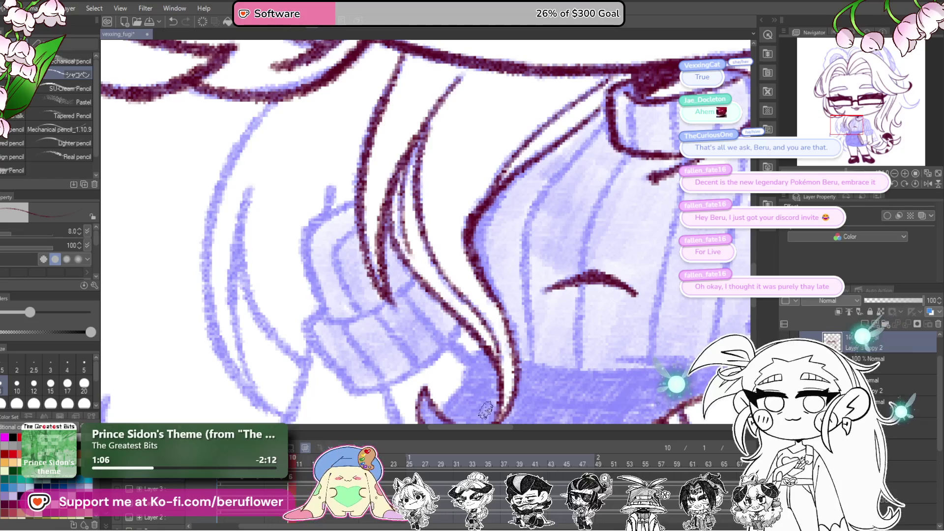
Ink curving hair strands over the sleeve and the top edge of the ribbed cuff.
scroll(541, 300, down, 3)
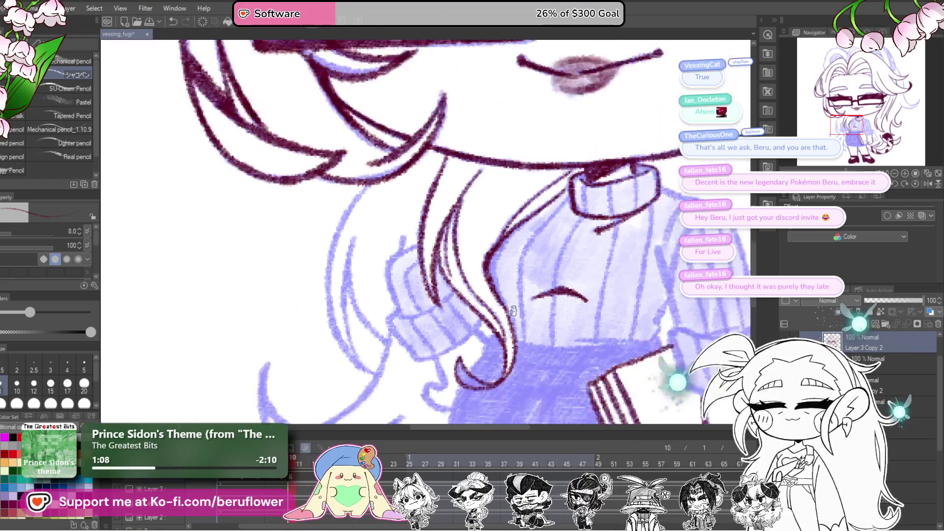
scroll(513, 310, down, 1)
scroll(481, 142, up, 5)
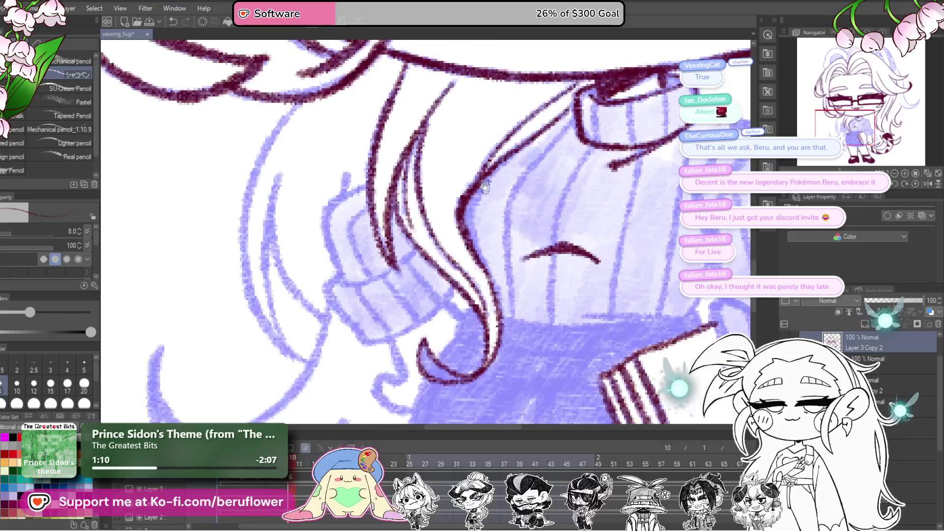
mouse_move(481, 142)
mouse_down()
mouse_move(515, 137)
mouse_move(400, 190)
mouse_move(393, 206)
mouse_move(432, 338)
mouse_up()
mouse_move(491, 188)
mouse_down()
mouse_move(445, 228)
mouse_move(479, 327)
mouse_up()
scroll(479, 328, down, 1)
mouse_move(577, 251)
mouse_down()
mouse_move(428, 319)
mouse_move(445, 257)
mouse_up()
mouse_move(459, 226)
mouse_down()
mouse_move(412, 267)
mouse_move(478, 355)
mouse_up()
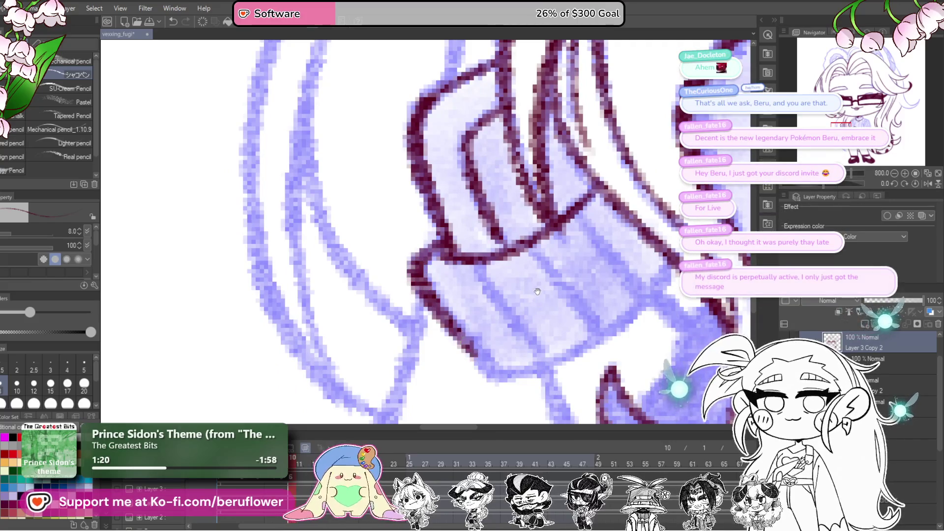
Ink the rolled sleeve cuff's lower-right edge and lower-left corner in maroon.
mouse_move(537, 291)
mouse_down()
mouse_move(518, 325)
mouse_move(497, 278)
mouse_up()
drag(593, 210, 483, 296)
mouse_move(420, 312)
mouse_down()
mouse_move(442, 249)
mouse_move(472, 300)
mouse_move(474, 334)
mouse_move(426, 354)
mouse_move(486, 393)
mouse_up()
scroll(442, 248, down, 3)
scroll(493, 324, down, 3)
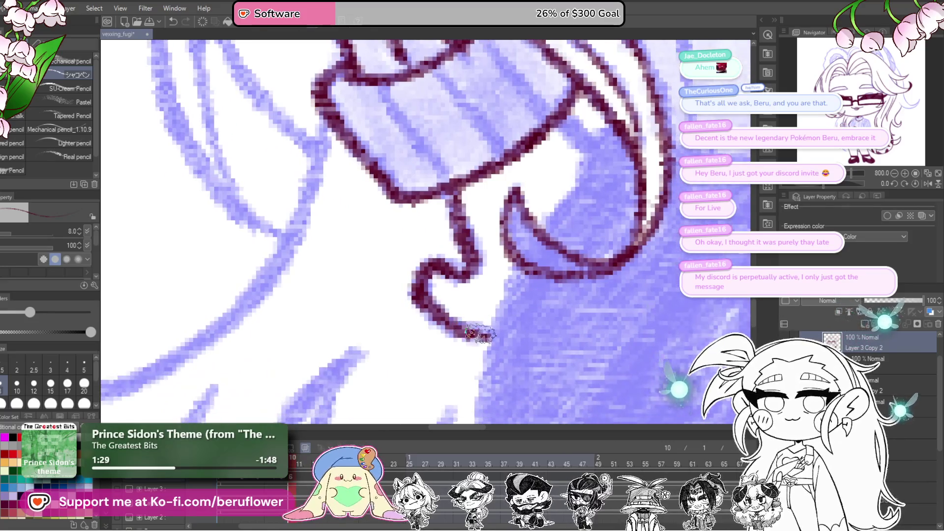
scroll(479, 334, up, 3)
Ink the curling hair strands beside the cuff down to the hair tip's end.
drag(516, 213, 497, 258)
scroll(558, 188, up, 2)
mouse_move(558, 188)
mouse_down()
mouse_move(511, 223)
mouse_move(450, 315)
mouse_up()
scroll(453, 314, down, 5)
mouse_move(459, 200)
mouse_down()
mouse_move(416, 290)
mouse_move(413, 346)
mouse_up()
scroll(434, 242, down, 6)
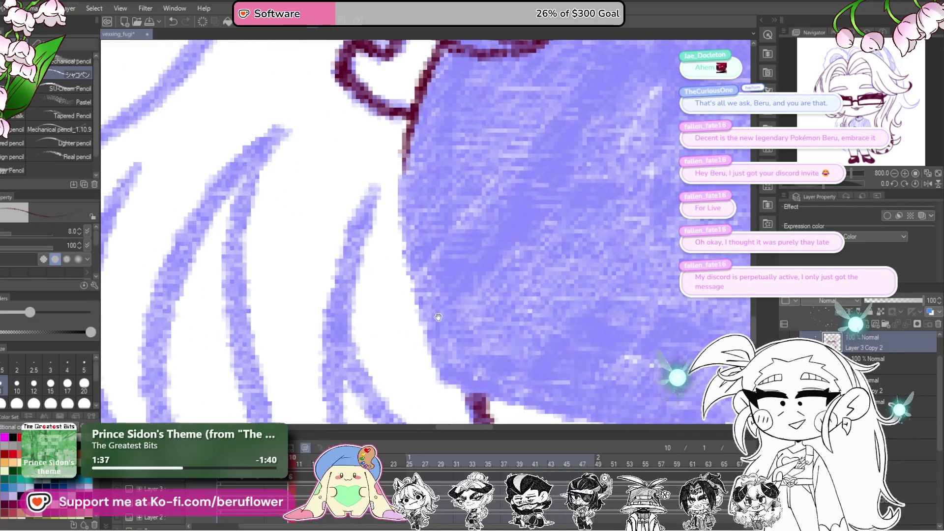
Rotate the view and outline the dark purple garment's edge, closing its gap.
drag(436, 330, 437, 240)
drag(843, 183, 854, 183)
mouse_move(600, 129)
mouse_down()
mouse_move(491, 185)
mouse_move(390, 339)
mouse_up()
scroll(430, 188, up, 2)
mouse_move(430, 188)
mouse_down()
mouse_move(433, 216)
mouse_move(457, 255)
mouse_move(423, 197)
mouse_move(468, 289)
mouse_up()
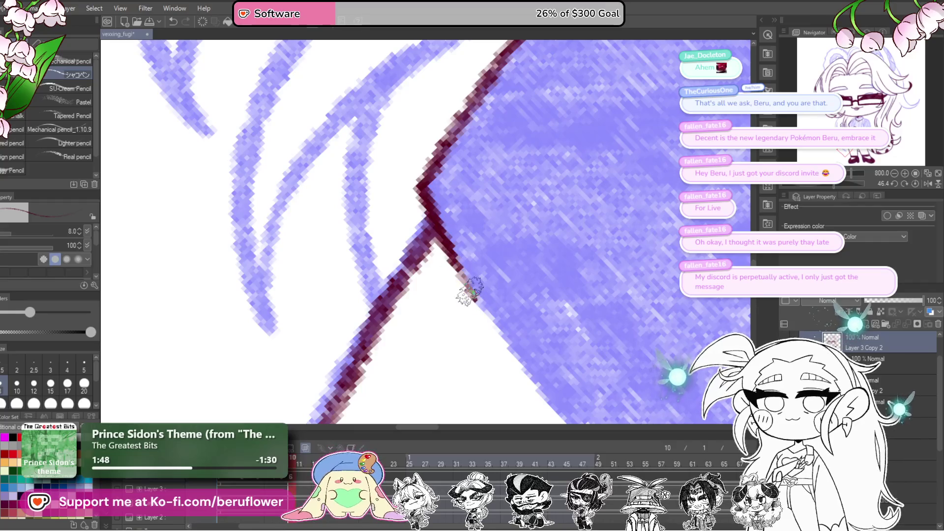
scroll(468, 289, down, 5)
mouse_move(565, 236)
mouse_down()
mouse_move(643, 227)
mouse_move(565, 233)
mouse_up()
Zoom and pan onto the sleeve and book, rotating the view to line up with the book.
scroll(565, 233, up, 4)
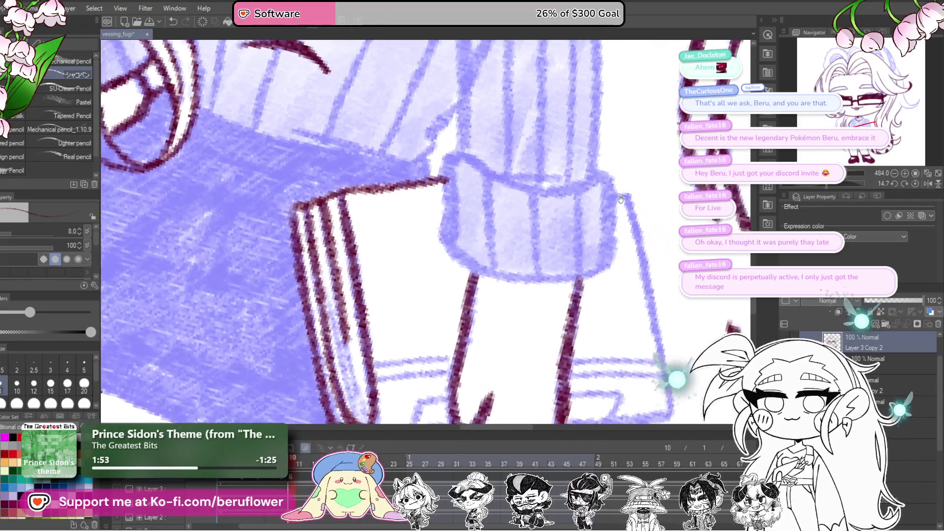
drag(621, 199, 603, 191)
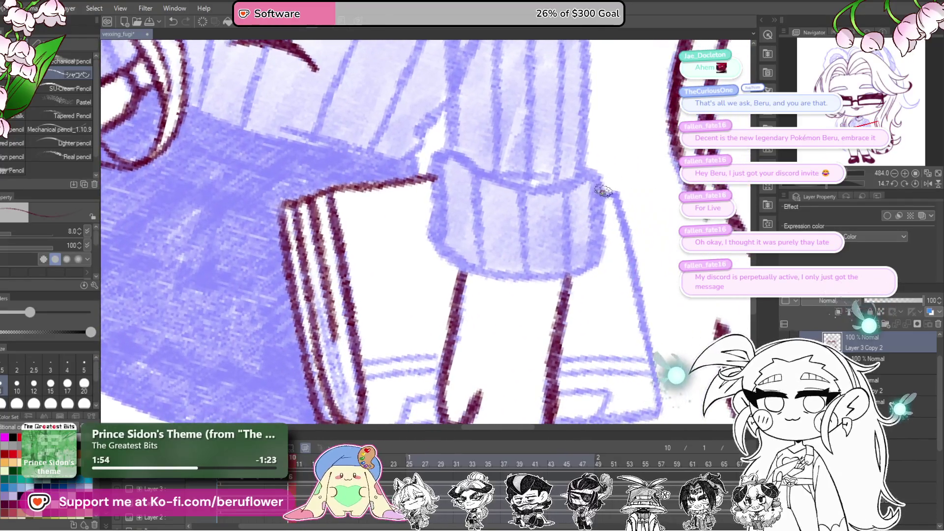
scroll(617, 205, down, 3)
scroll(617, 205, up, 2)
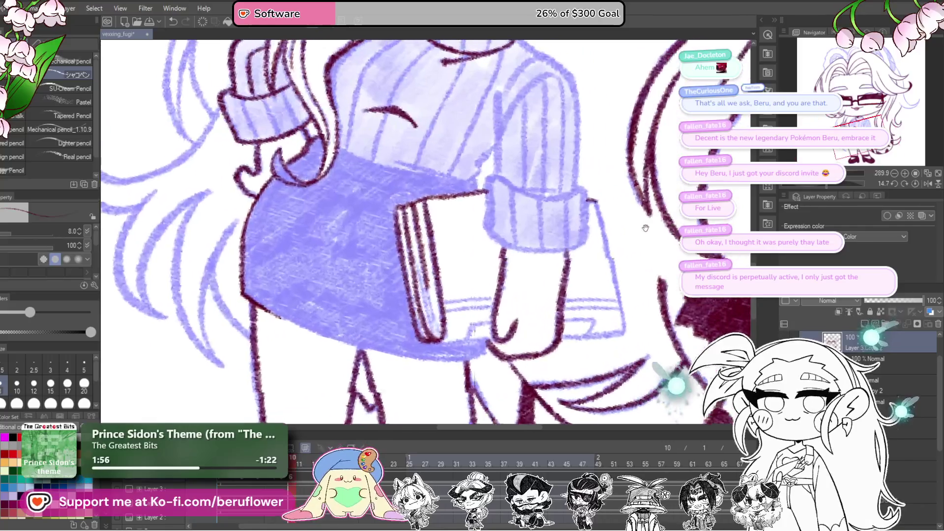
drag(836, 185, 824, 184)
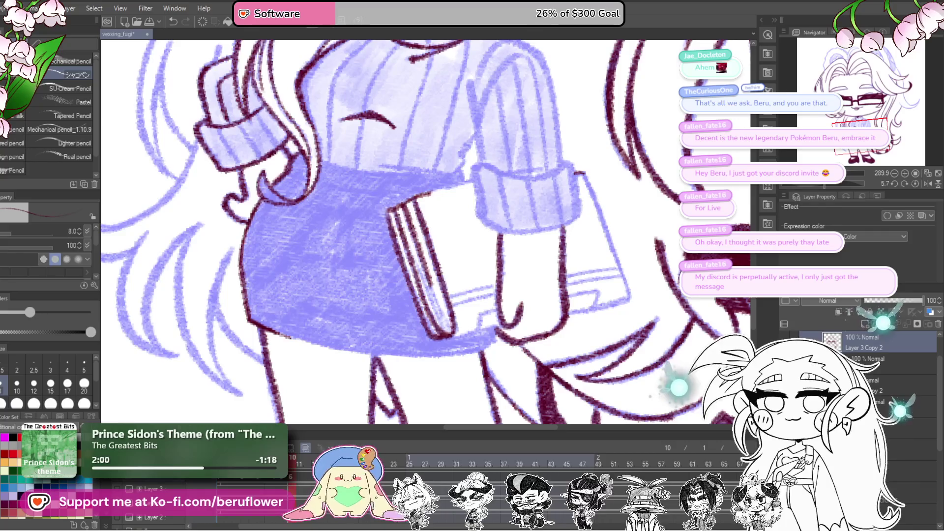
drag(825, 184, 806, 184)
scroll(463, 215, up, 3)
scroll(462, 216, down, 2)
scroll(466, 141, down, 2)
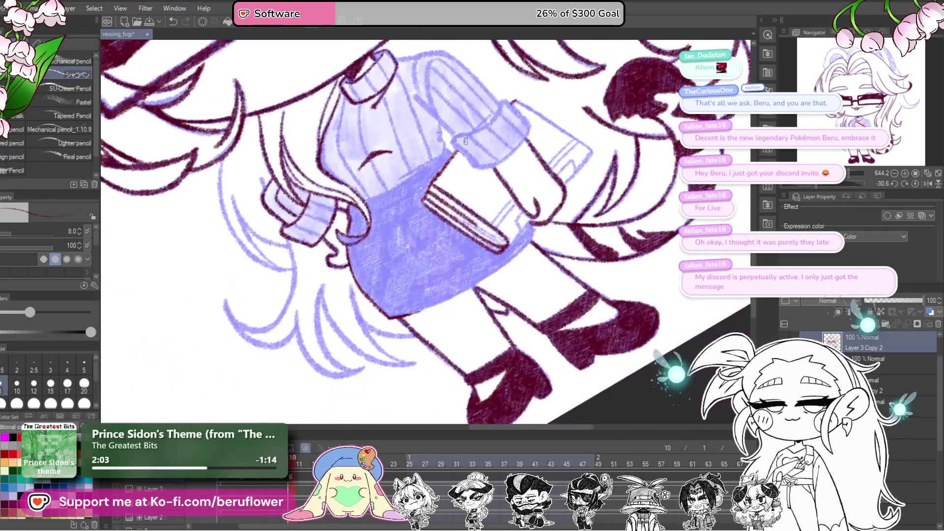
scroll(465, 142, up, 3)
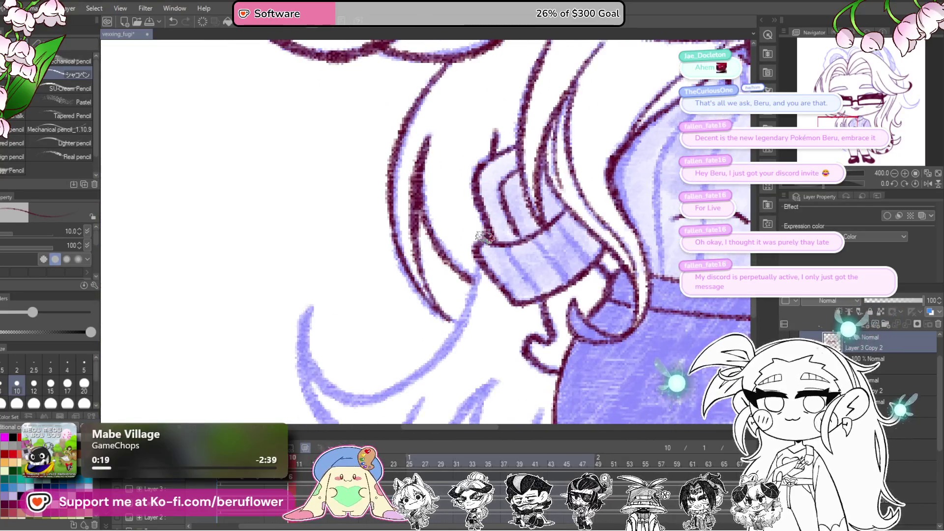
Ink a hair strand and its hooked end, undoing and redrawing one line upward.
mouse_move(484, 237)
mouse_down()
mouse_move(496, 193)
mouse_move(464, 283)
mouse_move(432, 327)
mouse_up()
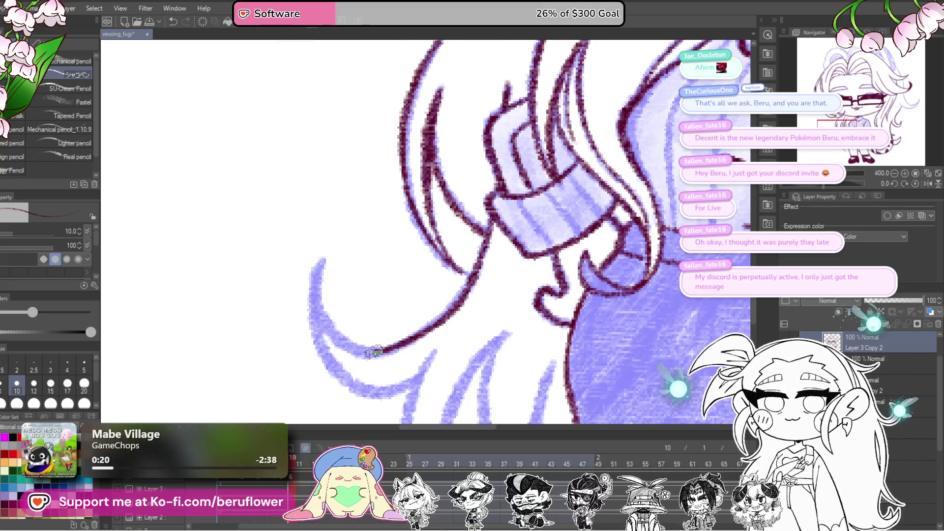
drag(317, 301, 323, 261)
drag(323, 262, 362, 172)
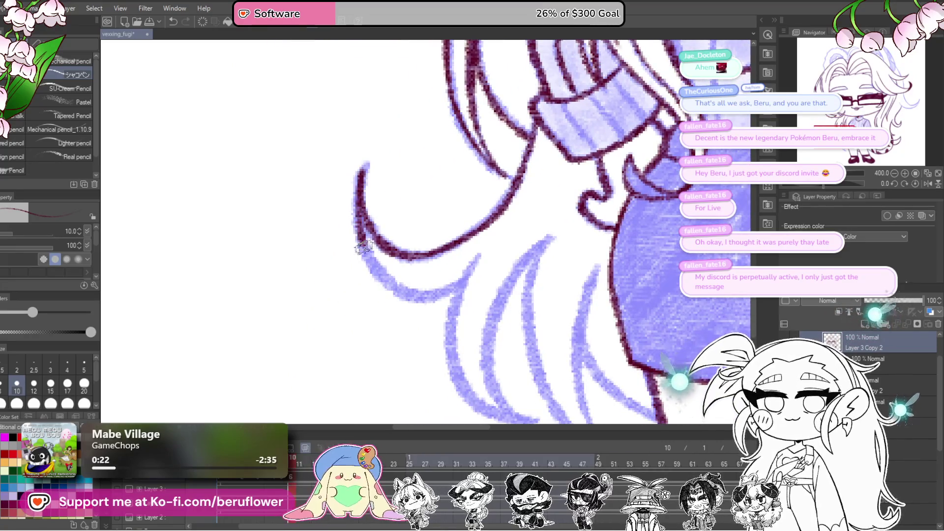
drag(445, 294, 475, 268)
mouse_move(433, 292)
mouse_down()
mouse_move(465, 276)
mouse_move(477, 251)
mouse_move(447, 197)
mouse_move(421, 315)
mouse_move(498, 366)
mouse_move(460, 401)
mouse_move(418, 339)
mouse_move(489, 206)
mouse_up()
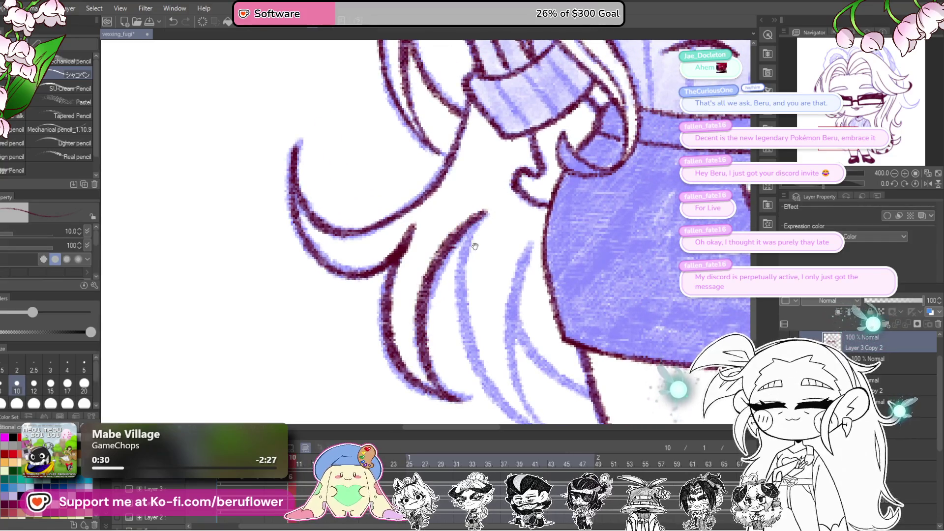
key(ctrl+z)
mouse_move(457, 401)
mouse_down()
mouse_move(445, 391)
mouse_move(417, 277)
mouse_move(491, 209)
mouse_up()
drag(463, 257, 412, 158)
Trace the light-blue hair strand and its edge in maroon, then reframe toward the book and tail.
mouse_move(401, 199)
mouse_down()
mouse_move(428, 315)
mouse_move(499, 376)
mouse_up()
mouse_move(498, 376)
mouse_down()
mouse_move(518, 398)
mouse_move(464, 295)
mouse_move(493, 196)
mouse_up()
drag(482, 302, 541, 351)
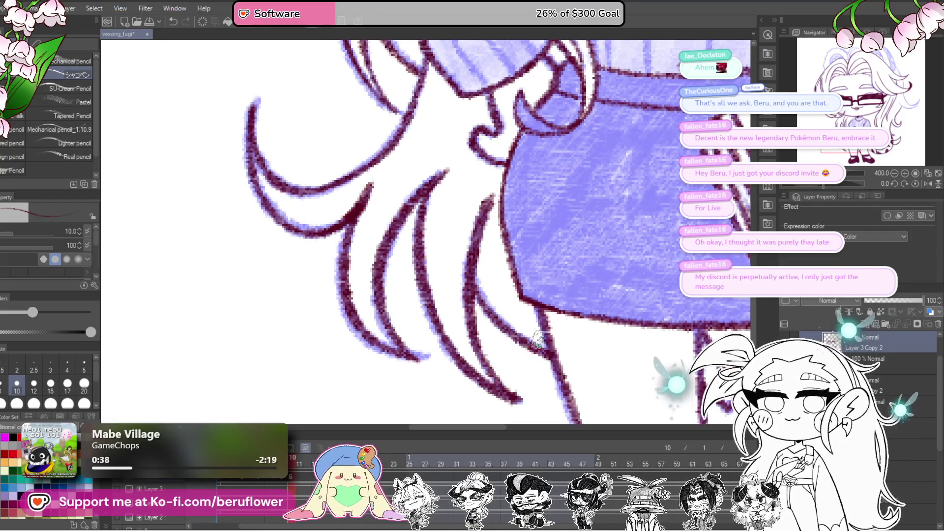
scroll(539, 339, down, 4)
scroll(593, 228, up, 3)
mouse_move(594, 227)
mouse_down()
mouse_move(544, 194)
mouse_move(471, 80)
mouse_move(260, 41)
mouse_move(631, 341)
mouse_move(590, 443)
mouse_up()
Zoom and rotate onto the hair curl, then ink down the right blue curve.
scroll(565, 344, down, 3)
scroll(549, 348, up, 2)
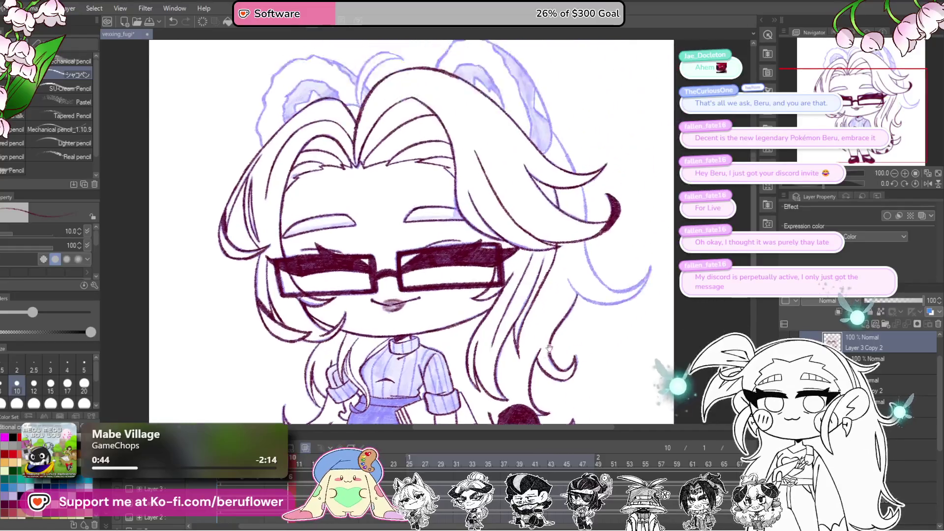
drag(549, 347, 549, 388)
scroll(538, 185, up, 2)
mouse_move(538, 186)
mouse_down()
mouse_move(529, 208)
mouse_move(540, 206)
mouse_move(539, 184)
mouse_up()
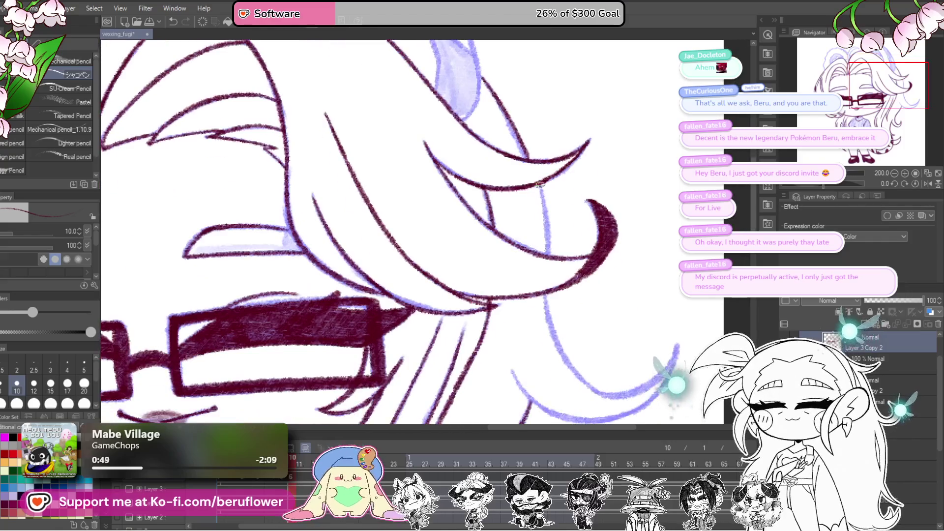
mouse_move(547, 256)
mouse_down()
mouse_move(493, 207)
mouse_move(511, 241)
mouse_move(514, 190)
mouse_up()
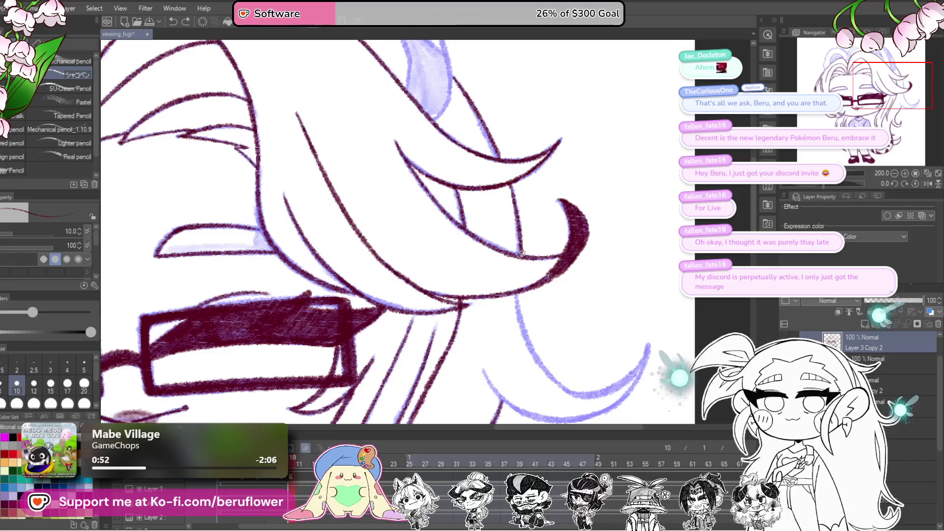
mouse_move(565, 246)
mouse_down()
mouse_move(580, 211)
mouse_move(617, 192)
mouse_up()
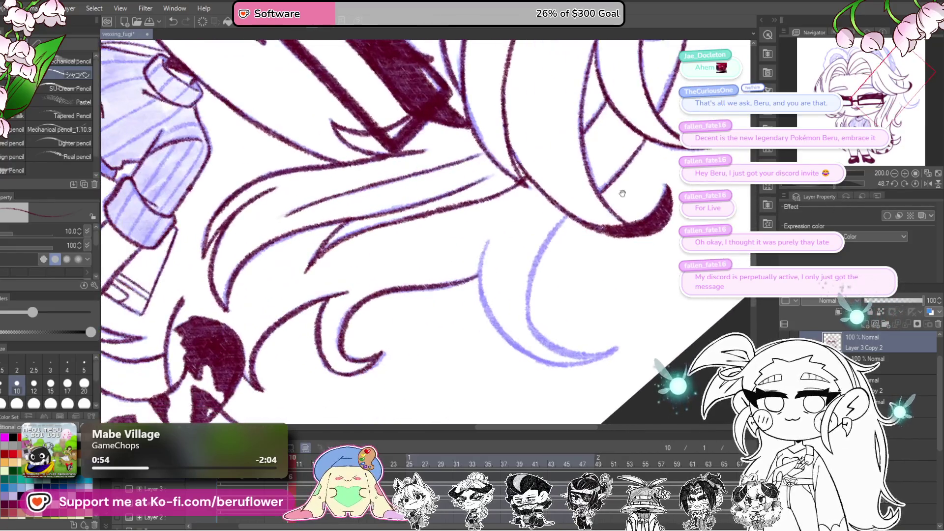
mouse_move(541, 230)
mouse_down()
mouse_move(577, 255)
mouse_move(605, 126)
mouse_move(523, 221)
mouse_move(494, 326)
mouse_move(438, 208)
mouse_up()
mouse_move(459, 145)
mouse_down()
mouse_move(428, 231)
mouse_move(469, 336)
mouse_move(540, 385)
mouse_move(610, 389)
mouse_up()
Straighten the view and extend the maroon line up the right curve.
drag(847, 183, 836, 184)
click(767, 223)
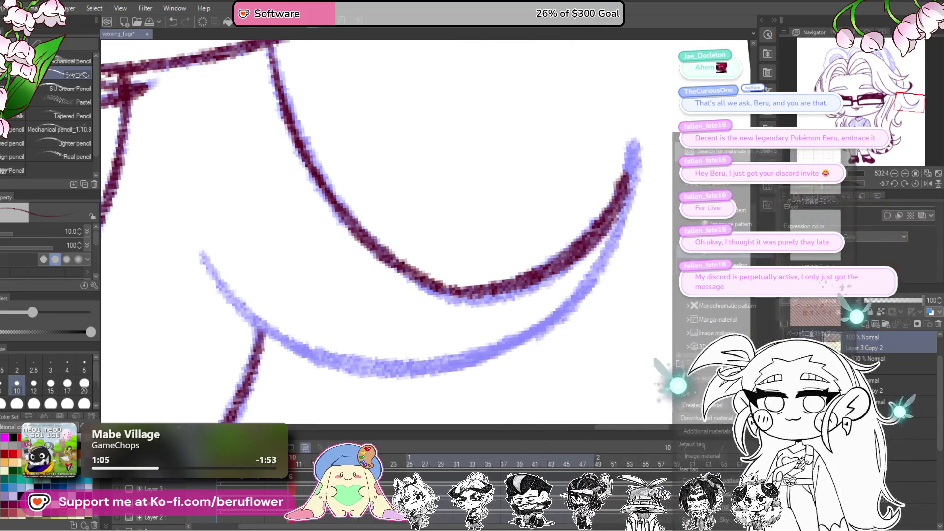
mouse_move(621, 277)
mouse_down()
mouse_move(573, 360)
mouse_move(576, 376)
mouse_move(561, 386)
mouse_up()
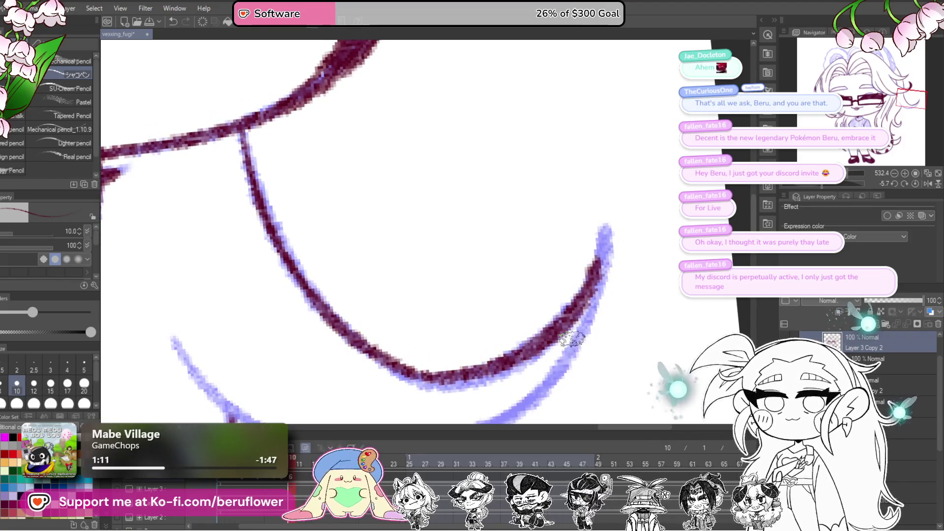
drag(564, 348, 559, 356)
mouse_move(582, 270)
mouse_down()
mouse_move(592, 236)
mouse_move(585, 322)
mouse_move(536, 401)
mouse_move(600, 220)
mouse_up()
Re-angle the canvas and ink a second maroon line over the parallel blue curve.
drag(825, 186, 851, 182)
mouse_move(463, 178)
mouse_down()
mouse_move(452, 231)
mouse_move(526, 217)
mouse_up()
drag(850, 184, 851, 183)
drag(511, 333, 514, 363)
mouse_move(387, 351)
mouse_down()
mouse_move(423, 221)
mouse_move(546, 109)
mouse_move(642, 104)
mouse_move(611, 146)
mouse_move(541, 152)
mouse_move(474, 228)
mouse_up()
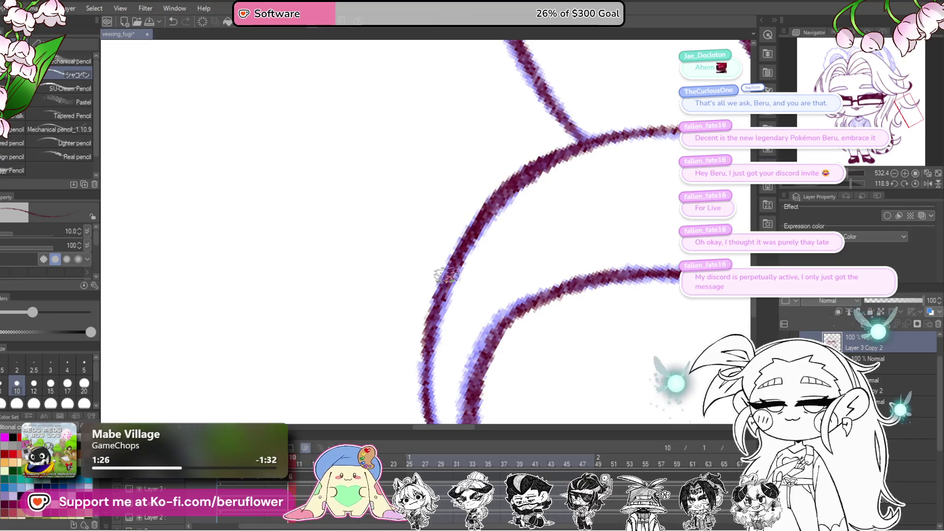
drag(447, 275, 437, 275)
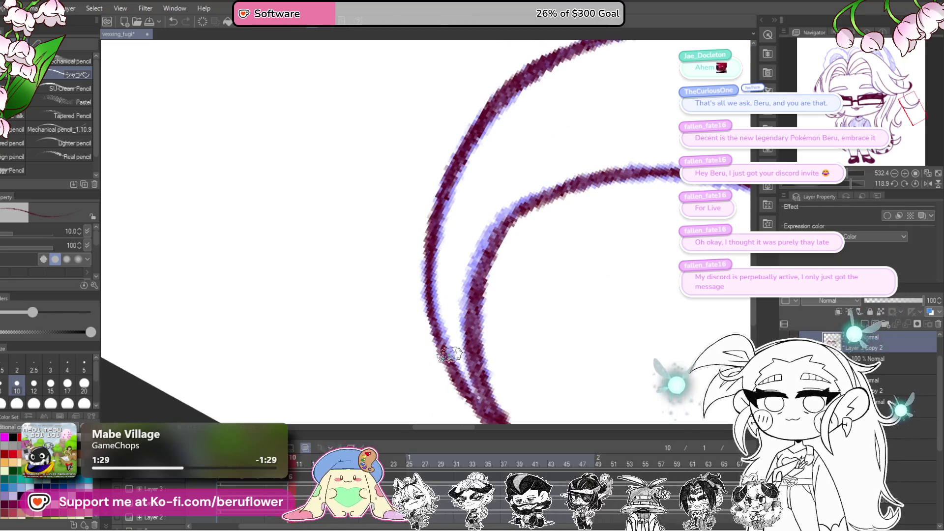
scroll(448, 353, down, 5)
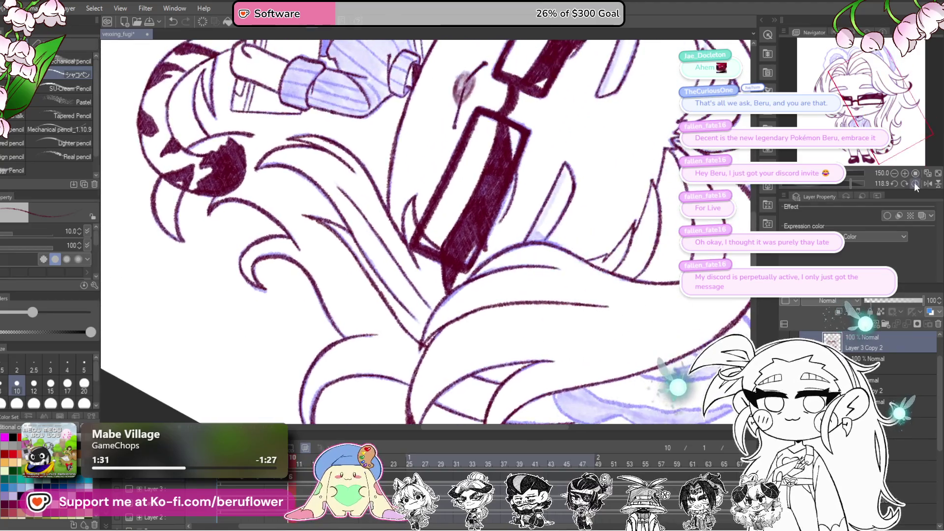
Ink the upper hair strands in maroon along the sketch, undoing a stray stroke.
click(914, 183)
mouse_move(639, 147)
mouse_down()
mouse_move(643, 253)
mouse_move(707, 341)
mouse_up()
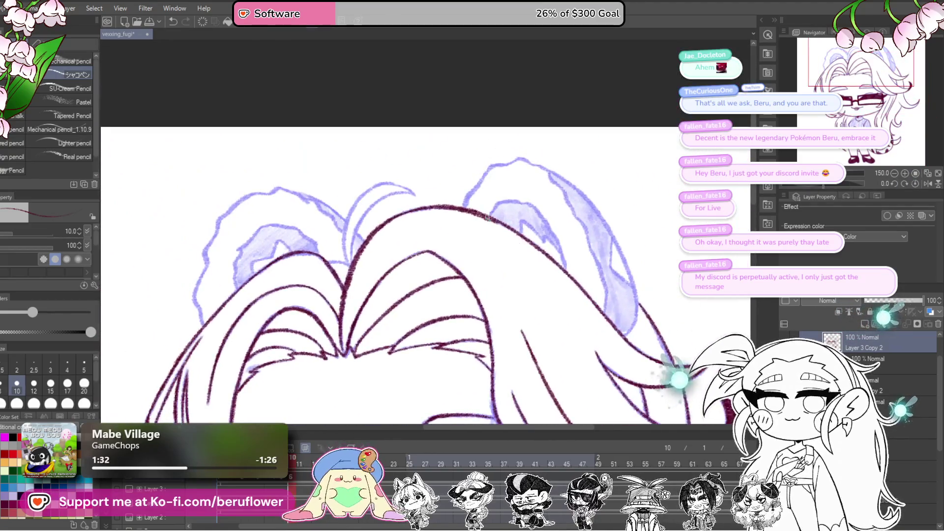
scroll(487, 217, up, 5)
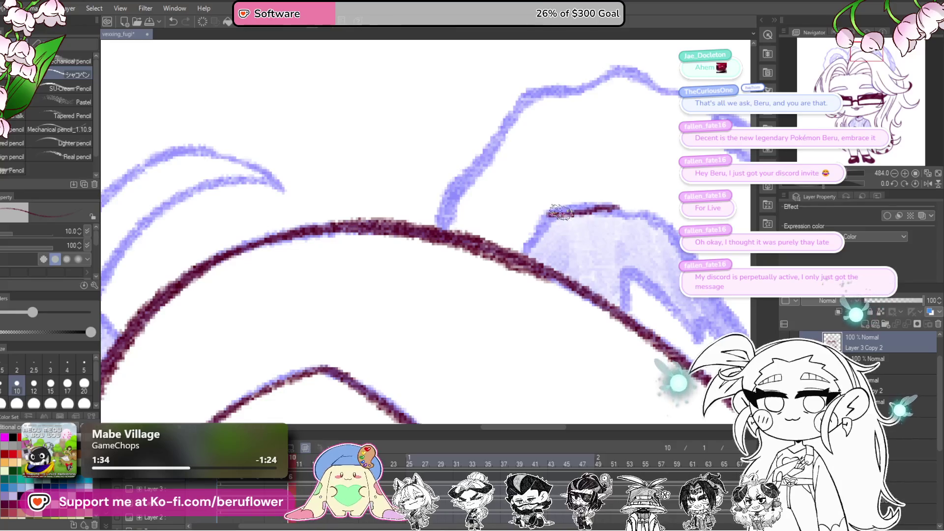
key(ctrl+z)
mouse_move(598, 207)
mouse_down()
mouse_move(529, 241)
mouse_move(513, 260)
mouse_move(540, 365)
mouse_up()
mouse_move(573, 194)
mouse_down()
mouse_move(550, 202)
mouse_move(524, 241)
mouse_move(558, 320)
mouse_move(669, 304)
mouse_up()
scroll(541, 200, up, 5)
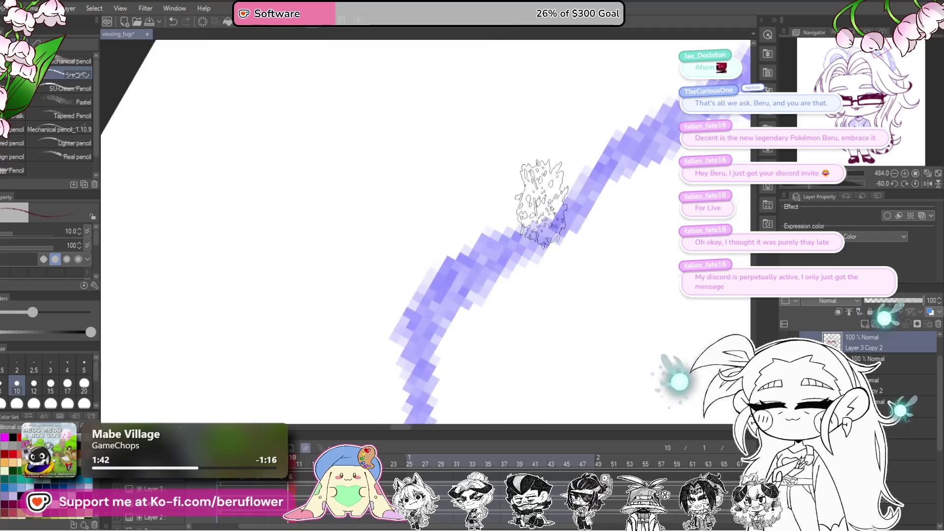
mouse_move(613, 167)
mouse_down()
mouse_move(506, 211)
mouse_move(540, 236)
mouse_up()
mouse_move(590, 94)
mouse_down()
mouse_move(537, 130)
mouse_move(521, 302)
mouse_up()
scroll(540, 275, down, 4)
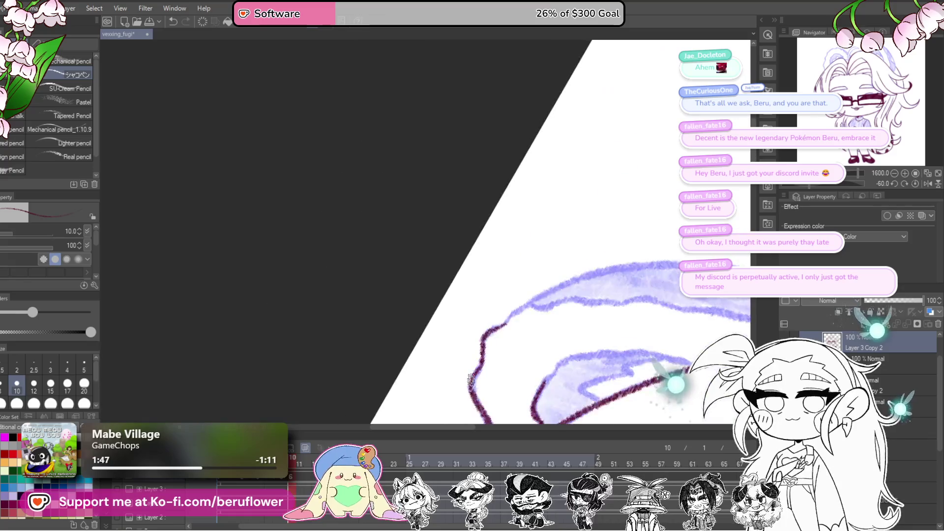
scroll(549, 266, up, 3)
Ink more maroon hair lines up the lower hair edge and beside the first strands.
mouse_move(447, 412)
mouse_down()
mouse_move(506, 354)
mouse_move(554, 284)
mouse_move(560, 255)
mouse_move(551, 226)
mouse_up()
scroll(574, 289, down, 2)
scroll(574, 289, up, 2)
scroll(550, 227, up, 3)
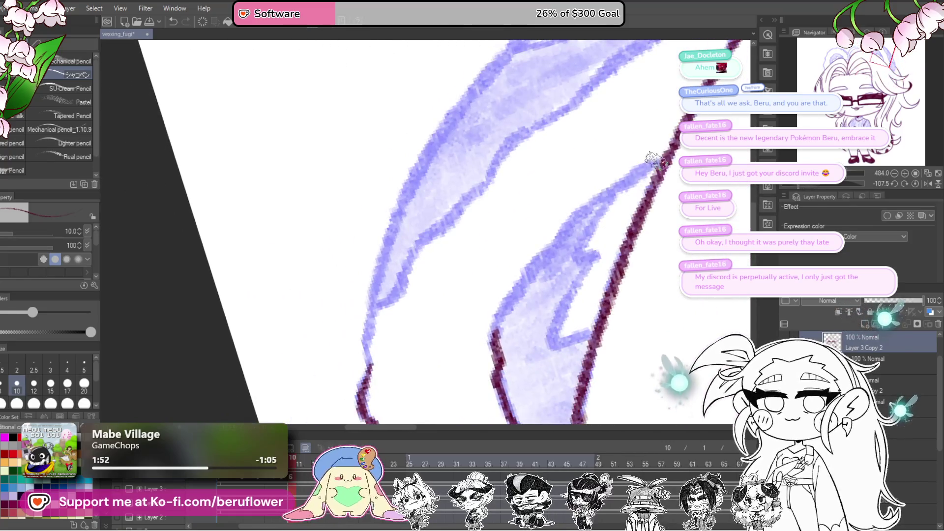
mouse_move(620, 185)
mouse_down()
mouse_move(563, 228)
mouse_move(525, 276)
mouse_up()
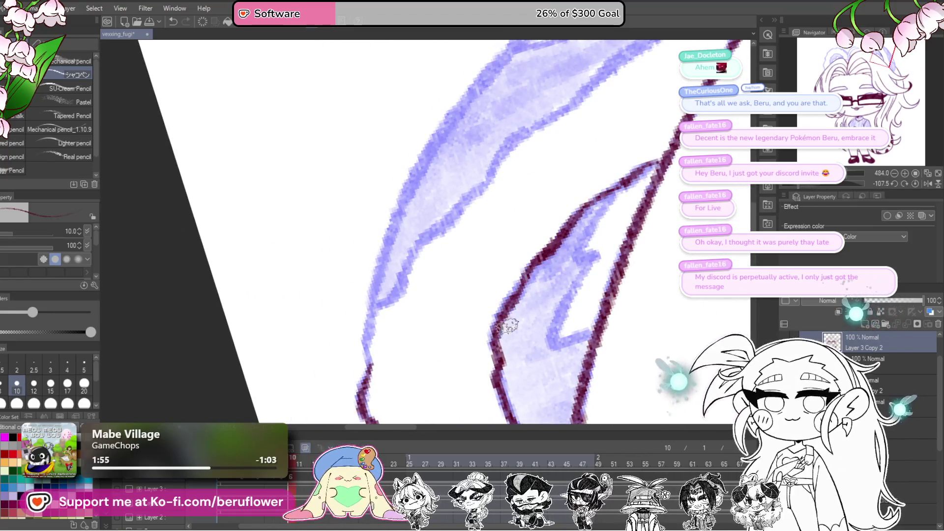
mouse_move(606, 198)
mouse_down()
mouse_move(574, 255)
mouse_move(555, 342)
mouse_up()
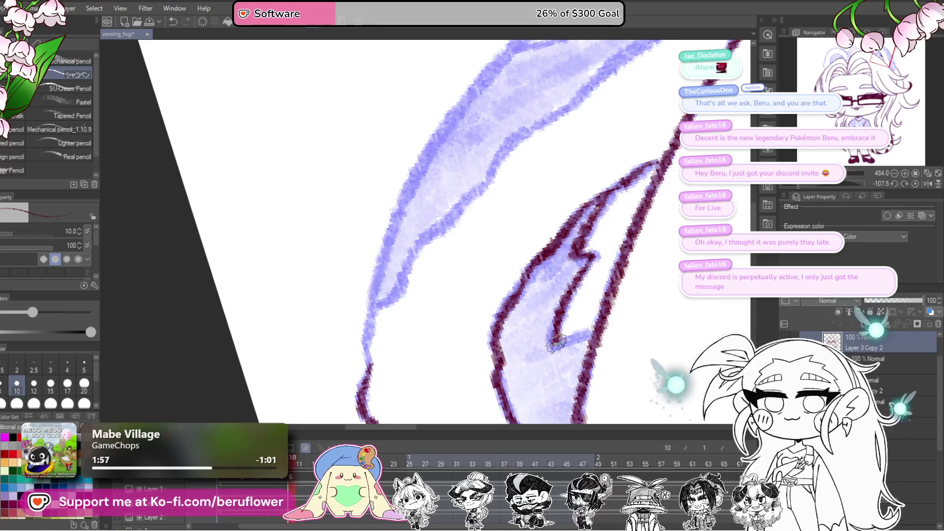
mouse_move(617, 258)
mouse_down()
mouse_move(639, 265)
mouse_move(661, 253)
mouse_up()
mouse_move(665, 182)
mouse_down()
mouse_move(565, 242)
mouse_move(509, 292)
mouse_up()
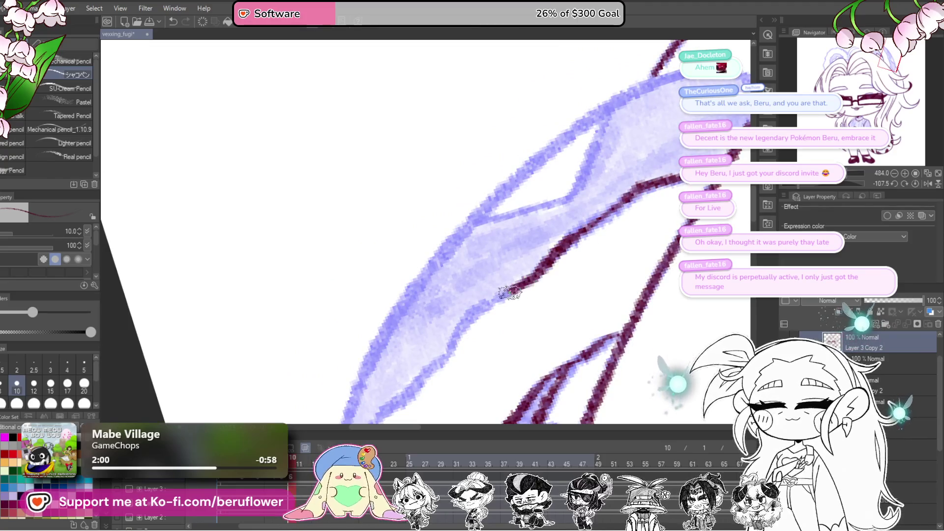
mouse_move(455, 345)
mouse_down()
mouse_move(594, 217)
mouse_move(546, 271)
mouse_up()
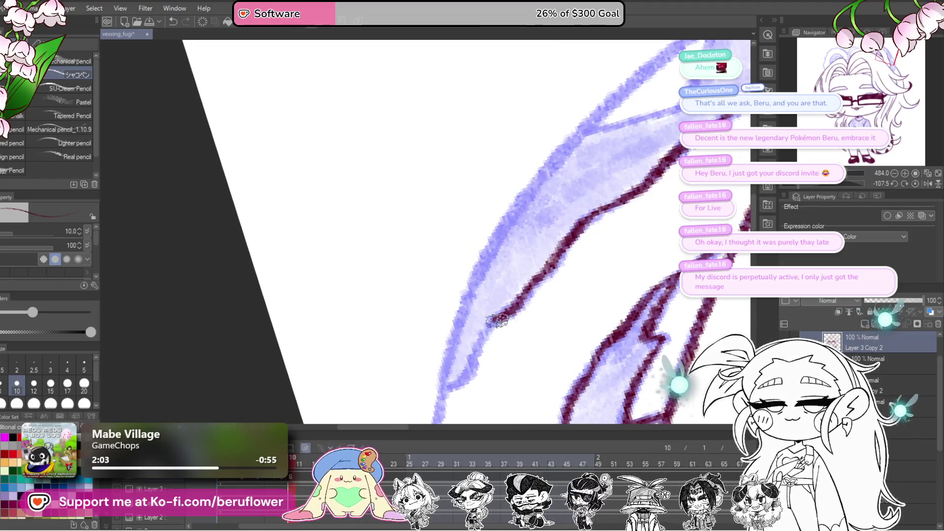
mouse_move(468, 376)
mouse_down()
mouse_move(543, 221)
mouse_move(403, 266)
mouse_move(442, 246)
mouse_move(637, 217)
mouse_move(617, 181)
mouse_up()
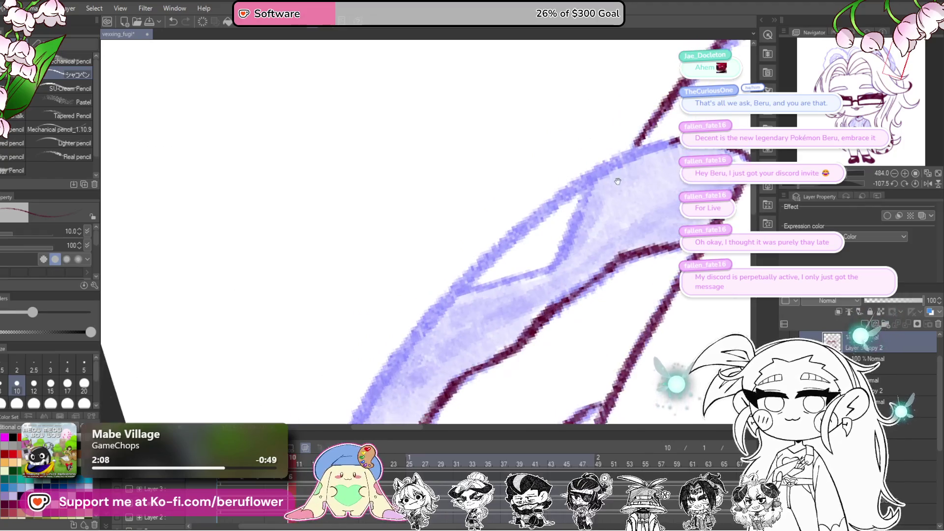
Outline the purple hair lock's edges and join the hair lines with a short stroke.
mouse_move(677, 138)
mouse_down()
mouse_move(545, 209)
mouse_move(416, 332)
mouse_up()
mouse_move(415, 332)
mouse_down()
mouse_move(601, 109)
mouse_move(512, 217)
mouse_move(459, 358)
mouse_up()
drag(659, 186, 614, 176)
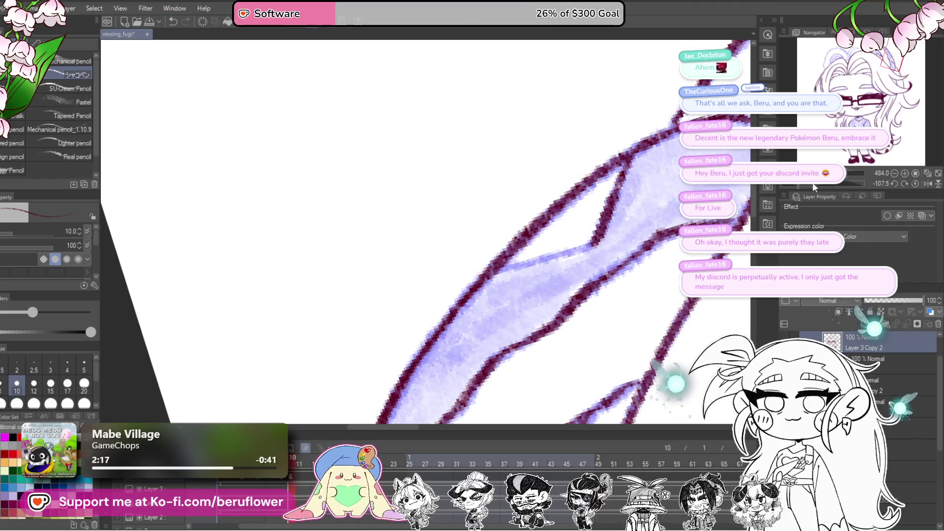
drag(813, 187, 790, 184)
drag(611, 283, 655, 283)
drag(584, 244, 535, 343)
scroll(541, 338, down, 2)
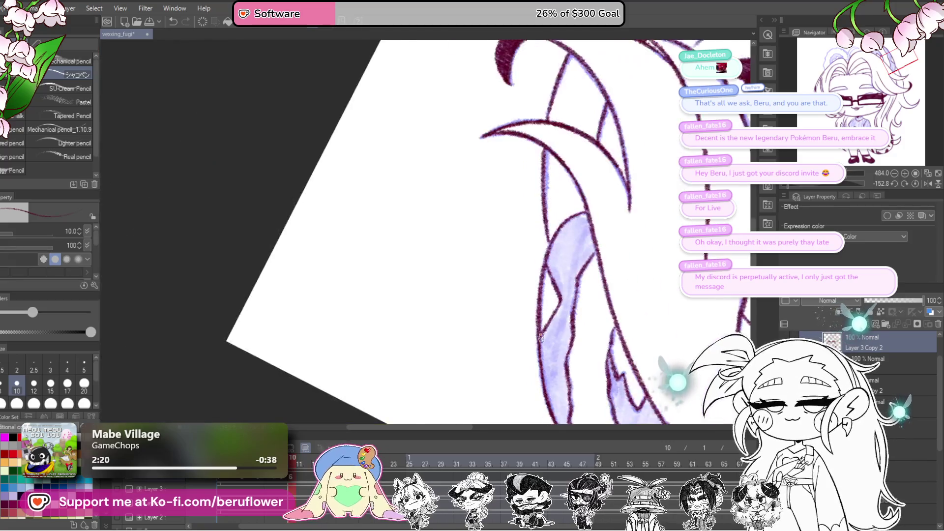
click(914, 182)
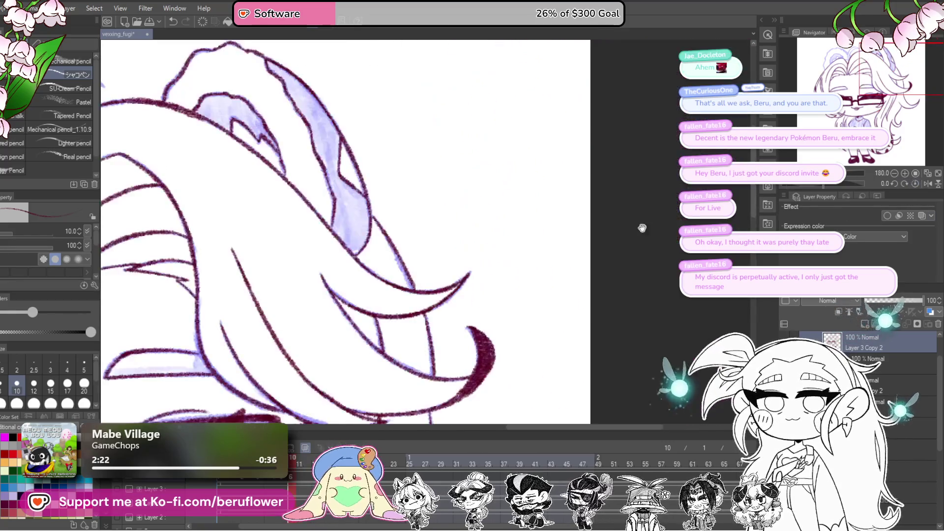
scroll(464, 254, up, 3)
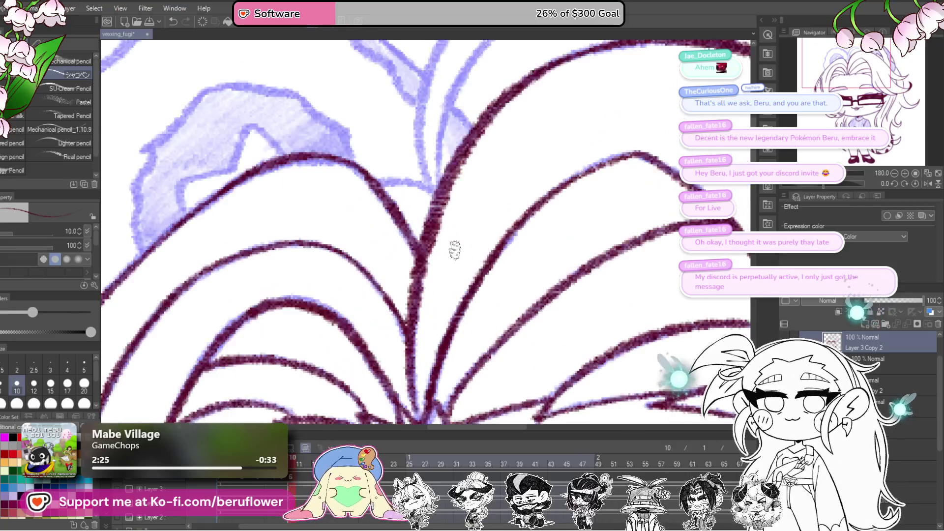
mouse_move(429, 251)
mouse_down()
mouse_move(473, 258)
mouse_move(468, 355)
mouse_move(473, 245)
mouse_up()
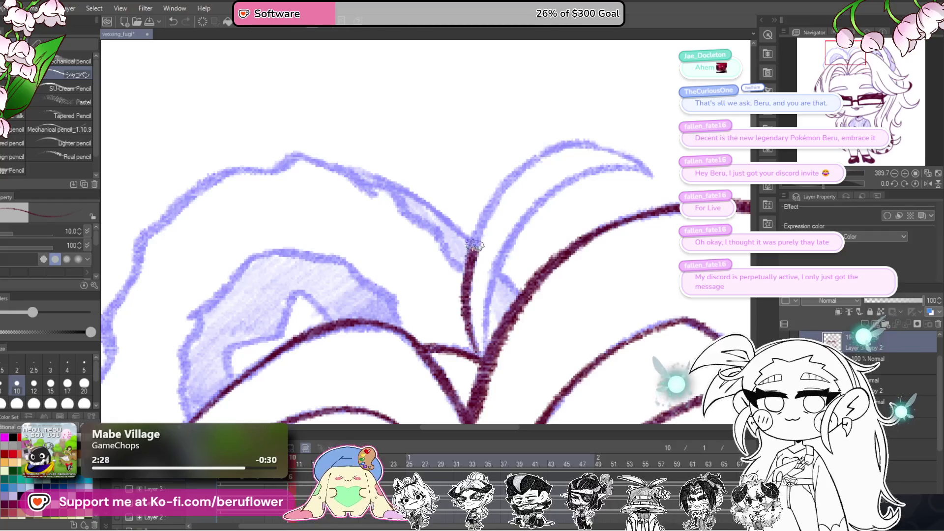
Trace the inner blue hair curve in maroon, redrawing it after an undo and extending it down.
mouse_move(606, 155)
mouse_down()
mouse_move(553, 201)
mouse_move(601, 218)
mouse_up()
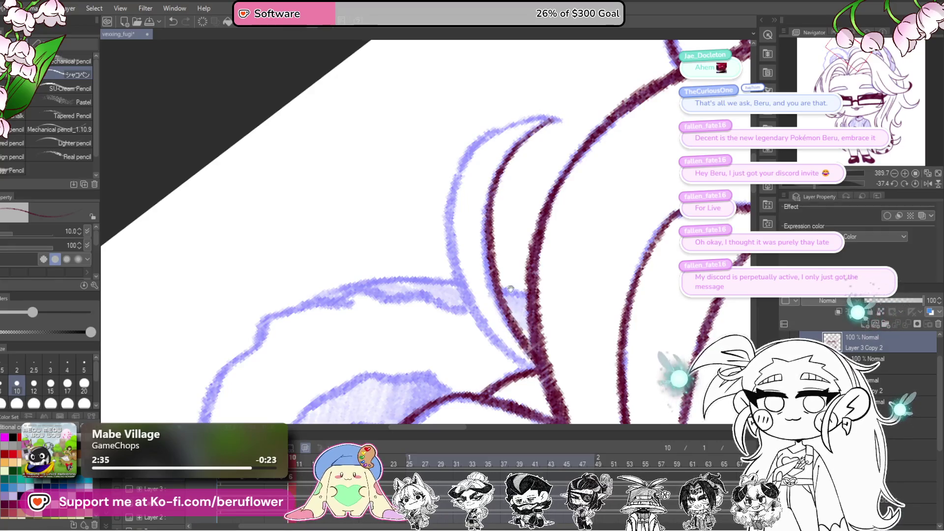
scroll(510, 289, up, 3)
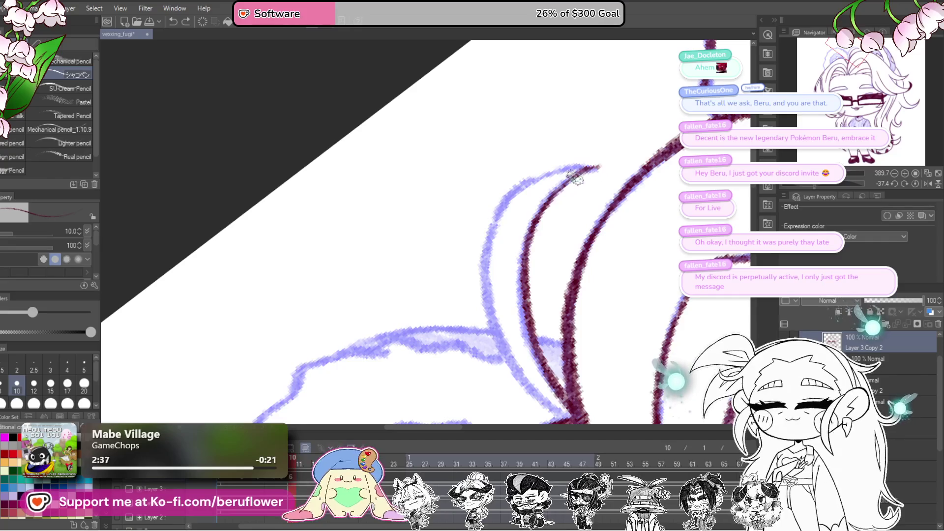
mouse_move(551, 194)
mouse_down()
mouse_move(593, 167)
mouse_move(504, 193)
mouse_up()
drag(489, 279, 455, 231)
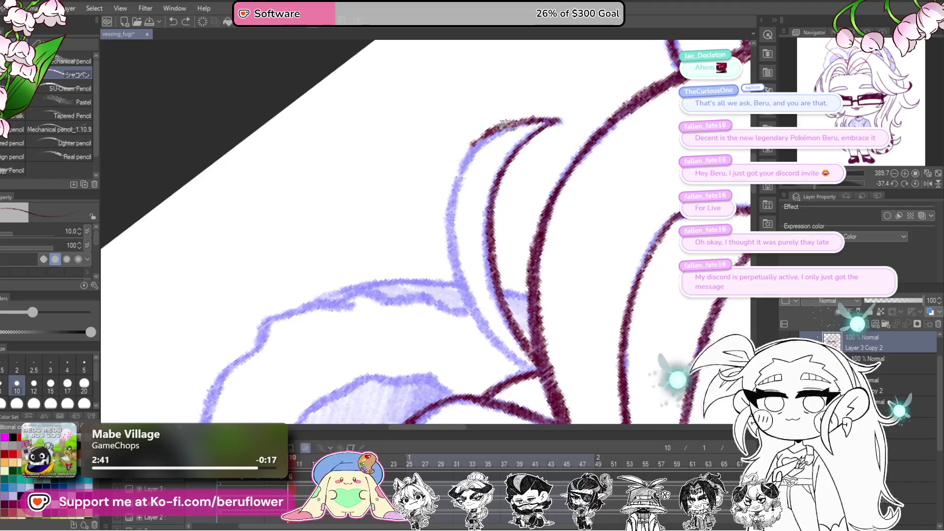
mouse_move(484, 144)
mouse_down()
mouse_move(451, 221)
mouse_move(459, 285)
mouse_up()
mouse_move(448, 212)
mouse_down()
mouse_move(460, 290)
mouse_move(492, 330)
mouse_up()
key(ctrl+z)
drag(477, 142, 449, 247)
drag(452, 177, 460, 288)
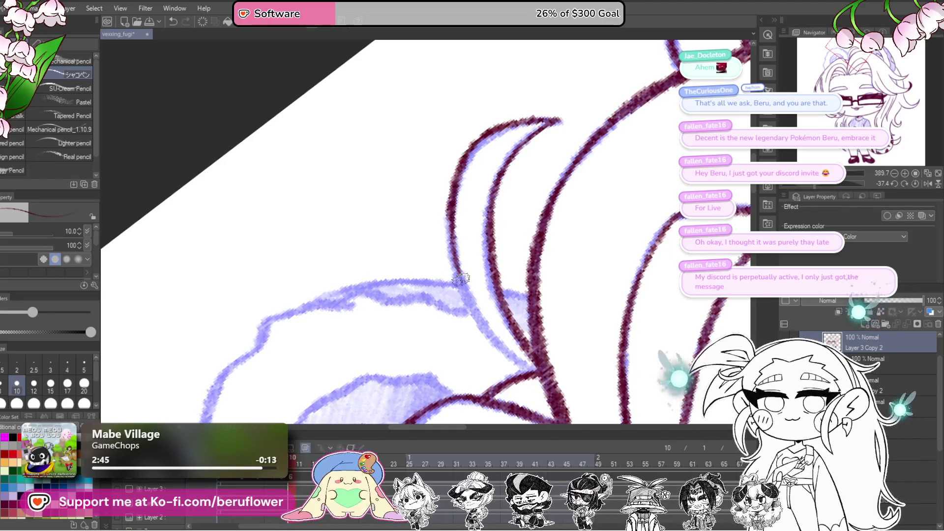
drag(449, 196, 477, 328)
mouse_move(457, 268)
mouse_down()
mouse_move(512, 353)
mouse_move(585, 255)
mouse_up()
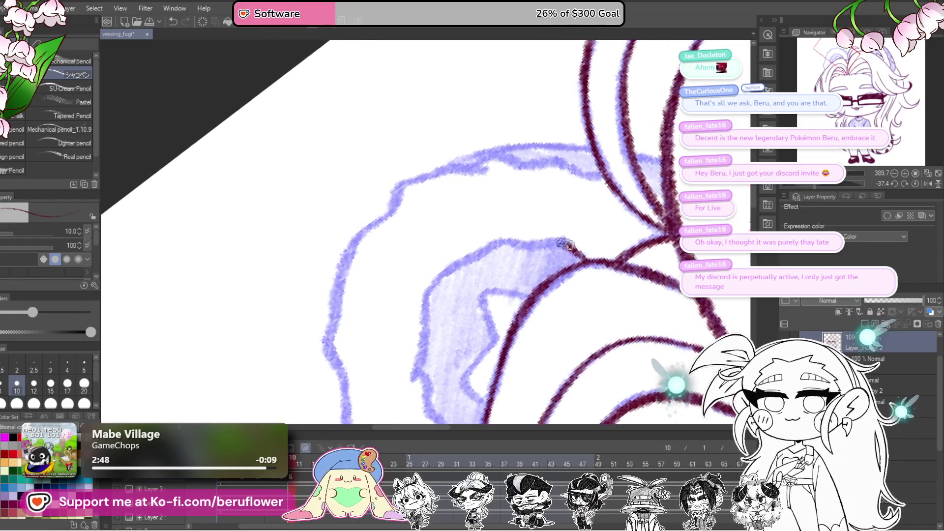
Ink the bear ear's outline in maroon along the blue sketch contour.
mouse_move(521, 242)
mouse_down()
mouse_move(457, 268)
mouse_move(430, 295)
mouse_move(470, 228)
mouse_up()
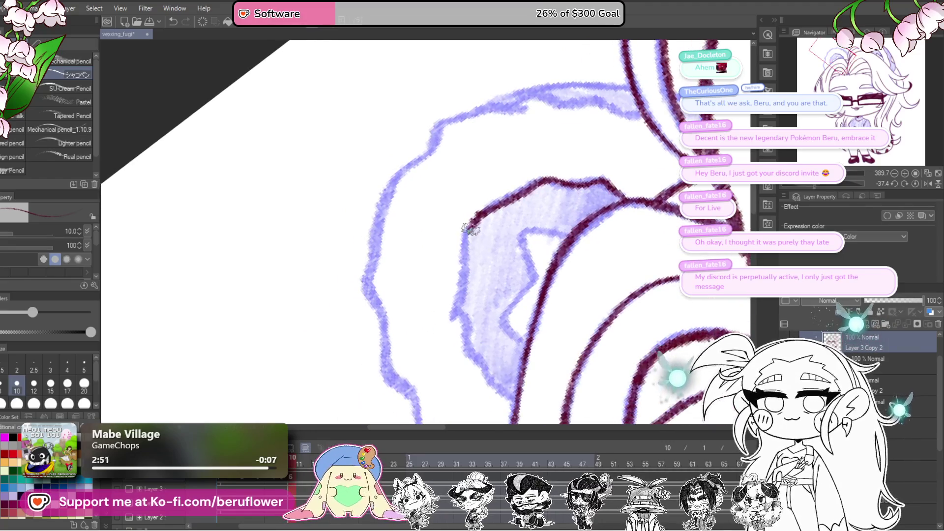
drag(462, 288, 448, 328)
drag(467, 315, 458, 293)
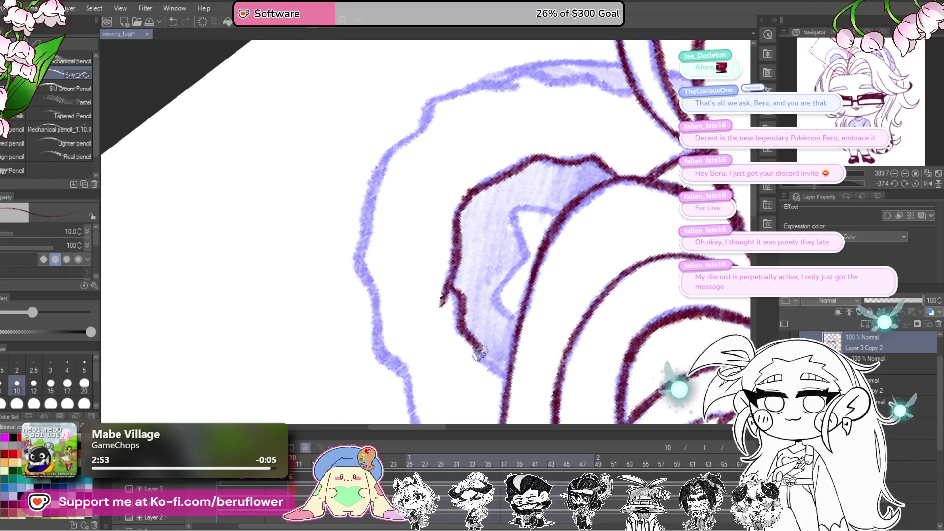
drag(555, 210, 541, 234)
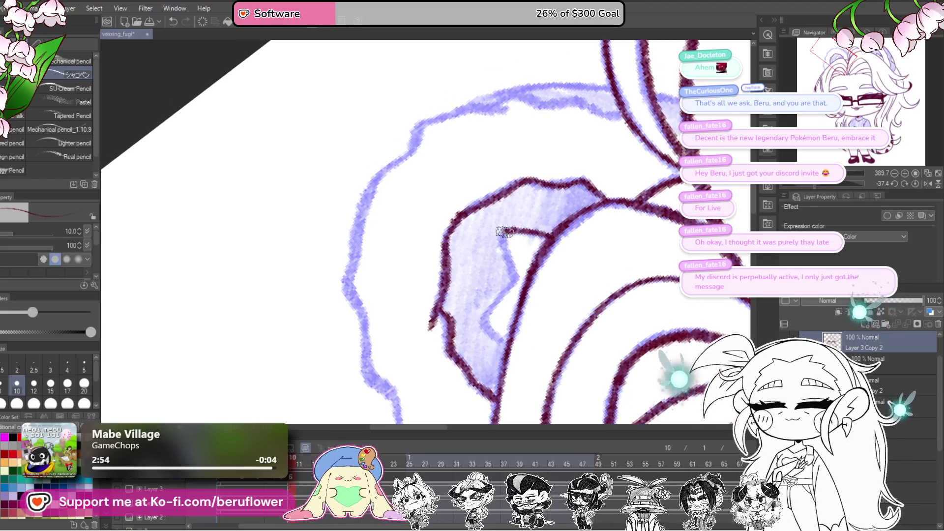
mouse_move(561, 271)
mouse_down()
mouse_move(552, 255)
mouse_move(561, 220)
mouse_up()
mouse_move(452, 206)
mouse_down()
mouse_move(511, 213)
mouse_move(422, 241)
mouse_move(407, 276)
mouse_move(495, 182)
mouse_up()
mouse_move(498, 176)
mouse_down()
mouse_move(459, 204)
mouse_move(436, 290)
mouse_up()
mouse_move(449, 348)
mouse_down()
mouse_move(436, 221)
mouse_move(433, 280)
mouse_move(473, 341)
mouse_move(418, 208)
mouse_move(433, 287)
mouse_move(507, 339)
mouse_up()
drag(609, 183, 680, 259)
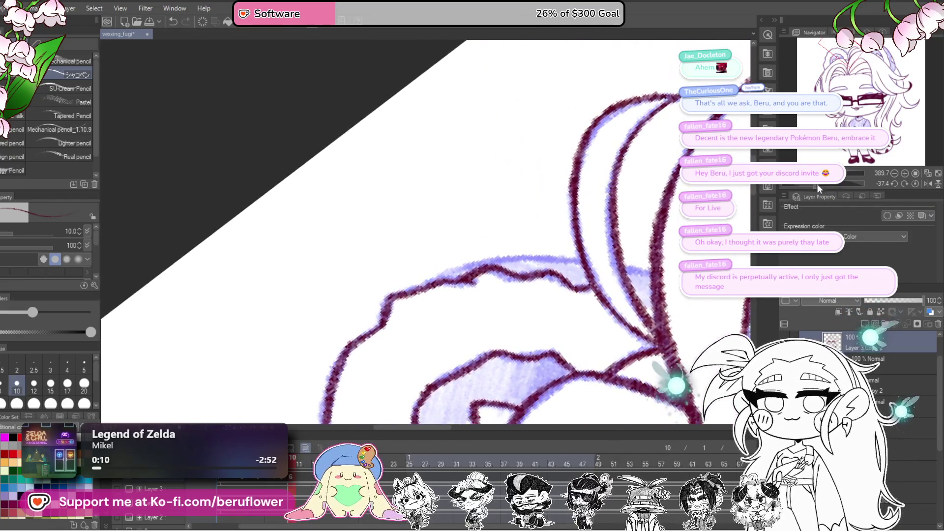
drag(817, 184, 805, 183)
mouse_move(606, 179)
mouse_down()
mouse_move(474, 273)
mouse_move(437, 335)
mouse_up()
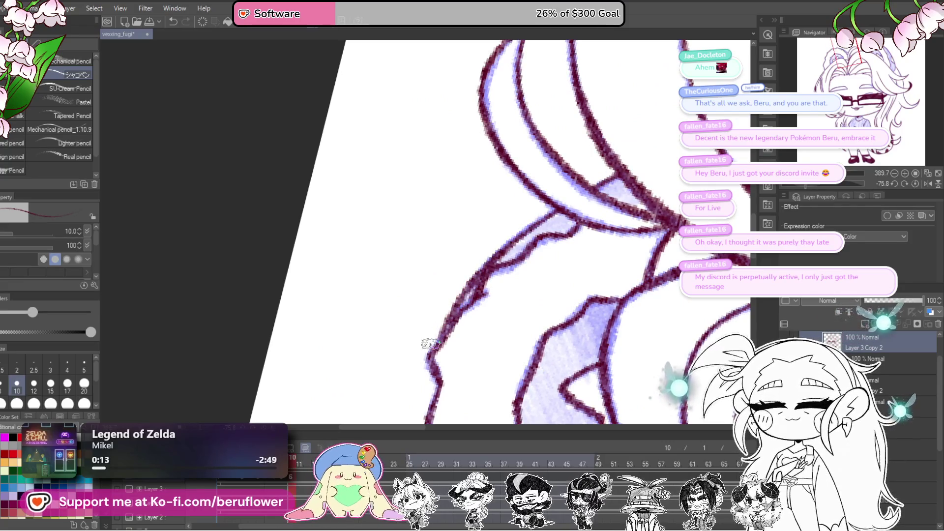
scroll(429, 343, down, 8)
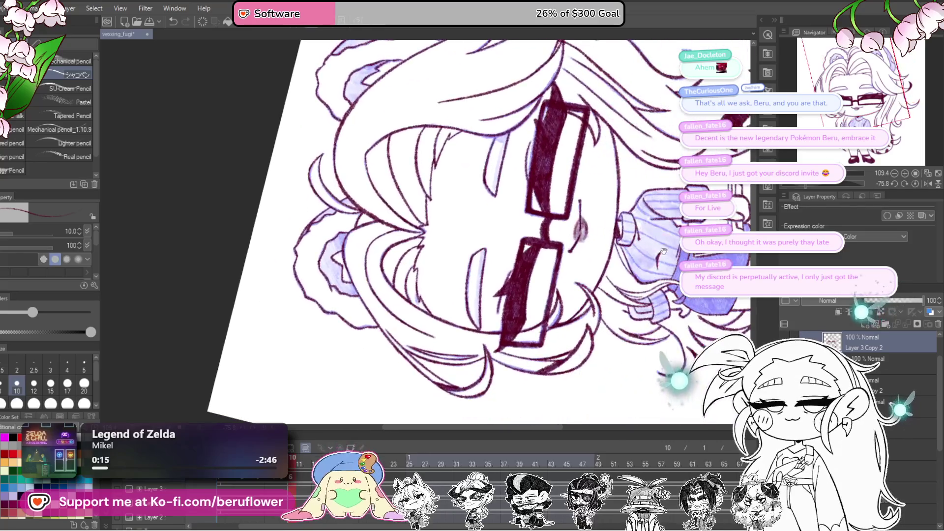
Ink maroon rib lines down the right sleeve and the sweater front.
drag(663, 251, 585, 276)
click(914, 185)
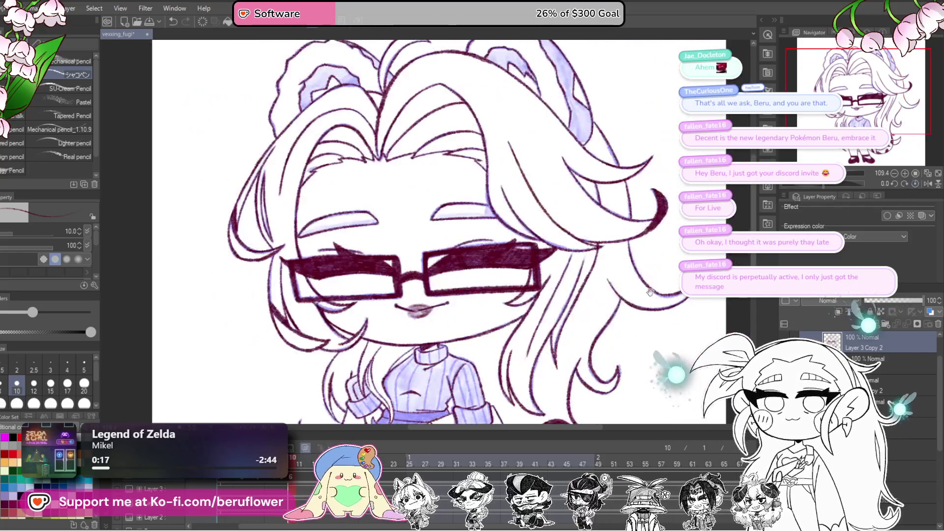
scroll(536, 218, up, 5)
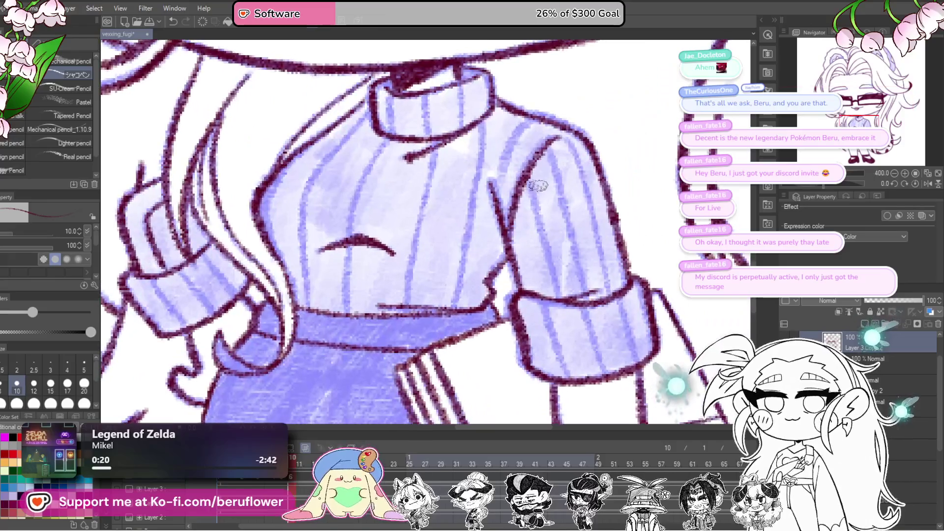
scroll(541, 266, down, 2)
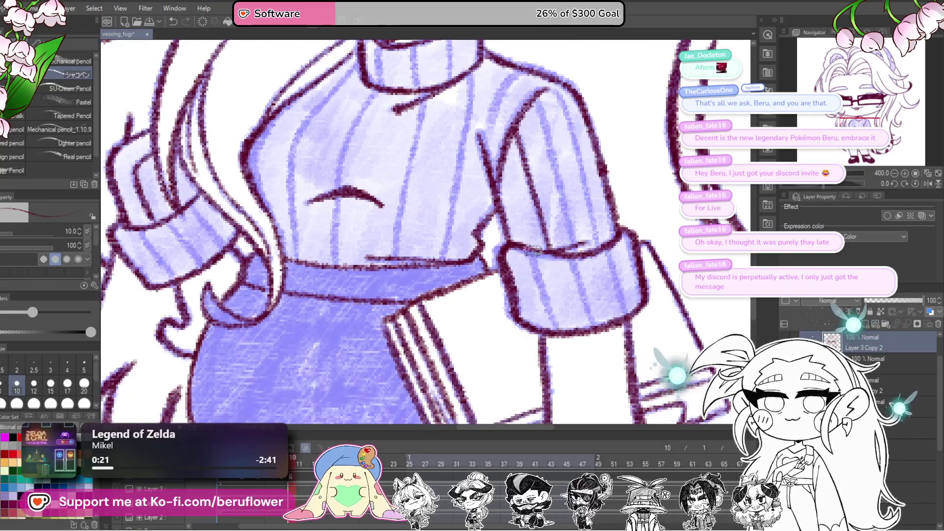
drag(590, 317, 570, 330)
scroll(550, 238, up, 2)
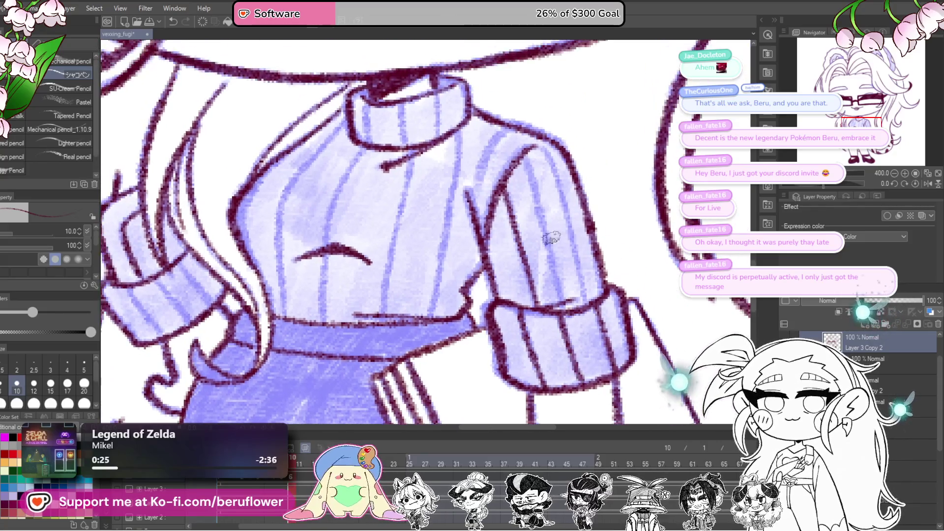
drag(529, 153, 565, 299)
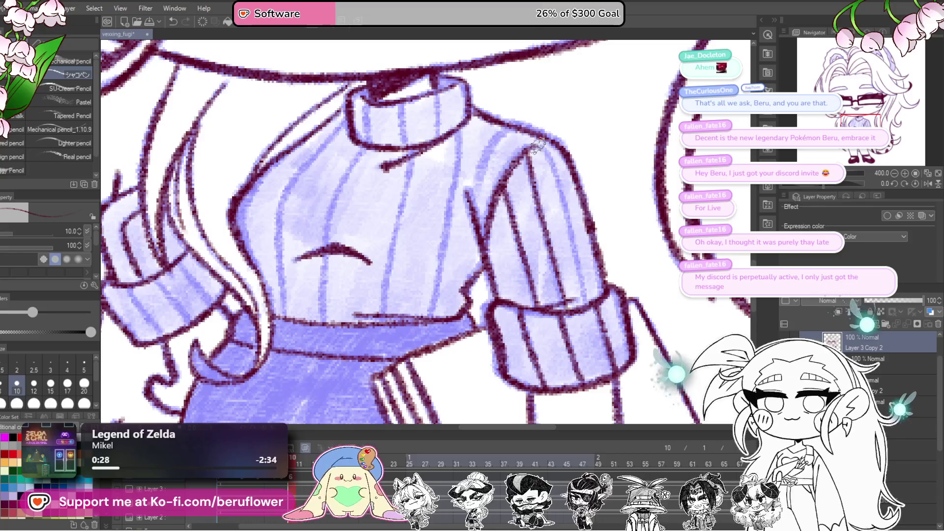
scroll(573, 262, left, 3)
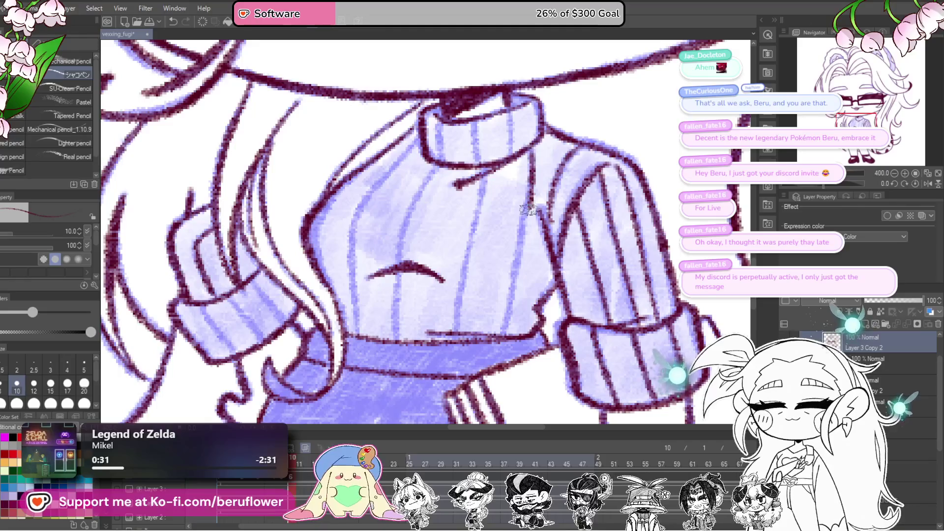
drag(528, 210, 511, 293)
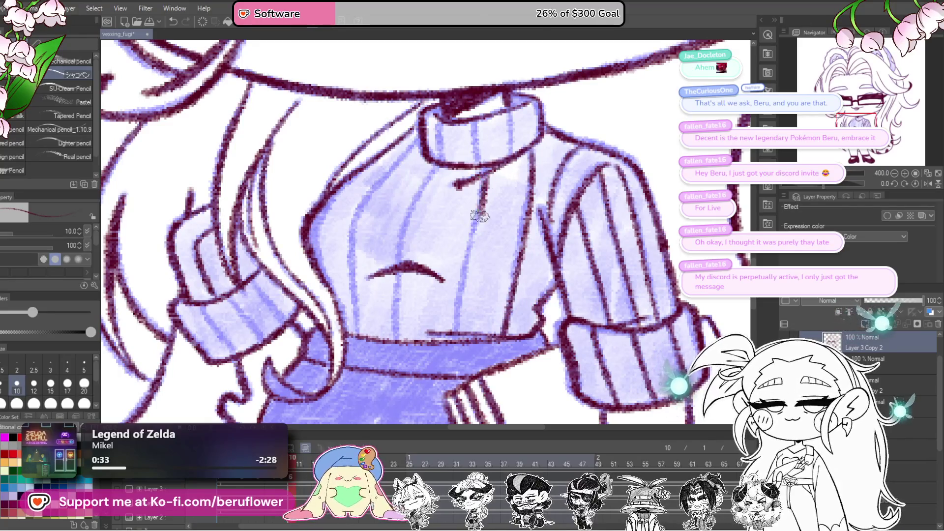
Draw the sweater's centre fold and left-side lines, then hide the lavender reference tint.
drag(456, 324, 494, 343)
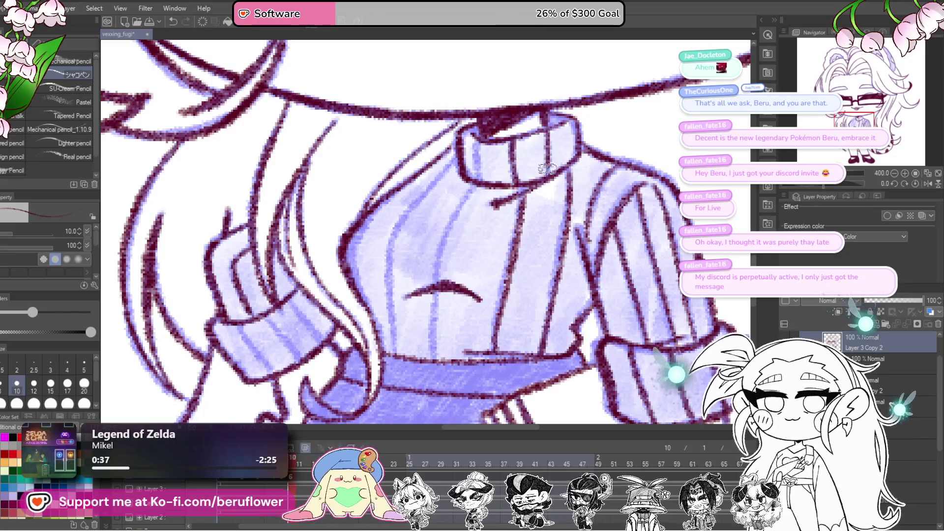
drag(487, 156, 506, 176)
scroll(496, 180, down, 2)
drag(467, 220, 457, 273)
scroll(457, 273, down, 2)
drag(462, 220, 457, 287)
scroll(484, 126, up, 2)
mouse_move(484, 126)
mouse_down()
mouse_move(445, 169)
mouse_move(424, 320)
mouse_up()
scroll(400, 272, left, 2)
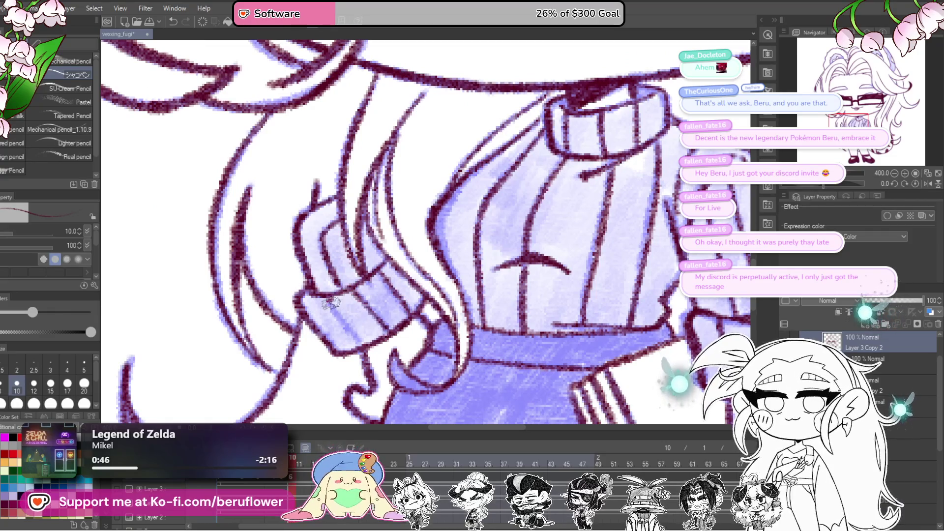
scroll(330, 302, down, 6)
scroll(267, 413, up, 4)
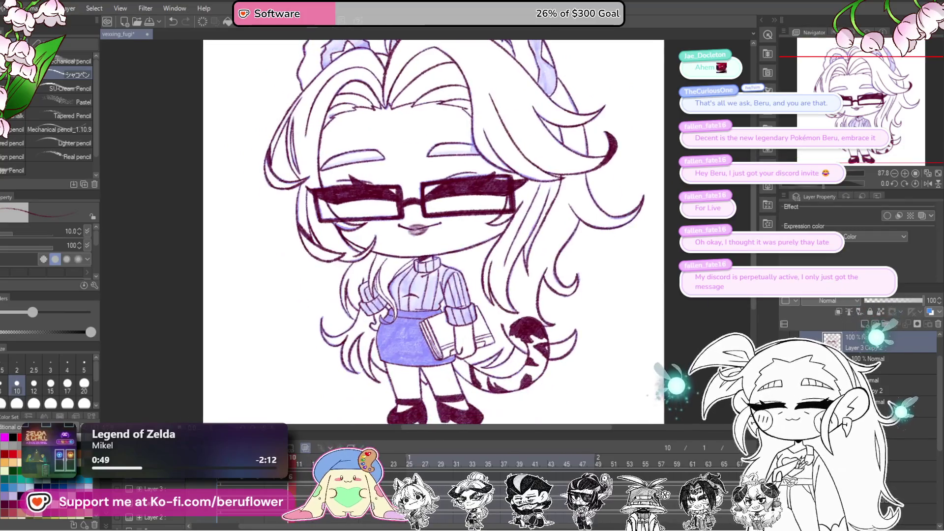
click(318, 449)
With the brush enlarged to 30, softly shade the collar, sweater sides, left cuff and right sleeve.
scroll(568, 369, up, 4)
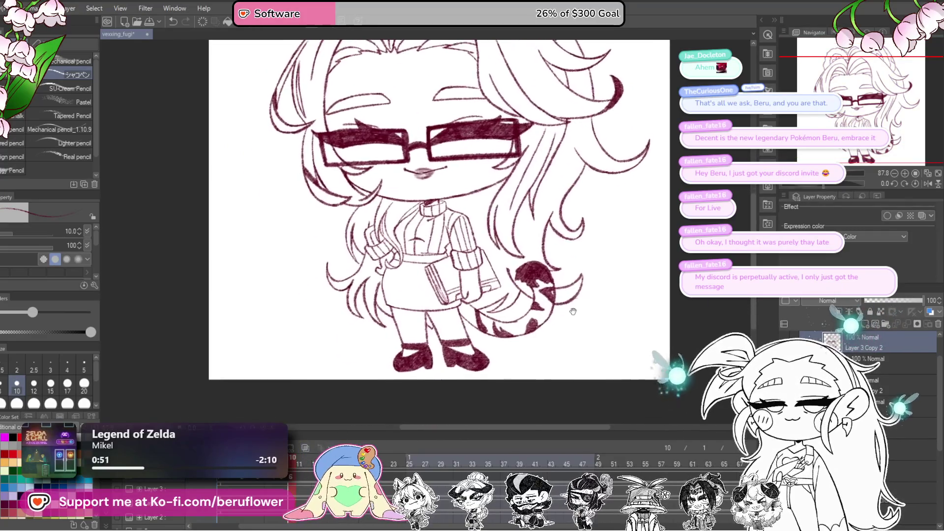
scroll(527, 266, up, 5)
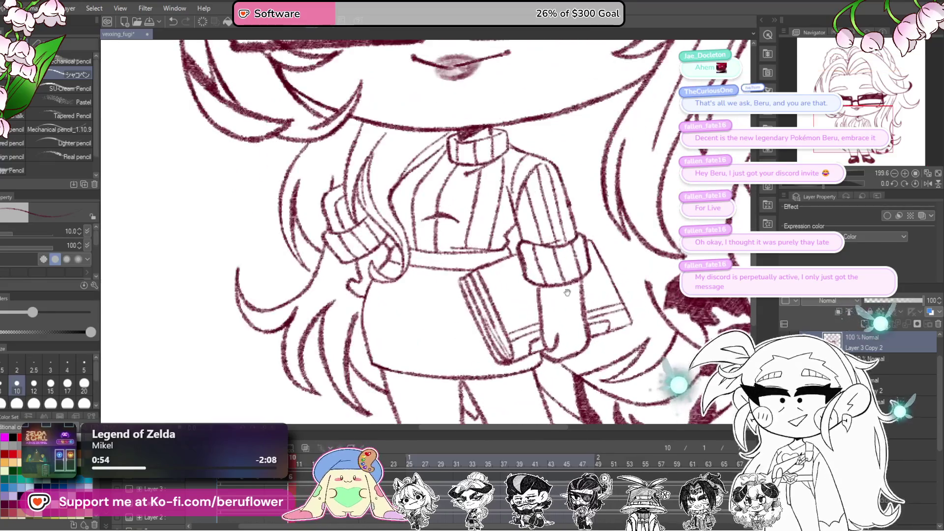
key(bracketright)
key(bracketright)
key(bracketright)
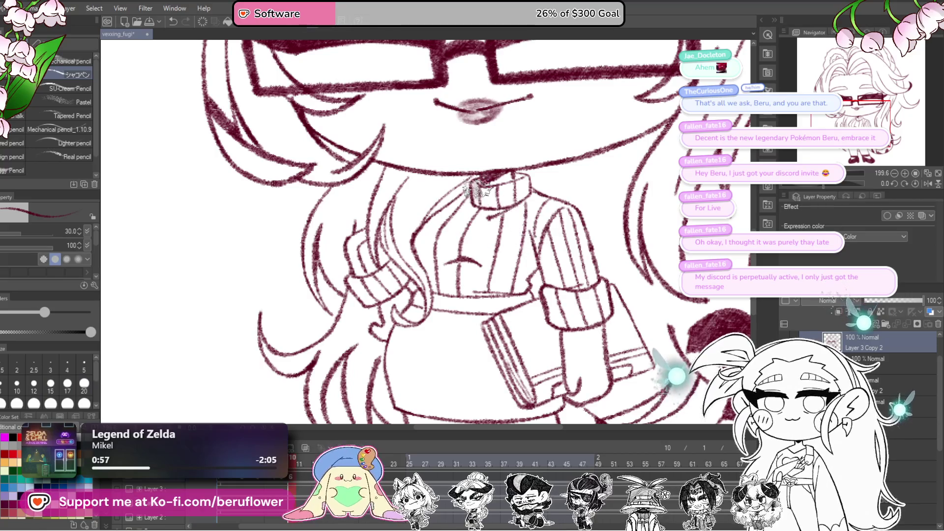
mouse_move(509, 193)
mouse_down()
mouse_move(525, 184)
mouse_move(563, 193)
mouse_up()
mouse_move(540, 189)
mouse_down()
mouse_move(477, 250)
mouse_move(488, 257)
mouse_move(540, 236)
mouse_move(570, 241)
mouse_move(602, 229)
mouse_move(590, 255)
mouse_move(604, 258)
mouse_move(548, 289)
mouse_move(504, 284)
mouse_move(548, 308)
mouse_up()
mouse_move(474, 256)
mouse_down()
mouse_move(474, 314)
mouse_move(494, 307)
mouse_move(494, 275)
mouse_move(511, 294)
mouse_move(442, 354)
mouse_move(386, 359)
mouse_up()
drag(478, 342, 463, 350)
mouse_move(529, 313)
mouse_down()
mouse_move(538, 354)
mouse_move(564, 333)
mouse_move(572, 344)
mouse_move(560, 297)
mouse_move(561, 331)
mouse_move(551, 267)
mouse_move(541, 315)
mouse_move(573, 305)
mouse_move(584, 314)
mouse_move(550, 320)
mouse_move(530, 284)
mouse_up()
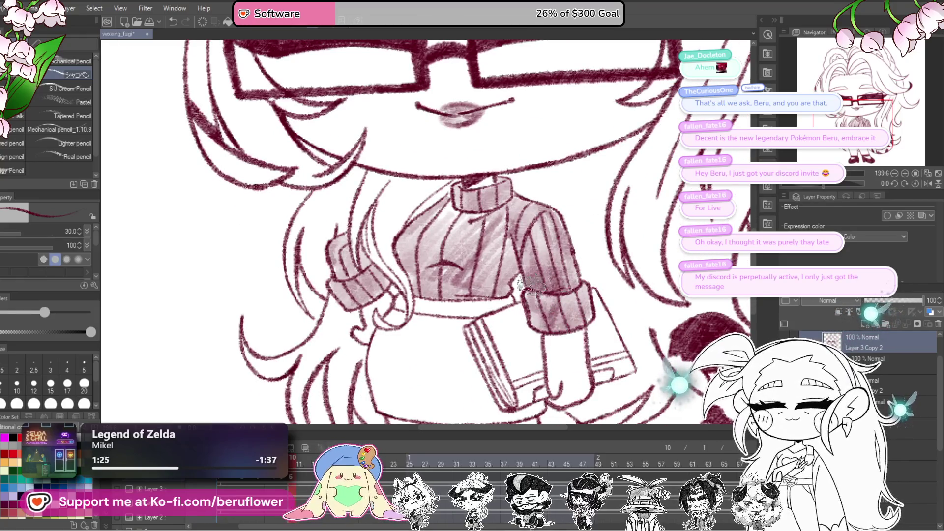
Recentre and rotate the canvas view onto the head, glasses and hair.
scroll(537, 238, down, 5)
scroll(546, 300, up, 3)
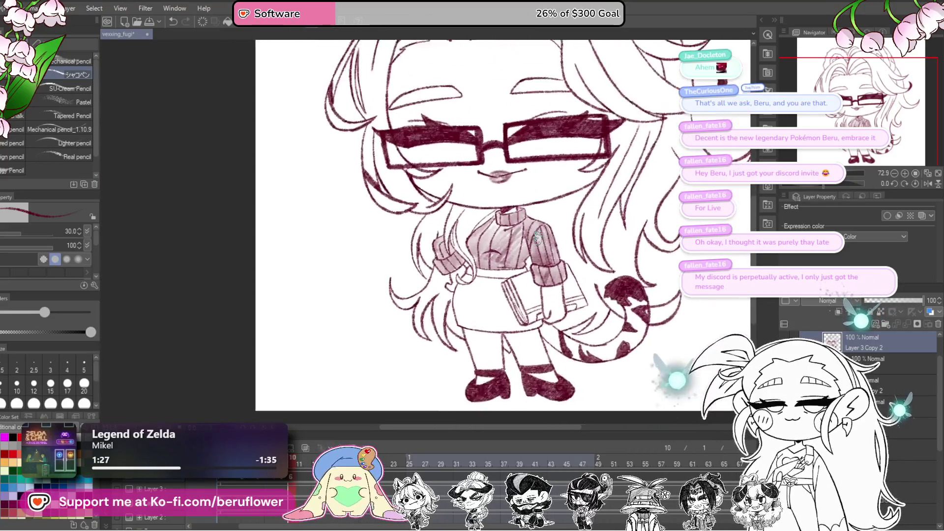
drag(545, 300, 563, 330)
scroll(530, 272, down, 5)
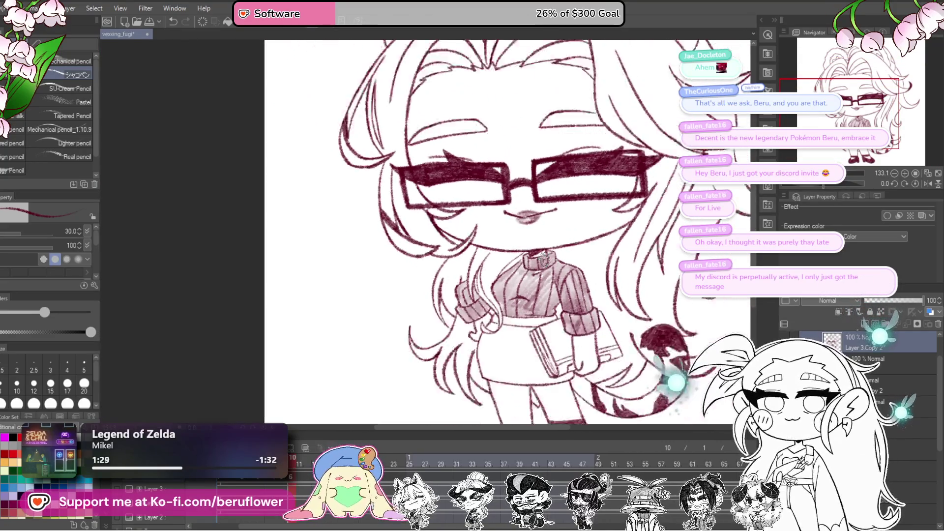
scroll(531, 271, up, 3)
drag(824, 186, 812, 186)
scroll(531, 197, up, 4)
drag(531, 197, 559, 231)
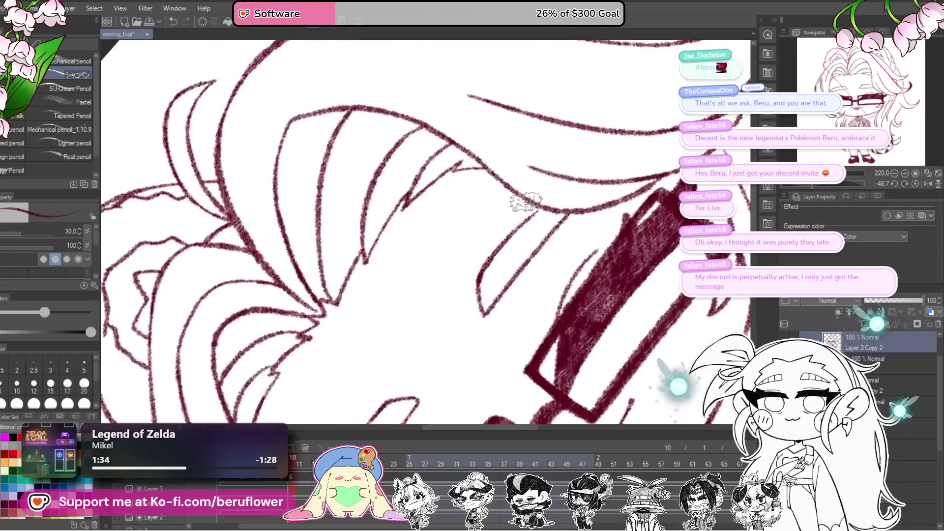
Show the lavender reference tint again and reset the canvas rotation to upright.
key(bracketleft)
key(bracketleft)
key(bracketleft)
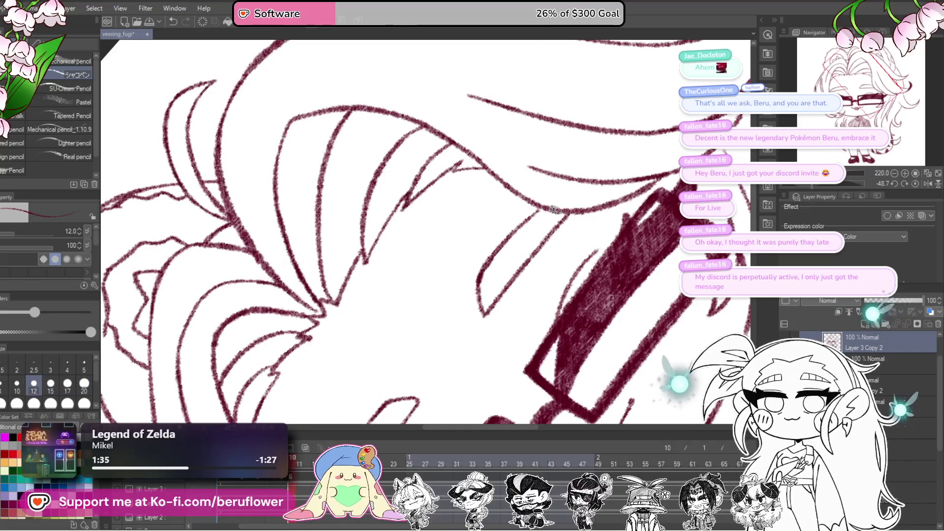
click(305, 447)
mouse_move(572, 232)
mouse_down()
mouse_move(596, 257)
mouse_move(531, 289)
mouse_move(570, 244)
mouse_move(515, 344)
mouse_move(539, 287)
mouse_up()
key(bracketright)
key(bracketright)
key(bracketright)
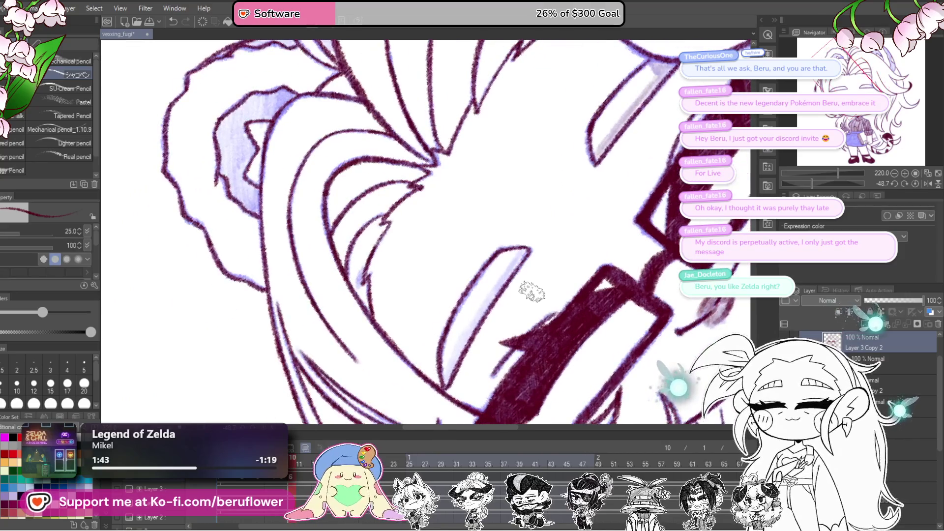
mouse_move(513, 335)
mouse_down()
mouse_move(457, 320)
mouse_move(500, 253)
mouse_move(525, 278)
mouse_up()
scroll(501, 253, down, 3)
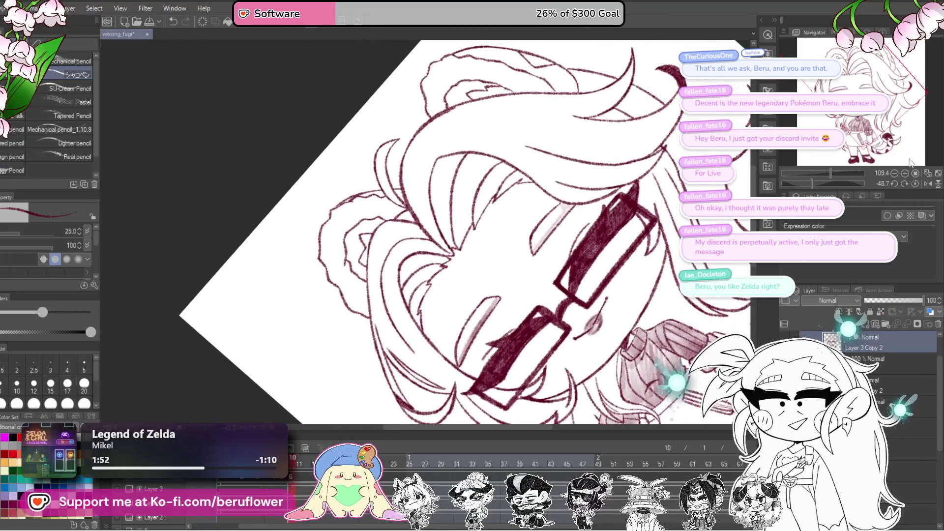
click(912, 185)
scroll(600, 249, up, 3)
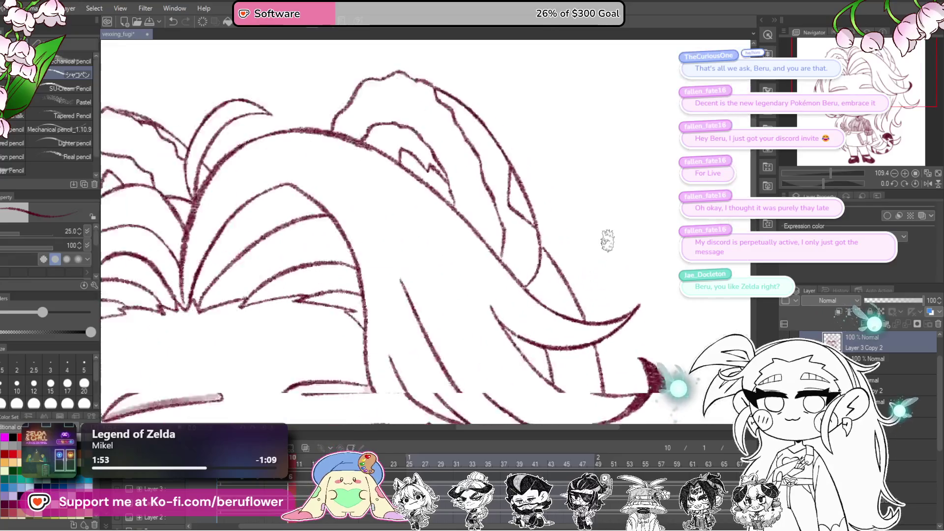
At brush size 20, brush soft maroon shading inside both bear ears.
drag(456, 174, 559, 246)
key(bracketleft)
key(bracketleft)
key(bracketleft)
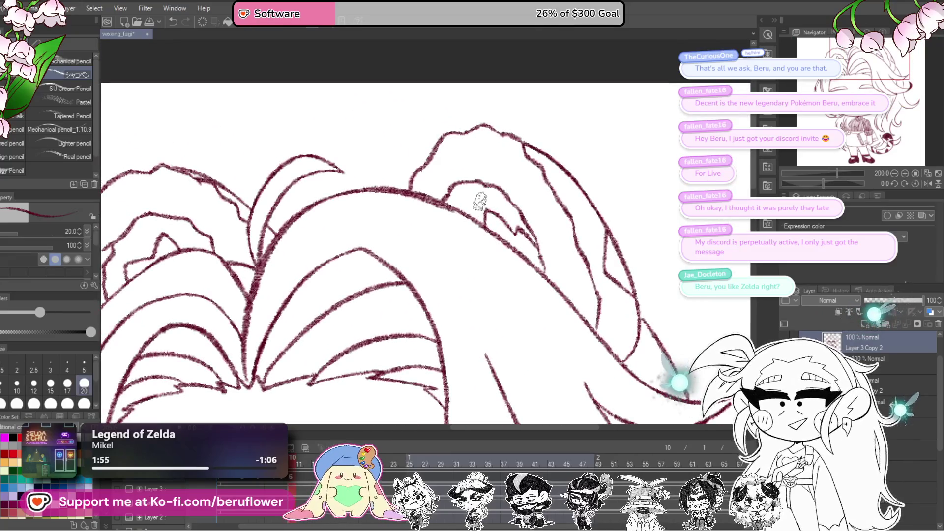
key(bracketleft)
key(bracketright)
key(bracketright)
key(bracketright)
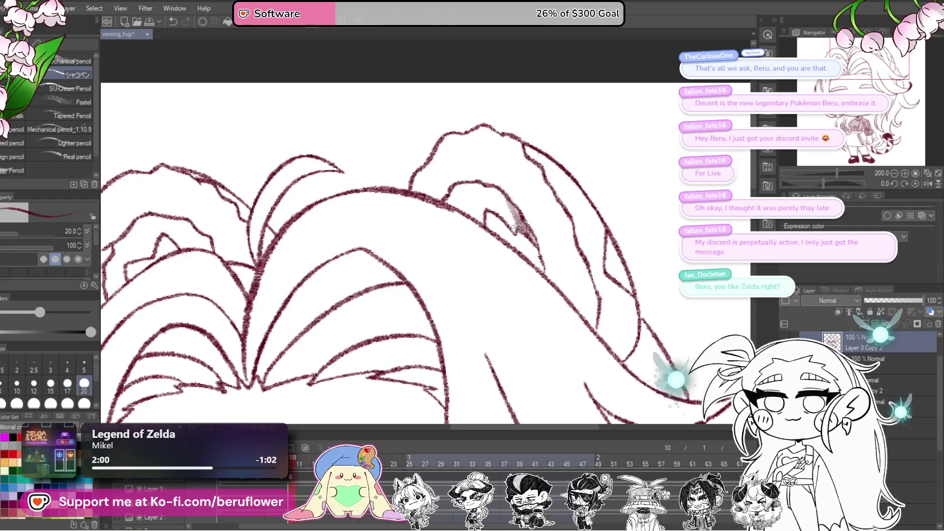
mouse_move(511, 229)
mouse_down()
mouse_move(474, 186)
mouse_move(470, 202)
mouse_up()
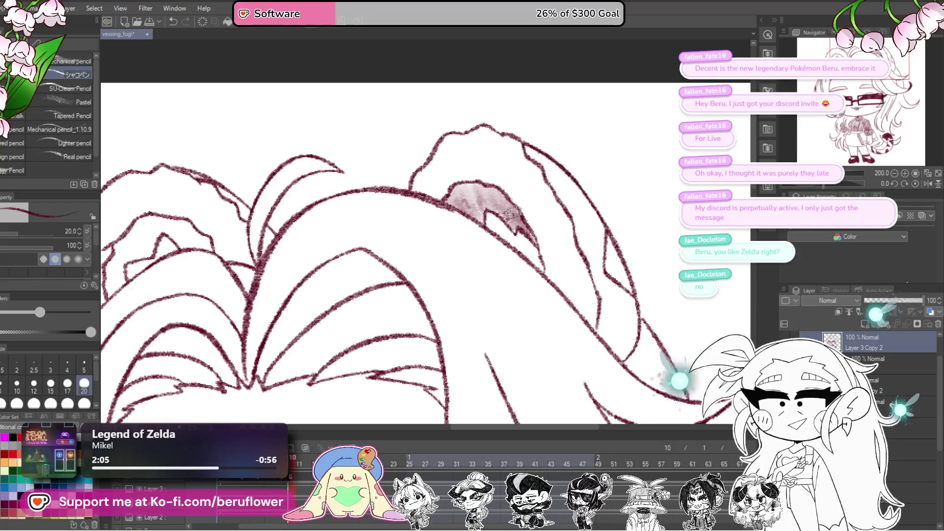
drag(519, 79, 429, 171)
scroll(386, 241, up, 2)
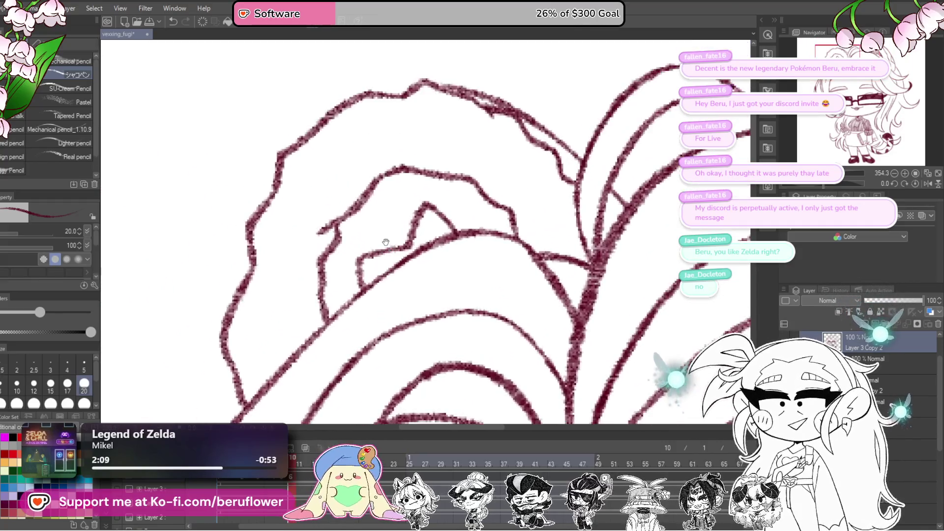
mouse_move(513, 241)
mouse_down()
mouse_move(464, 244)
mouse_move(484, 217)
mouse_move(452, 199)
mouse_move(392, 200)
mouse_move(371, 219)
mouse_move(404, 208)
mouse_move(425, 222)
mouse_move(403, 256)
mouse_move(400, 227)
mouse_move(376, 241)
mouse_move(355, 229)
mouse_move(336, 290)
mouse_move(351, 310)
mouse_move(339, 317)
mouse_move(389, 263)
mouse_up()
Add more soft shading along the inner bear ear down toward the hair.
mouse_move(496, 241)
mouse_down()
mouse_move(516, 248)
mouse_move(457, 229)
mouse_move(445, 204)
mouse_up()
scroll(447, 207, down, 5)
scroll(457, 211, up, 5)
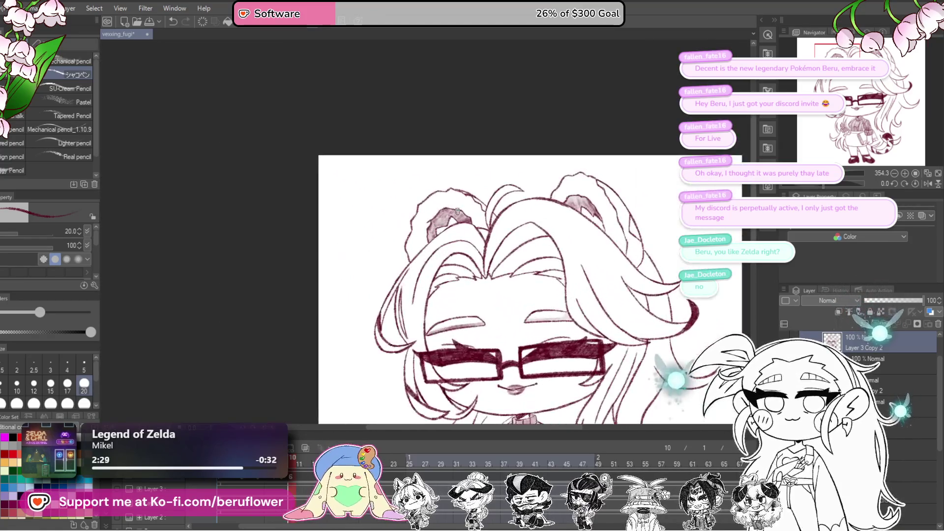
scroll(545, 248, up, 4)
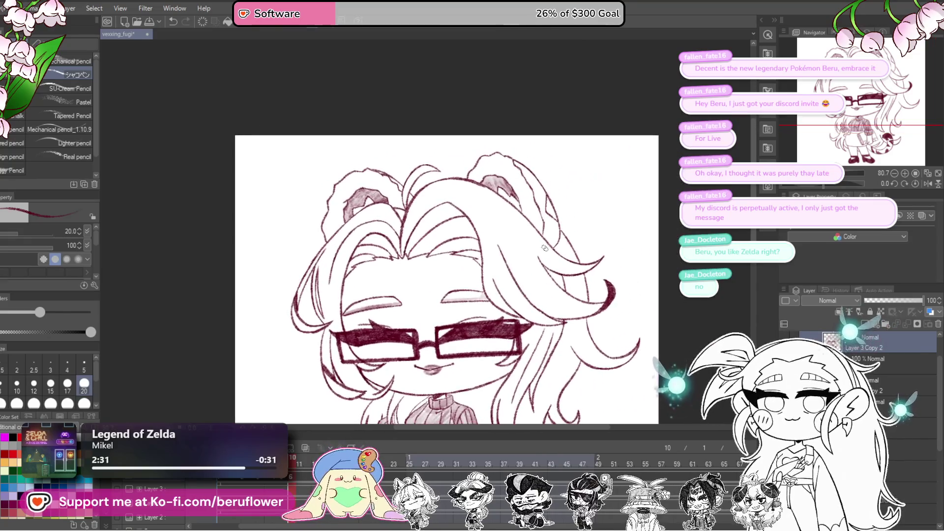
scroll(545, 248, up, 4)
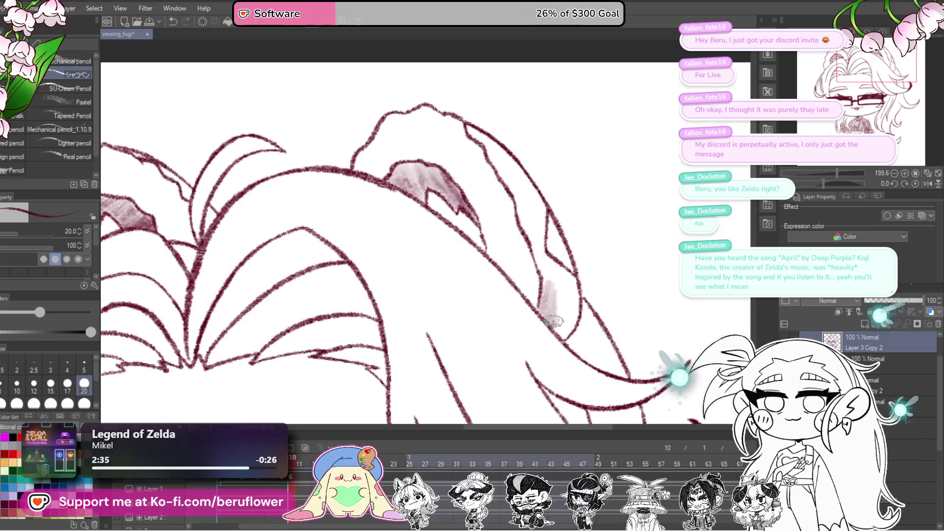
mouse_move(549, 312)
mouse_down()
mouse_move(567, 324)
mouse_move(574, 293)
mouse_move(548, 276)
mouse_move(585, 342)
mouse_up()
mouse_move(543, 241)
mouse_down()
mouse_move(550, 290)
mouse_move(558, 254)
mouse_up()
mouse_move(489, 166)
mouse_down()
mouse_move(533, 204)
mouse_move(518, 190)
mouse_move(539, 242)
mouse_up()
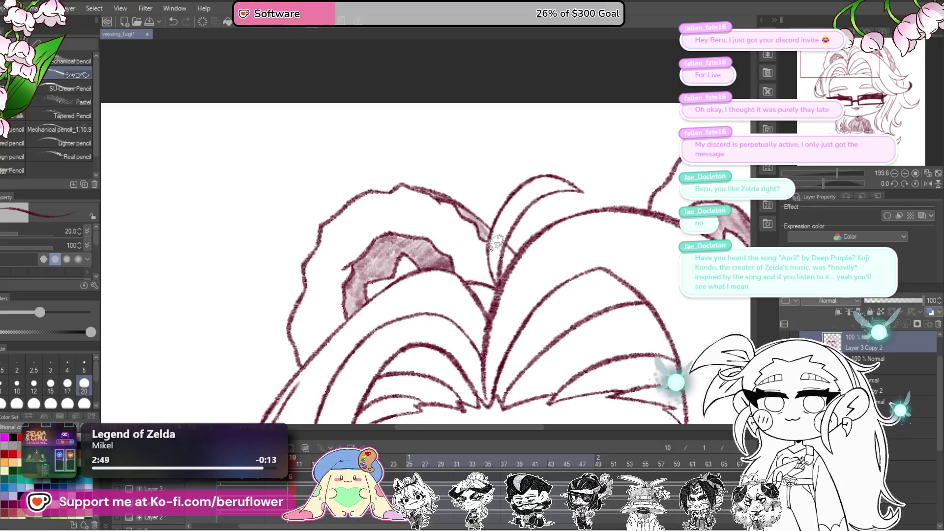
Centre the view on the ear and hair lock and raise the brush size to 25.
scroll(431, 301, down, 3)
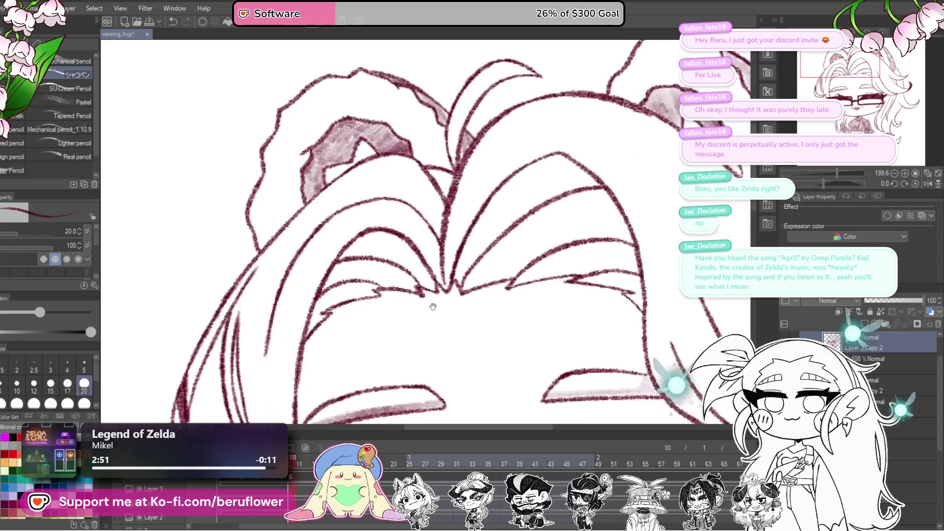
scroll(412, 202, down, 3)
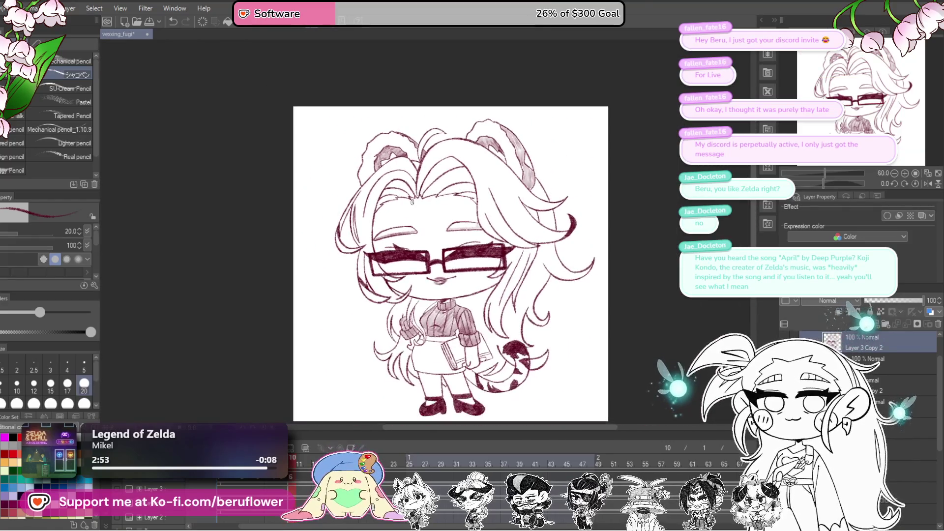
scroll(412, 201, up, 5)
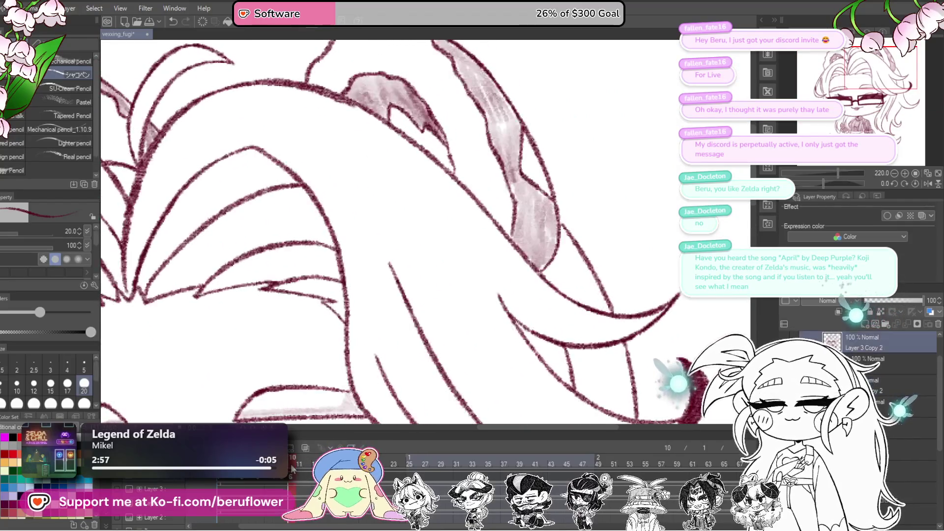
drag(549, 265, 561, 275)
key(bracketright)
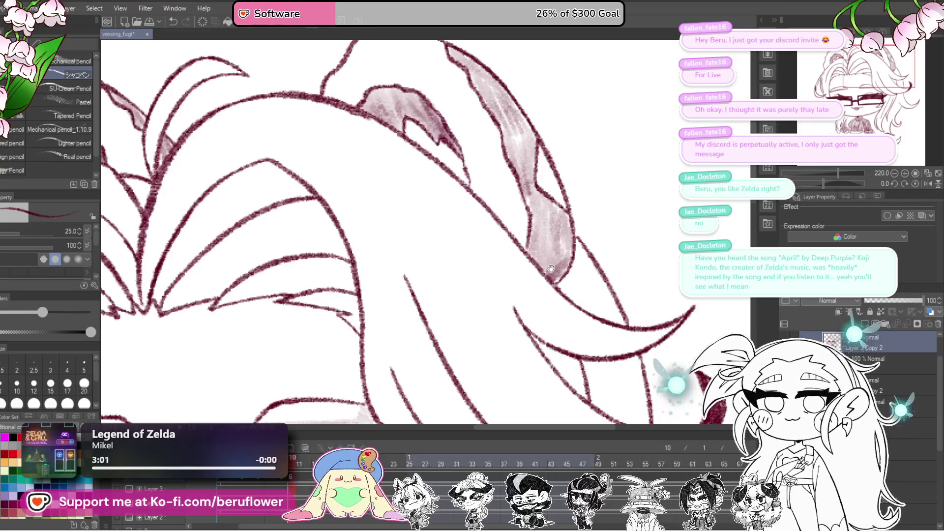
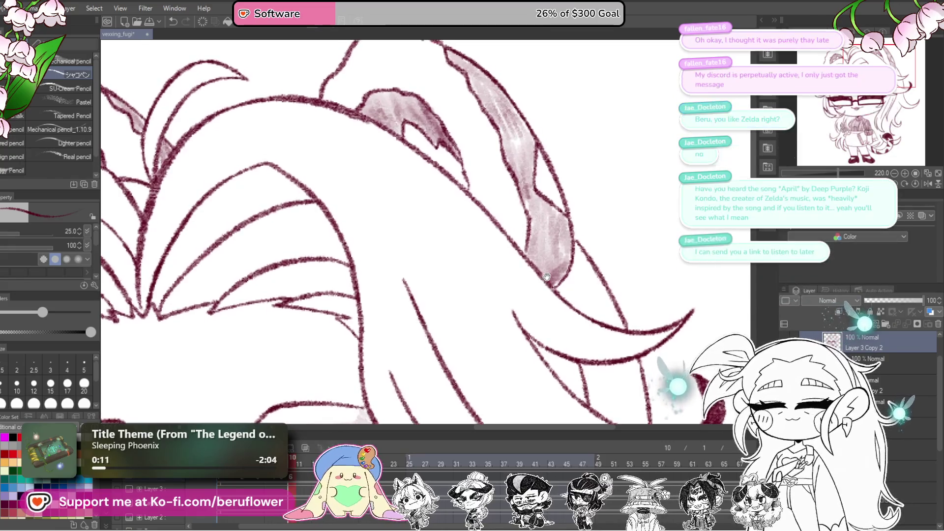
Darken the maroon pencil shading along the ears' inner strips and right edge.
scroll(545, 266, up, 3)
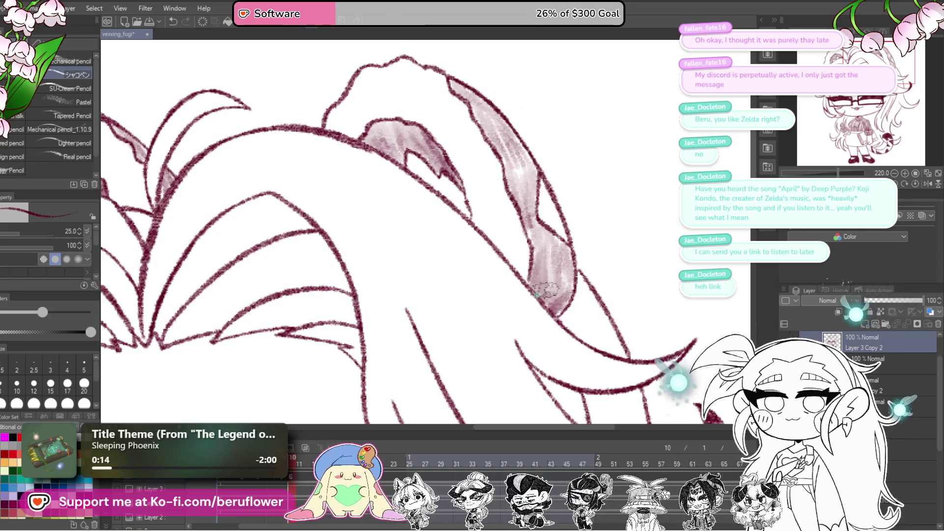
scroll(563, 263, up, 2)
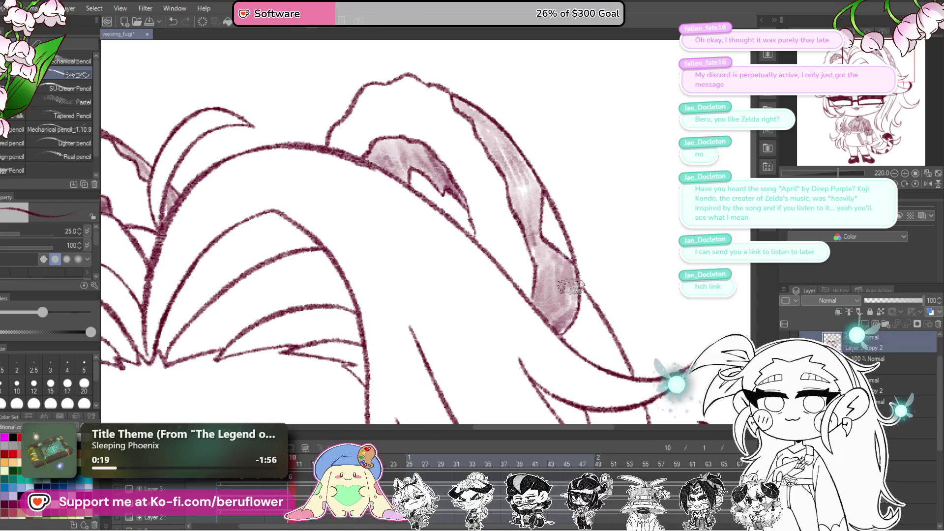
drag(553, 281, 530, 236)
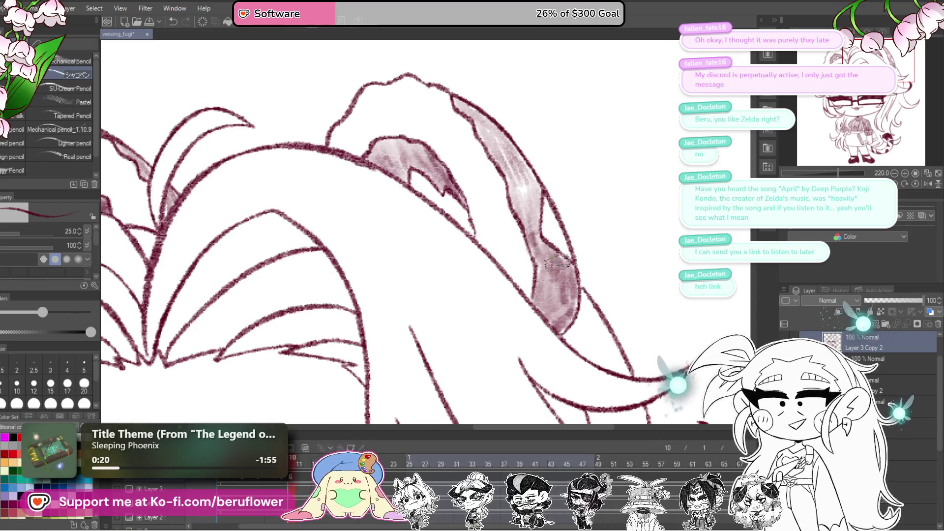
mouse_move(518, 181)
mouse_down()
mouse_move(524, 205)
mouse_move(532, 202)
mouse_up()
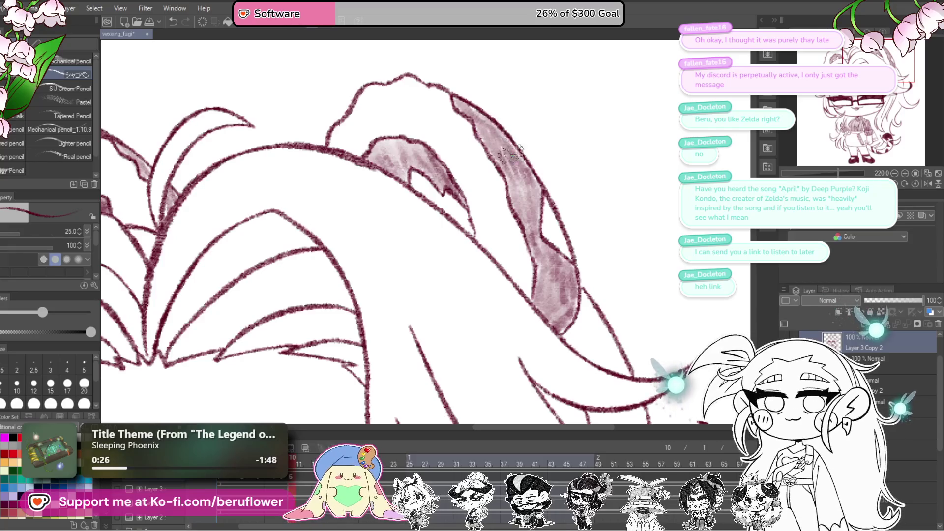
mouse_move(536, 206)
mouse_down()
mouse_move(636, 231)
mouse_move(552, 289)
mouse_move(451, 245)
mouse_up()
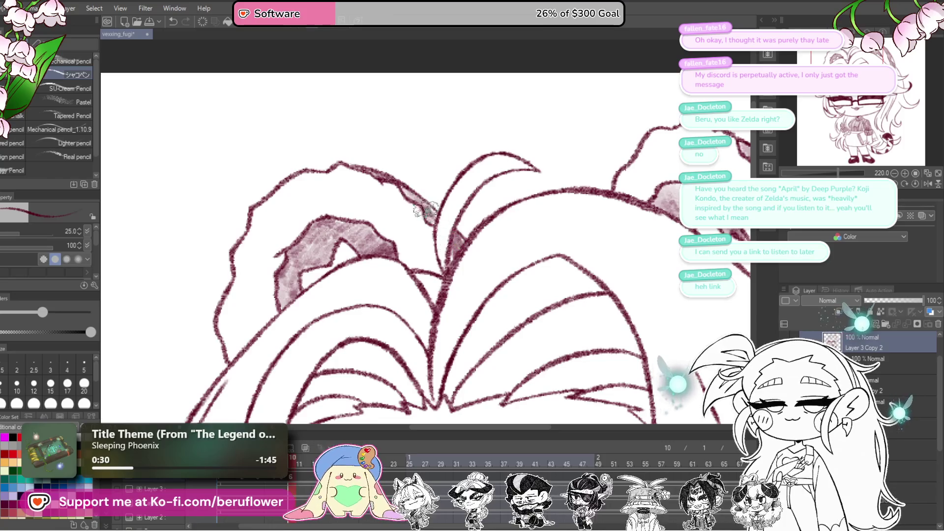
scroll(393, 184, down, 5)
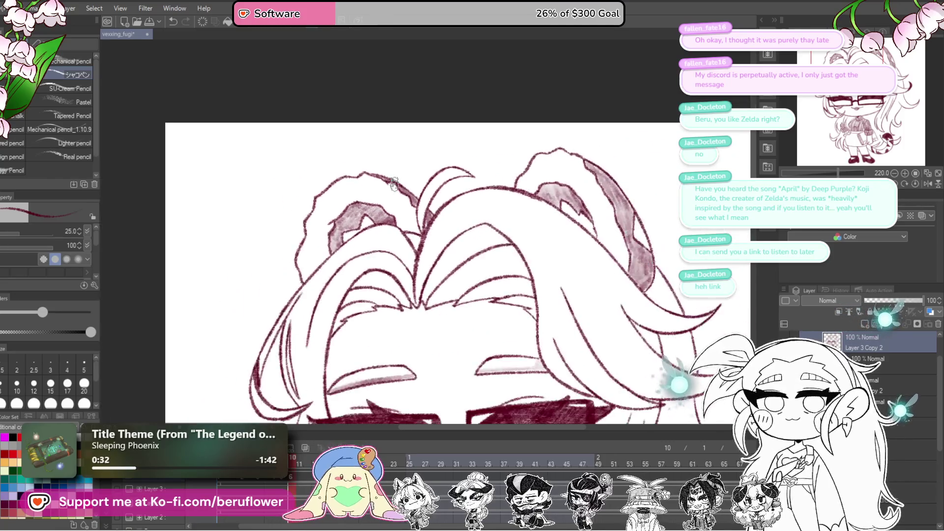
scroll(521, 197, up, 8)
scroll(521, 197, up, 2)
mouse_move(443, 253)
mouse_down()
mouse_move(492, 329)
mouse_move(530, 216)
mouse_move(549, 217)
mouse_up()
scroll(523, 354, down, 3)
scroll(440, 268, up, 5)
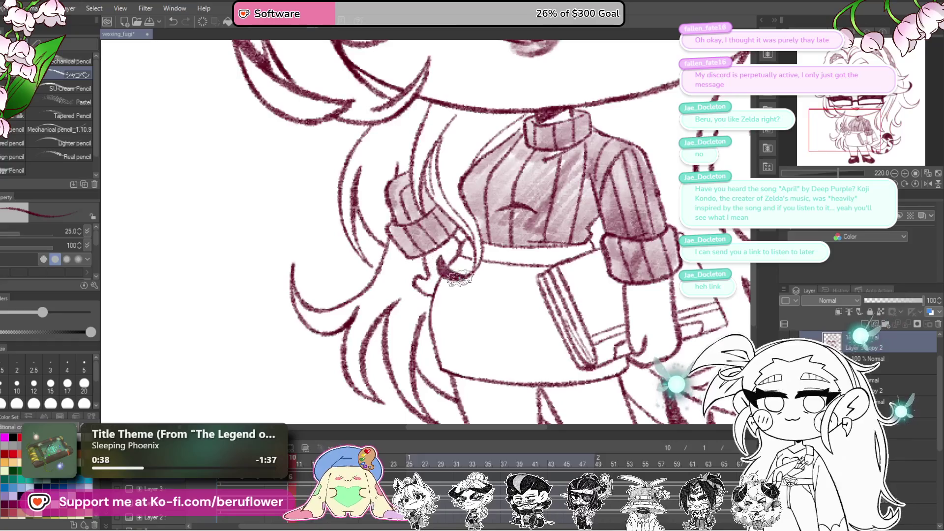
Scribble dense dark maroon shading across the skirt, from the waist down toward the book.
mouse_move(460, 255)
mouse_down()
mouse_move(440, 317)
mouse_move(443, 344)
mouse_up()
mouse_move(435, 307)
mouse_down()
mouse_move(446, 361)
mouse_move(457, 310)
mouse_move(457, 354)
mouse_move(496, 295)
mouse_move(509, 347)
mouse_up()
mouse_move(511, 315)
mouse_down()
mouse_move(524, 325)
mouse_move(519, 280)
mouse_move(494, 289)
mouse_move(476, 276)
mouse_up()
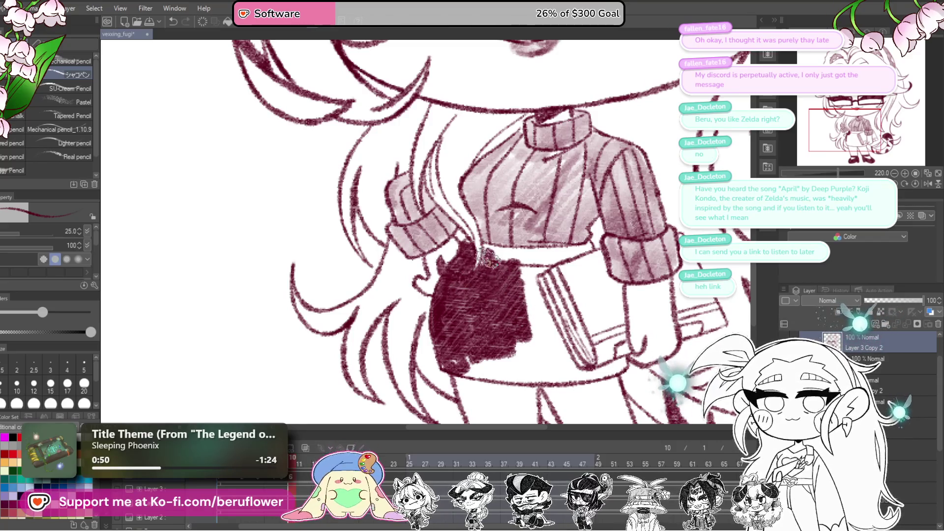
drag(452, 362, 417, 346)
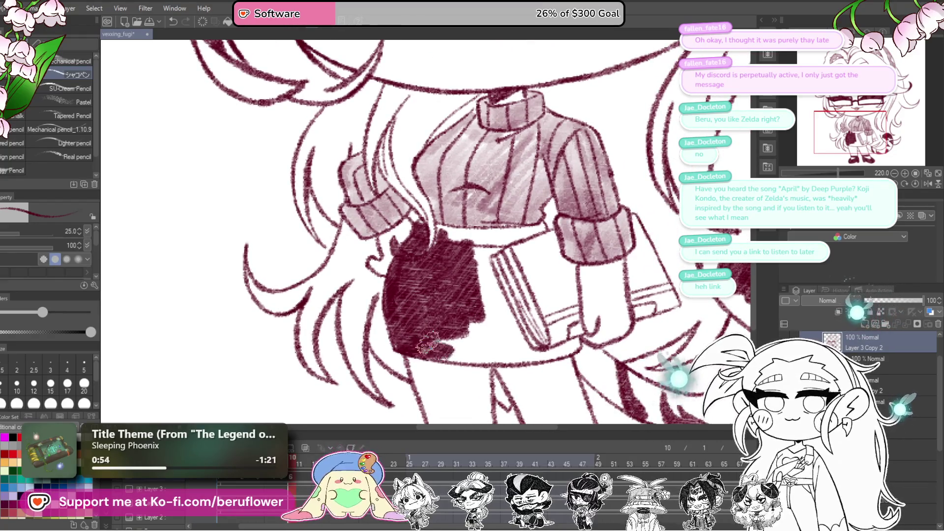
drag(479, 341, 499, 309)
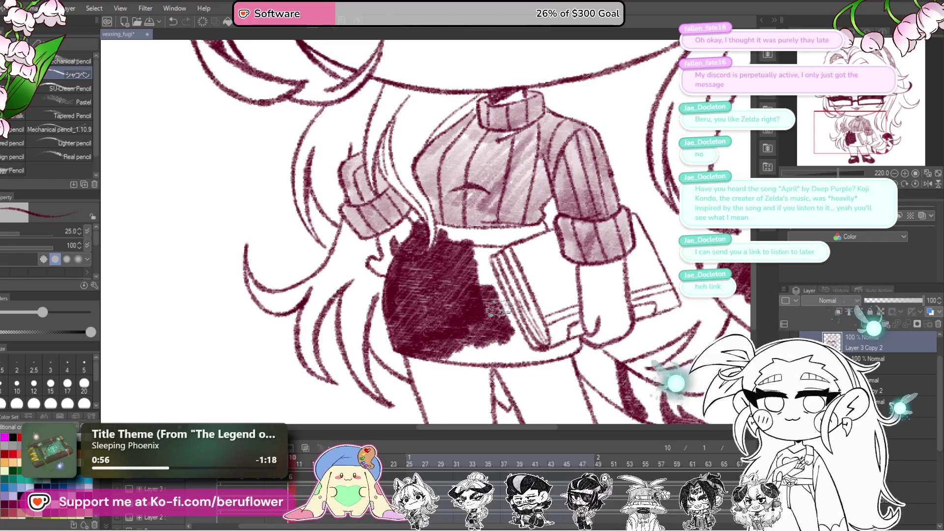
mouse_move(484, 277)
mouse_down()
mouse_move(491, 290)
mouse_move(477, 263)
mouse_move(501, 294)
mouse_move(439, 254)
mouse_move(452, 268)
mouse_move(446, 283)
mouse_up()
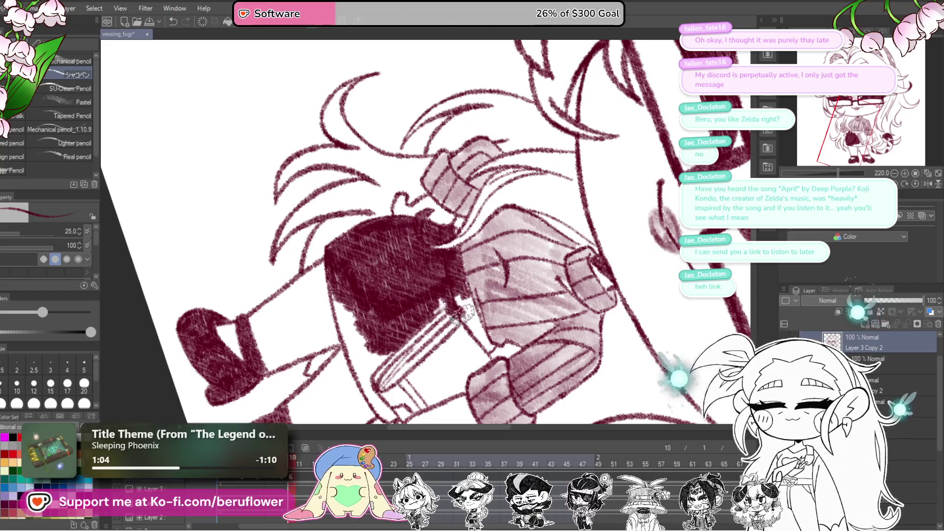
drag(476, 336, 485, 349)
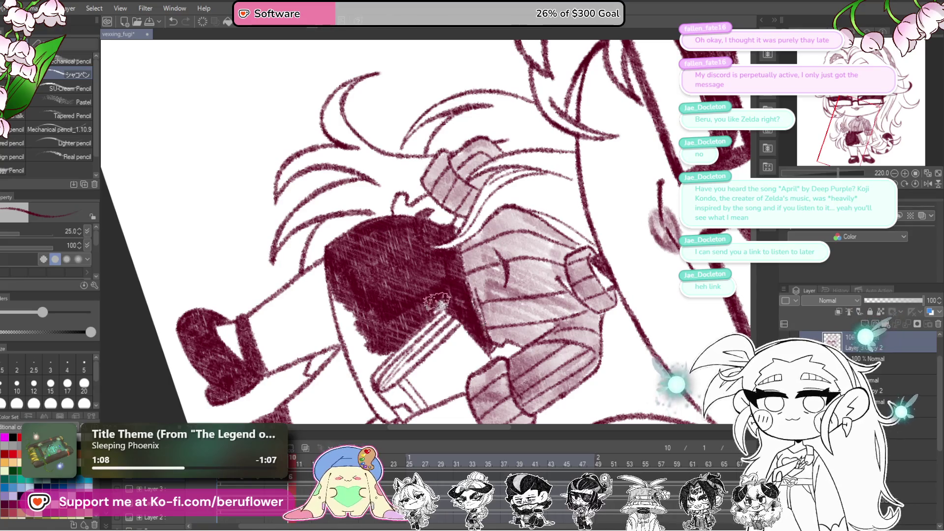
mouse_move(446, 287)
mouse_down()
mouse_move(435, 248)
mouse_move(455, 315)
mouse_move(449, 344)
mouse_move(448, 329)
mouse_move(477, 368)
mouse_move(460, 280)
mouse_up()
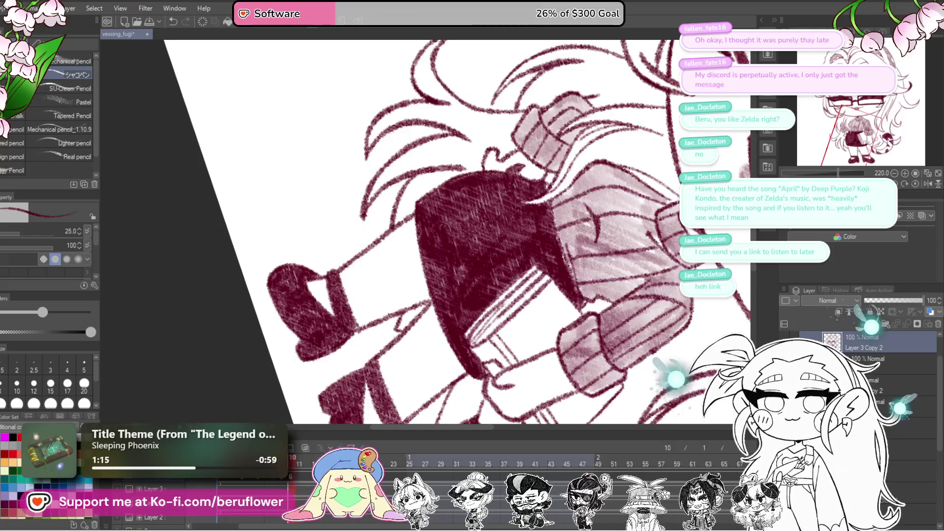
Reset the canvas rotation, zoom out to the torso, and save the drawing.
key(ctrl+0)
mouse_move(605, 262)
mouse_down()
mouse_move(578, 311)
mouse_move(566, 248)
mouse_move(589, 334)
mouse_move(614, 351)
mouse_up()
scroll(556, 247, down, 5)
key(ctrl+s)
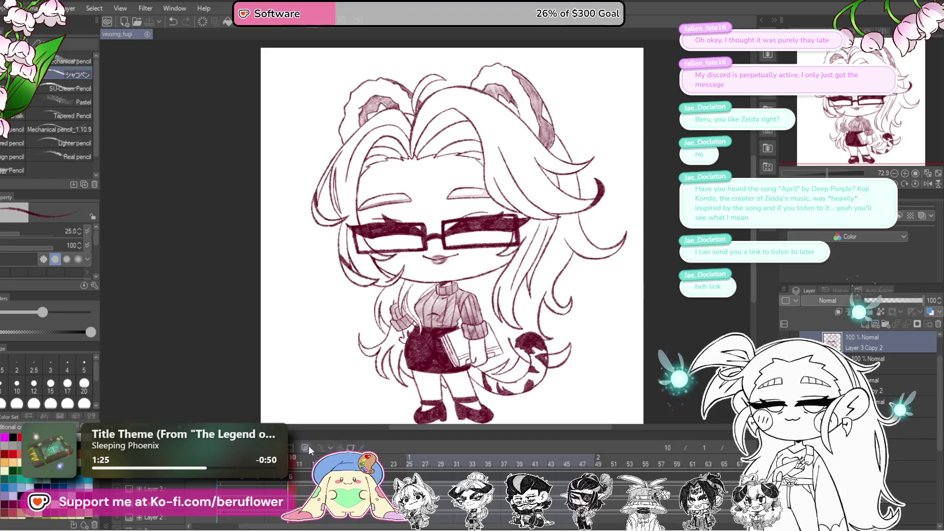
Step through frames 1, 11, 12, 8 and 6 to compare the eyes, ending on frame 11.
click(220, 462)
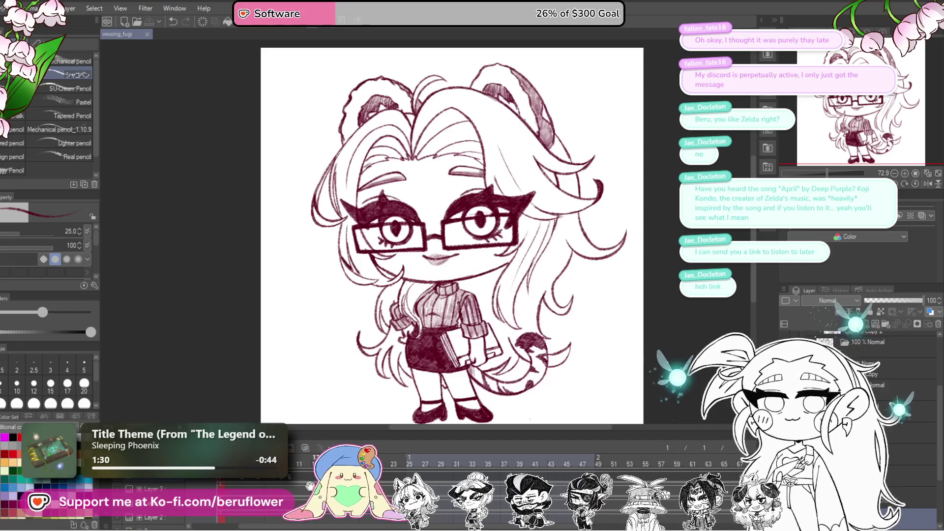
click(304, 475)
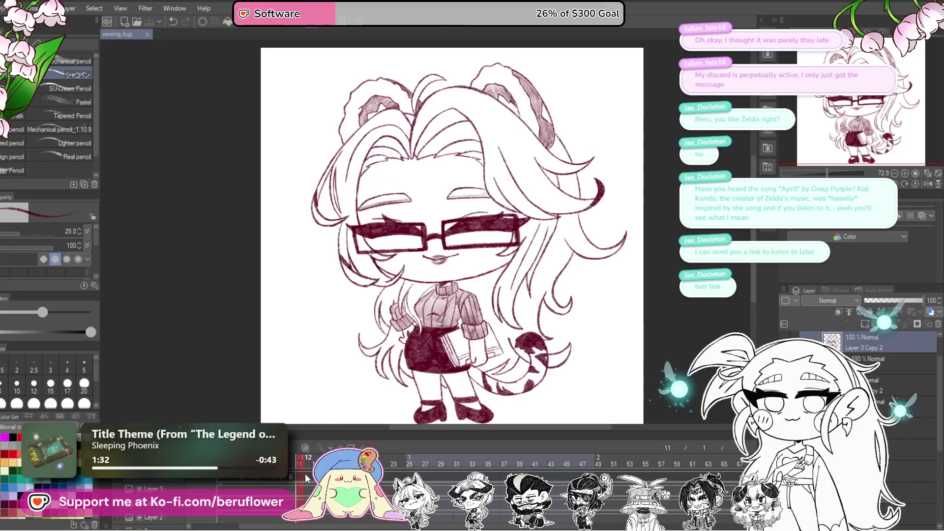
click(305, 463)
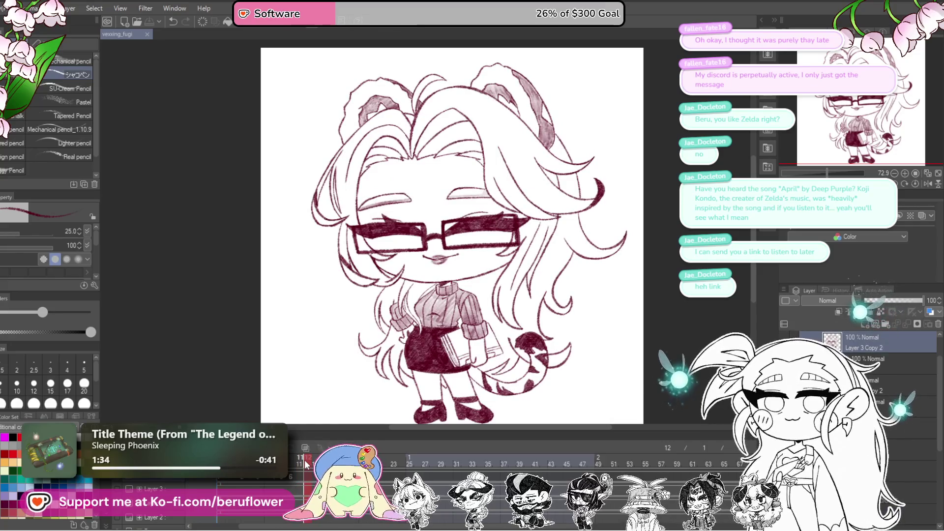
click(273, 483)
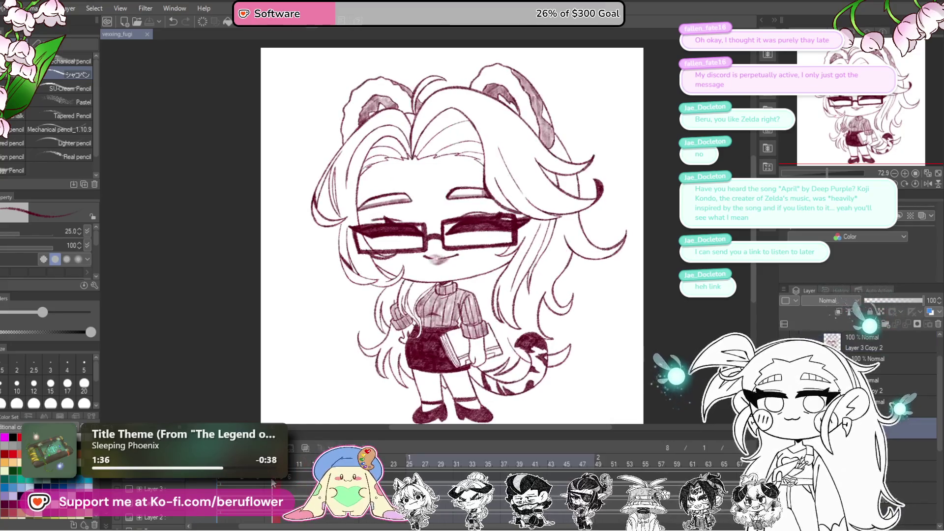
click(261, 482)
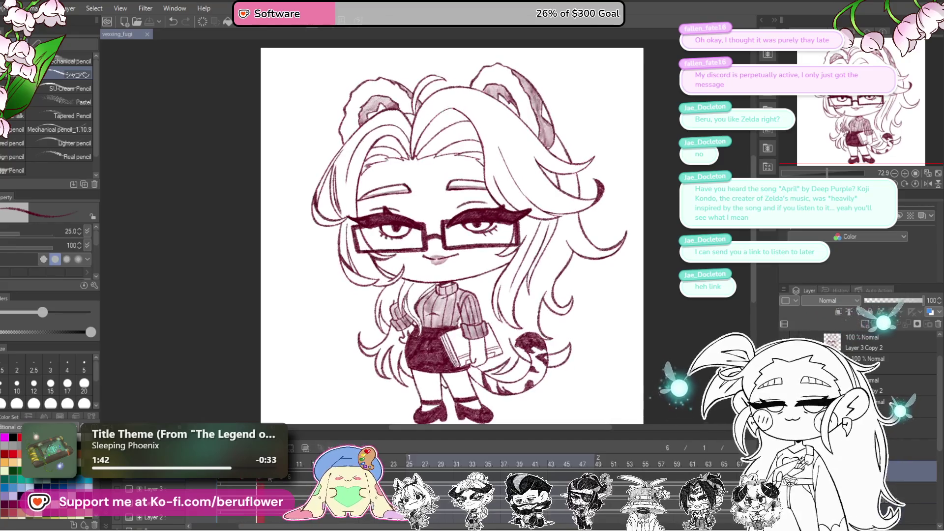
click(302, 476)
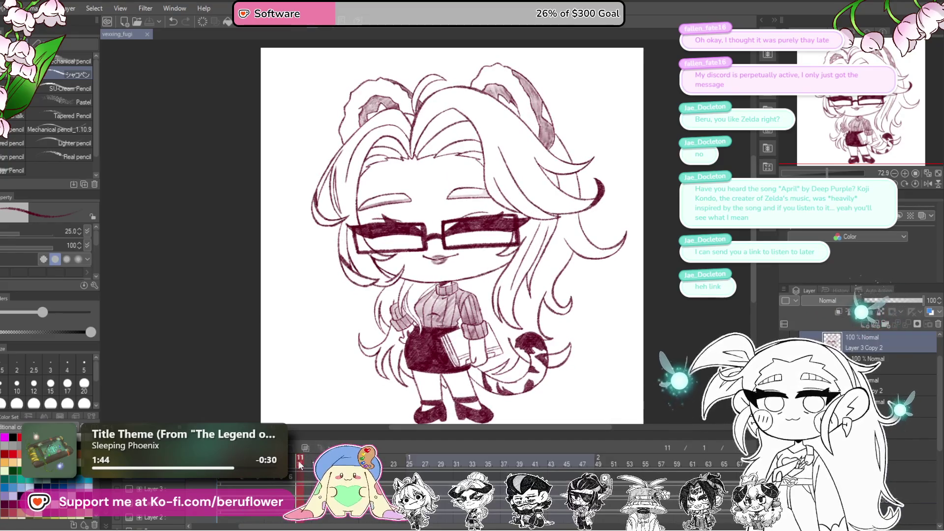
Add an empty cel at frame 11, delete it again, and select Layer 3 Copy 3.
key(ctrl+shift+n)
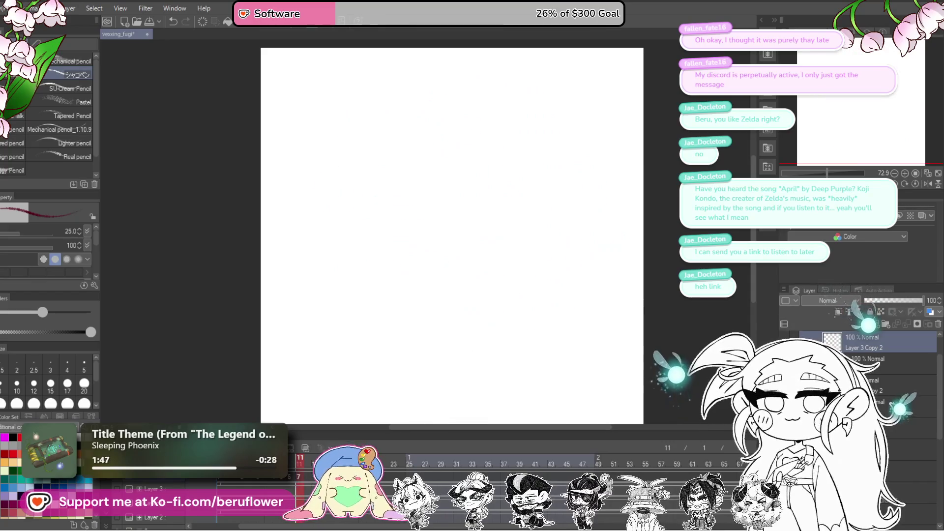
click(937, 325)
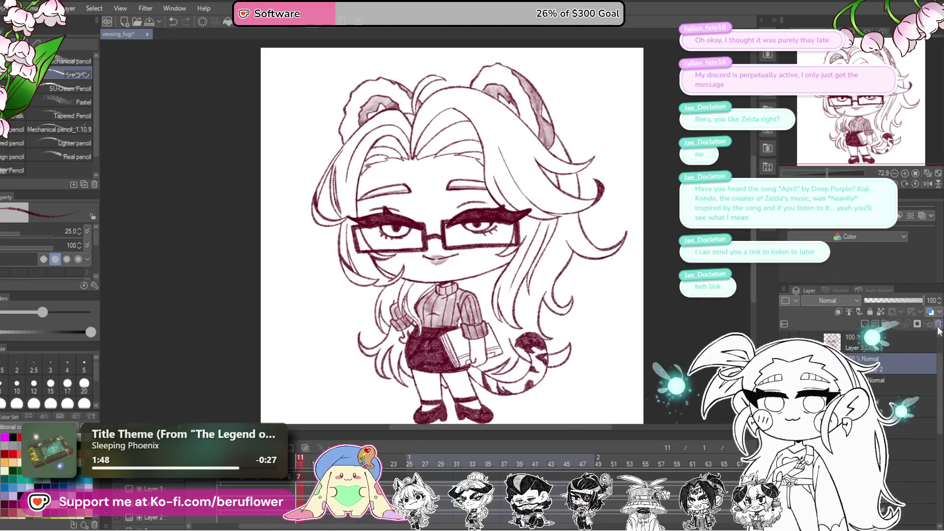
click(299, 476)
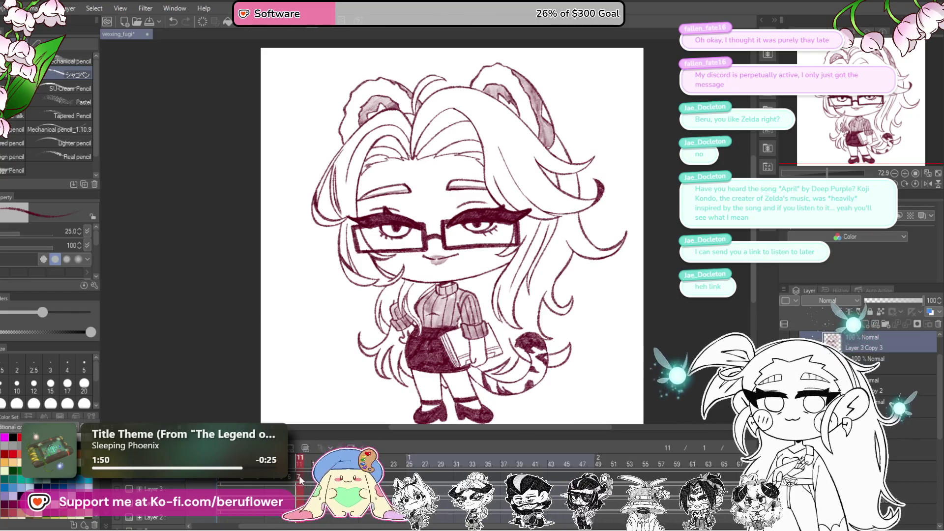
Review frames 4 and 11–14, then scrub the playhead from frame 4 to frame 14.
click(243, 476)
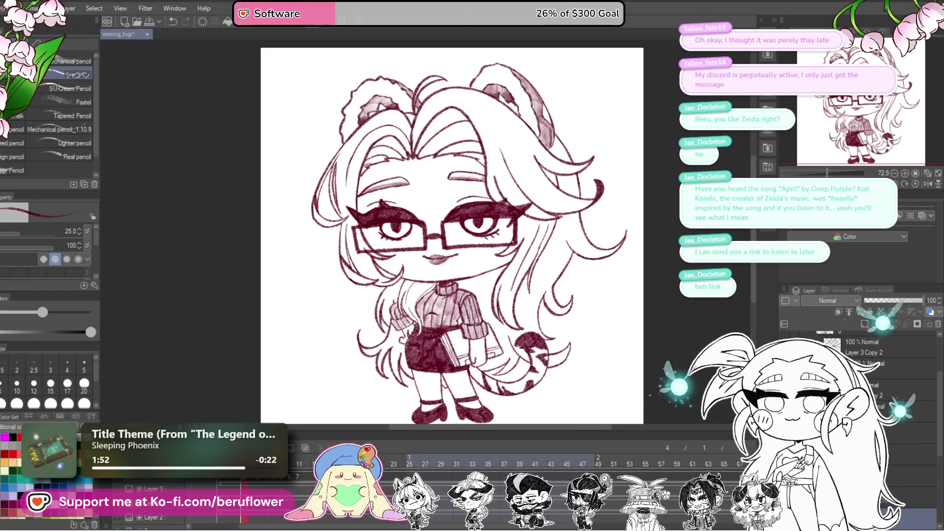
click(315, 475)
click(310, 464)
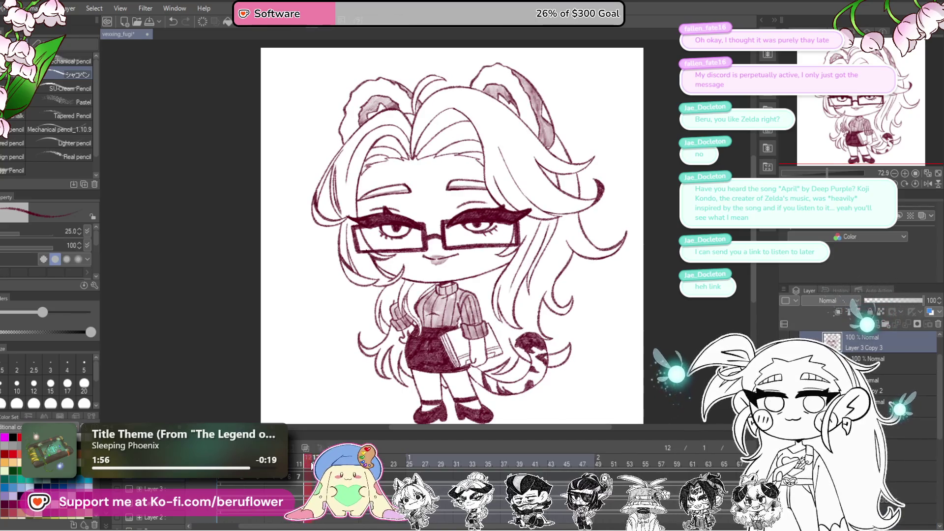
click(315, 464)
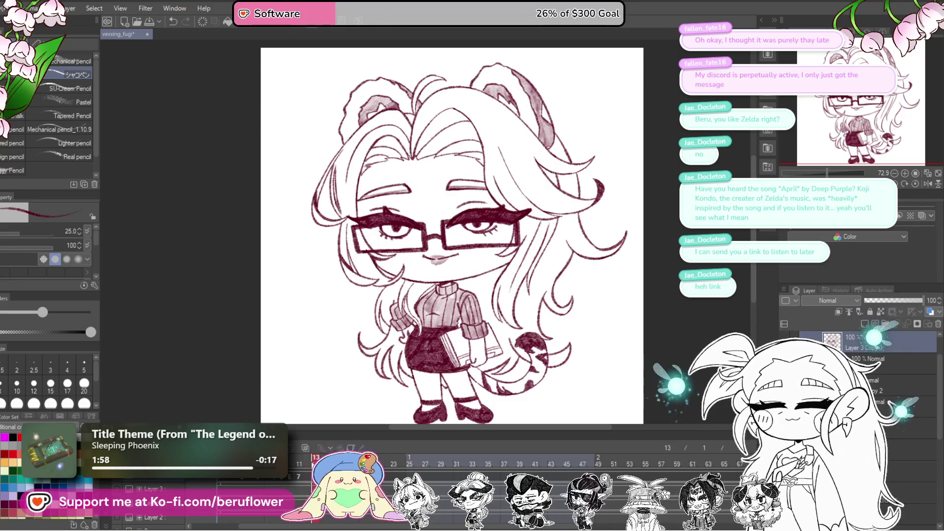
click(323, 464)
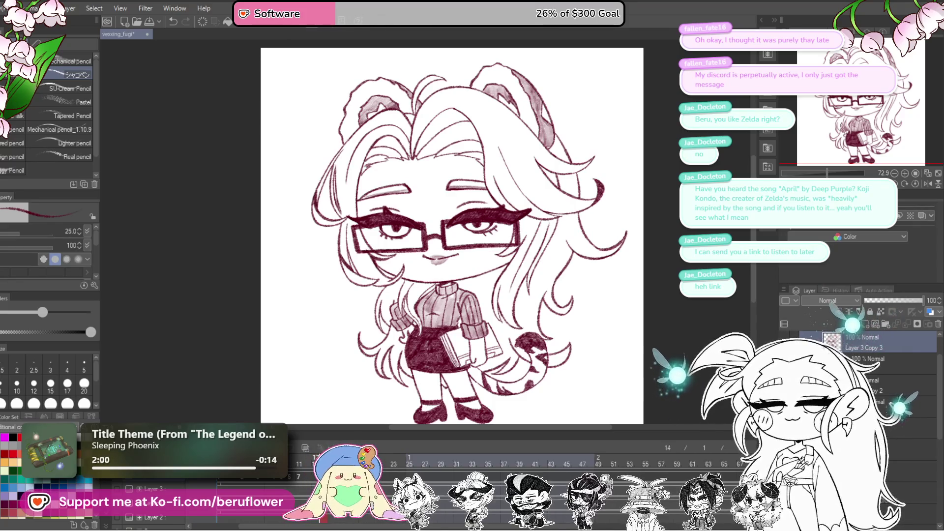
click(299, 473)
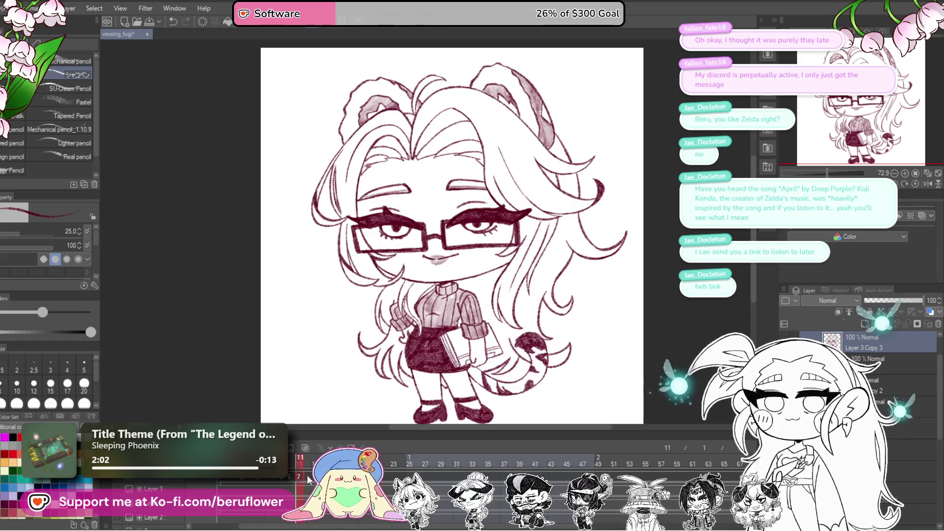
click(315, 464)
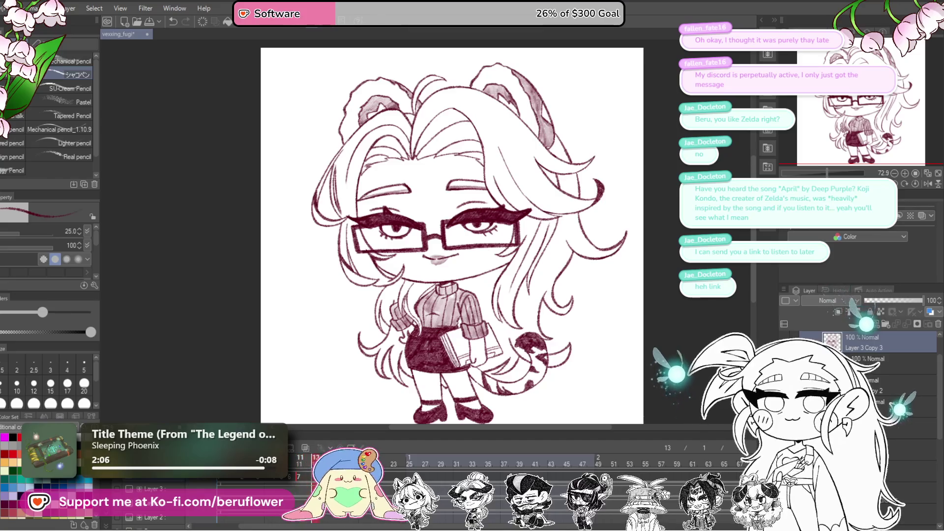
click(323, 464)
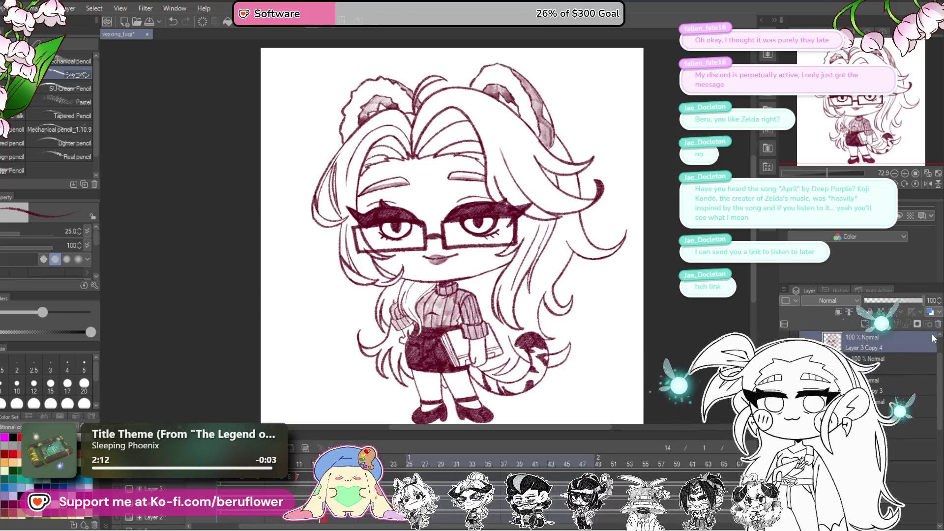
click(243, 484)
mouse_move(243, 484)
mouse_down()
mouse_move(322, 484)
mouse_move(229, 486)
mouse_move(338, 485)
mouse_up()
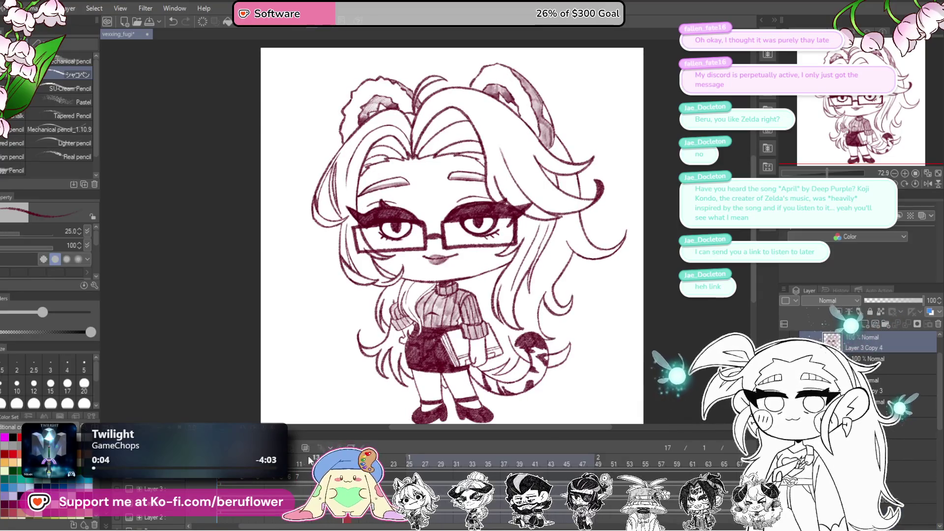
Paste the eye drawing as cel Layer 3 Copy 5 and play the animation from frame 1.
key(Delete)
key(ctrl+v)
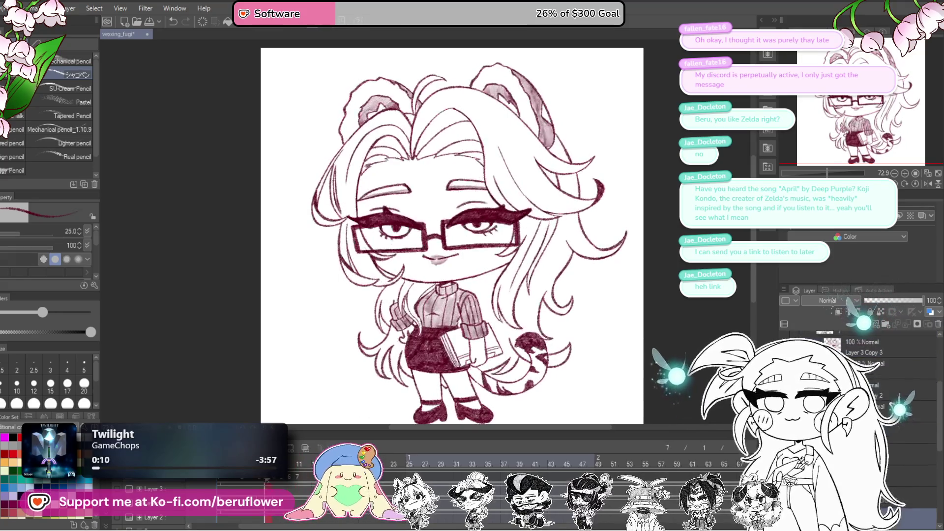
click(219, 484)
key(space)
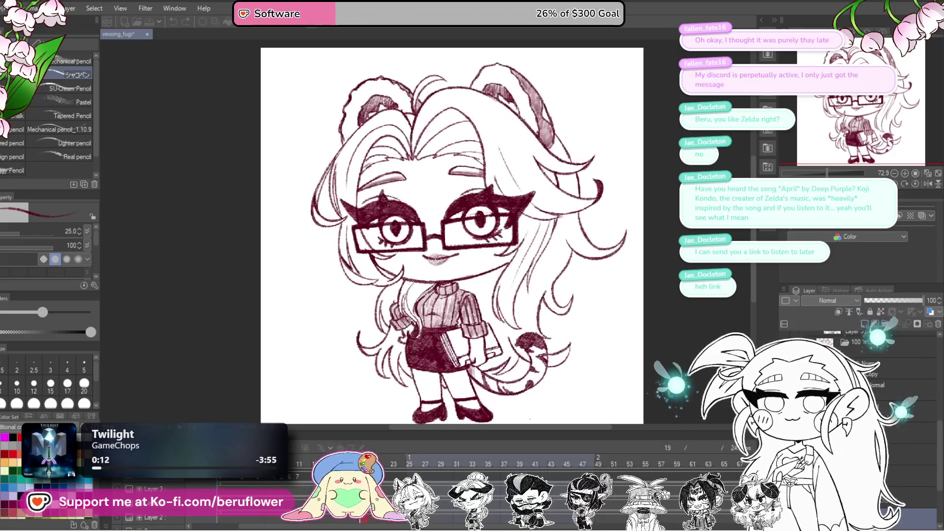
key(space)
Inspect frames 10 and 11 to compare the open-eye and closed-eye drawings.
click(299, 459)
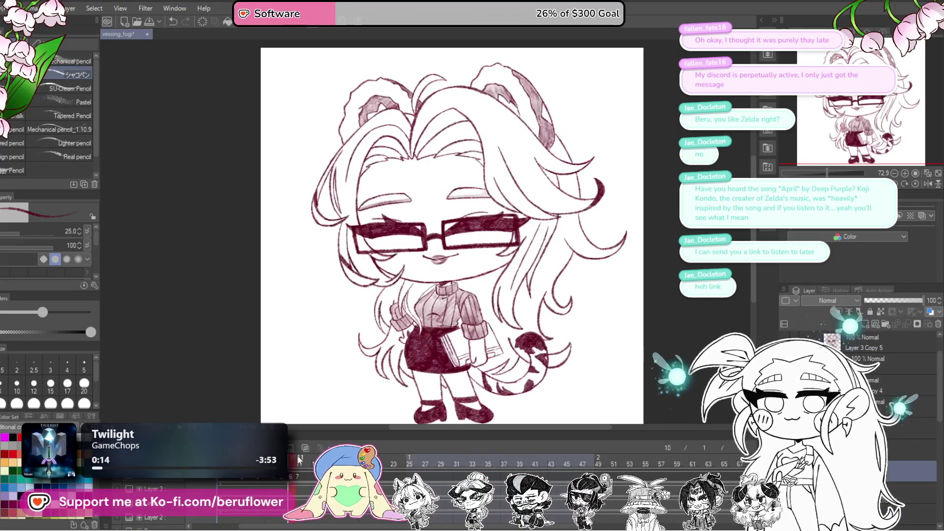
drag(294, 479, 304, 483)
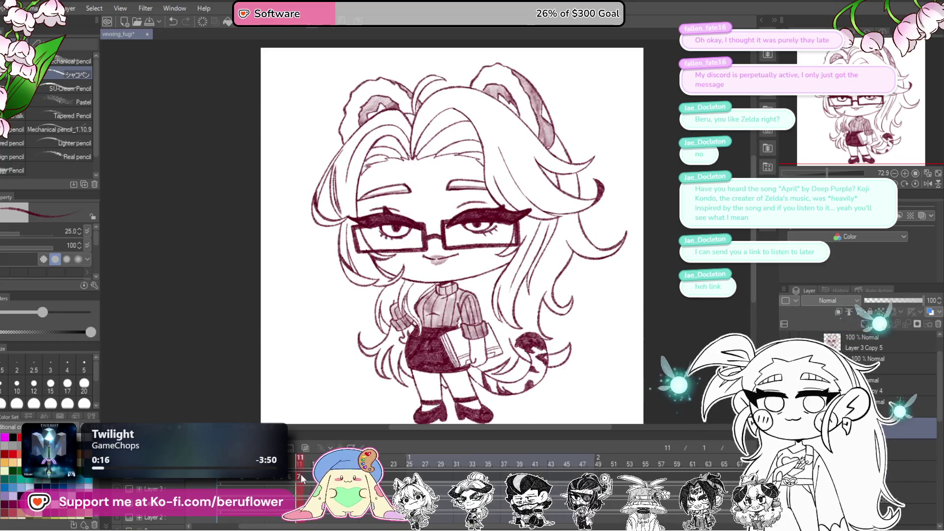
click(306, 478)
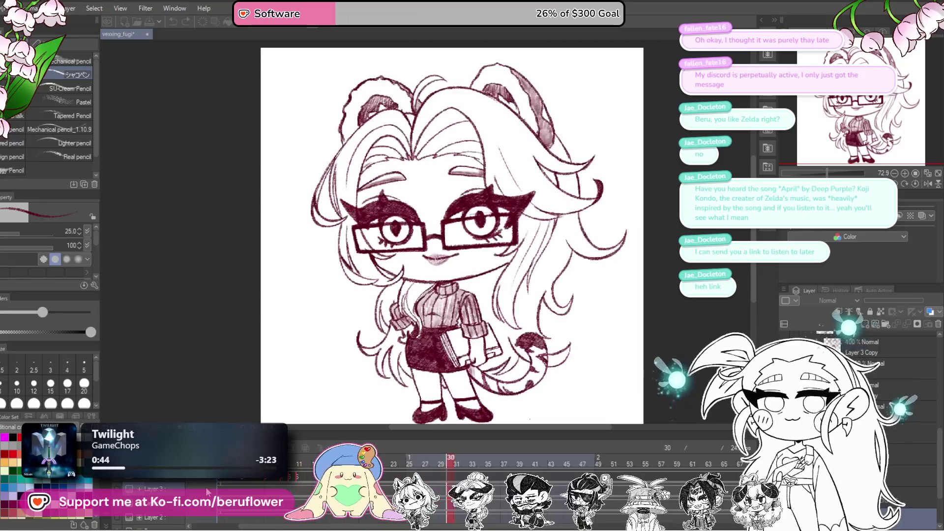
key(space)
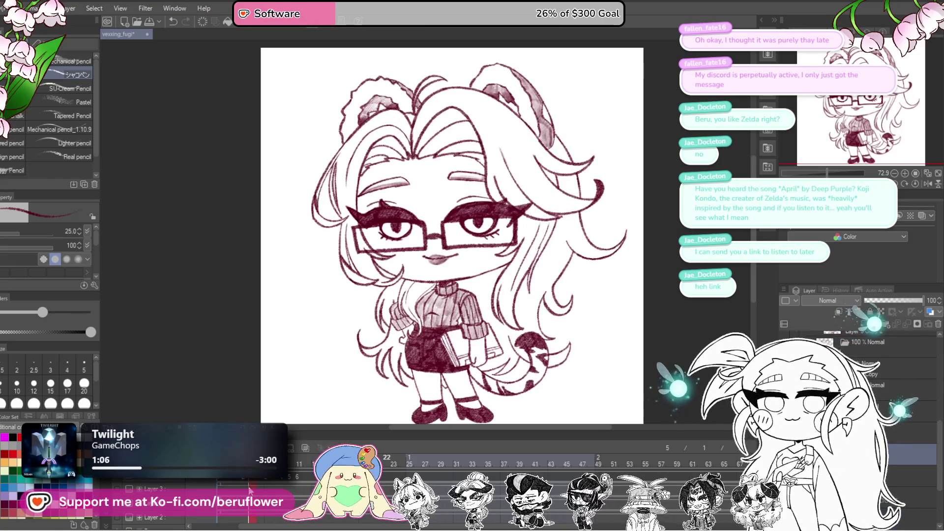
drag(544, 297, 559, 303)
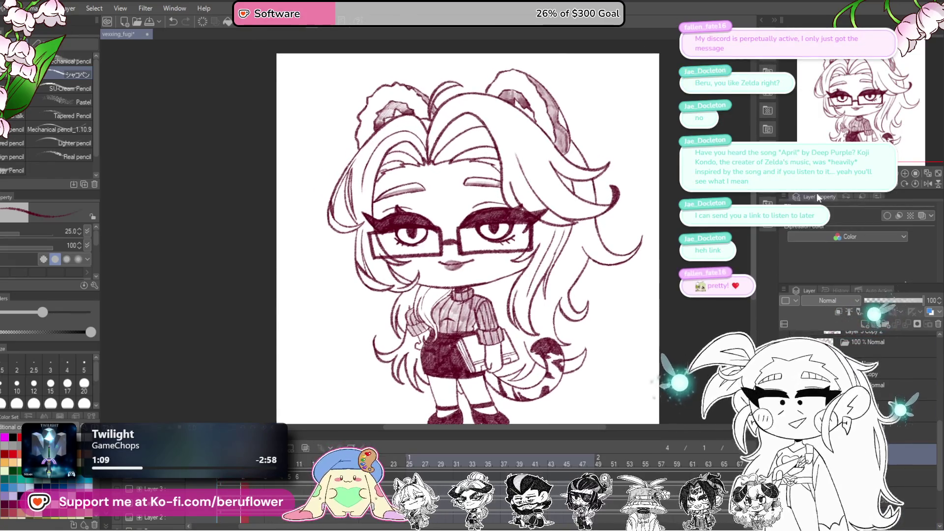
Shade the upper-right and left parts of the lips with soft pink pencil strokes.
key(minus)
scroll(478, 251, up, 5)
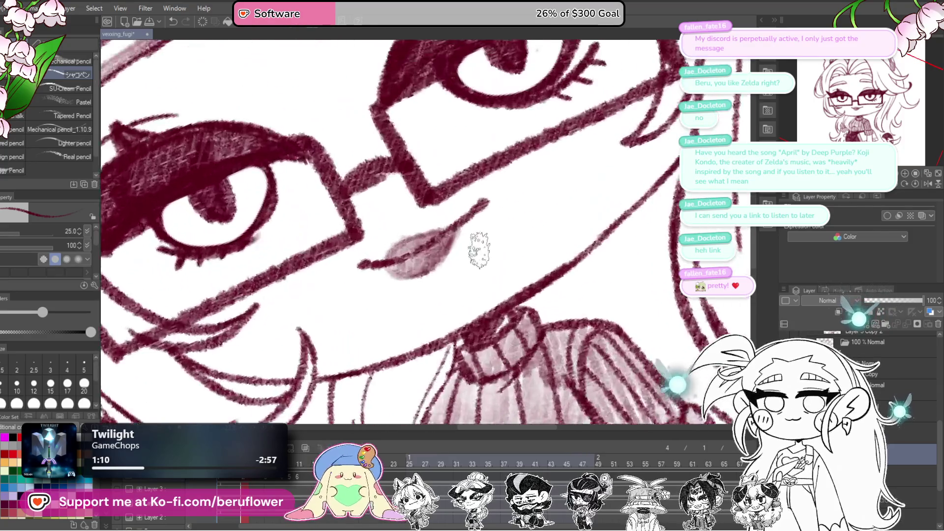
mouse_move(462, 261)
mouse_down()
mouse_move(449, 223)
mouse_move(432, 228)
mouse_move(457, 223)
mouse_up()
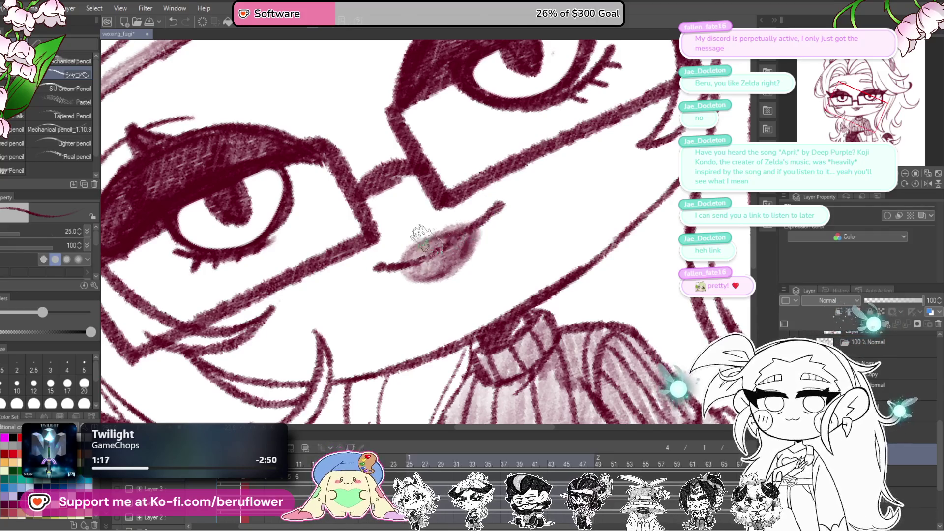
mouse_move(468, 220)
mouse_down()
mouse_move(408, 240)
mouse_move(429, 270)
mouse_up()
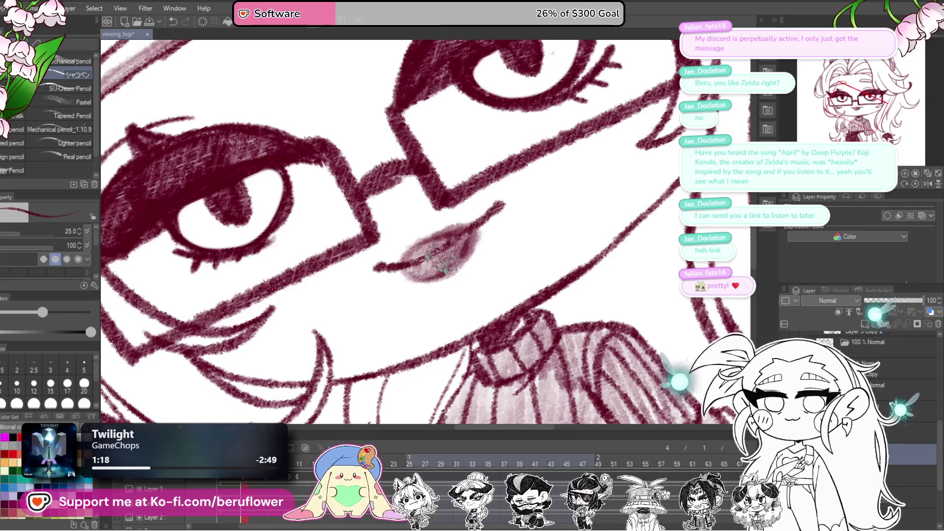
scroll(433, 305, down, 5)
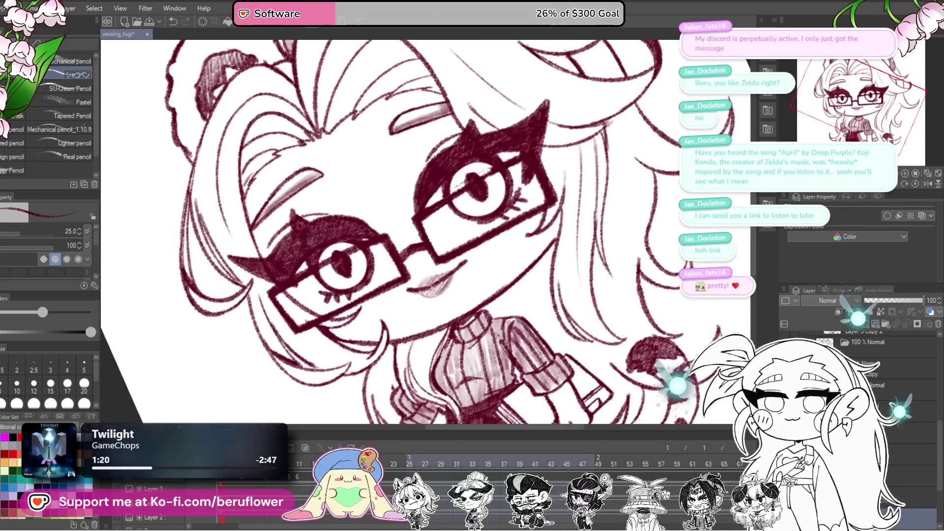
mouse_move(447, 293)
mouse_down()
mouse_move(417, 302)
mouse_move(467, 295)
mouse_up()
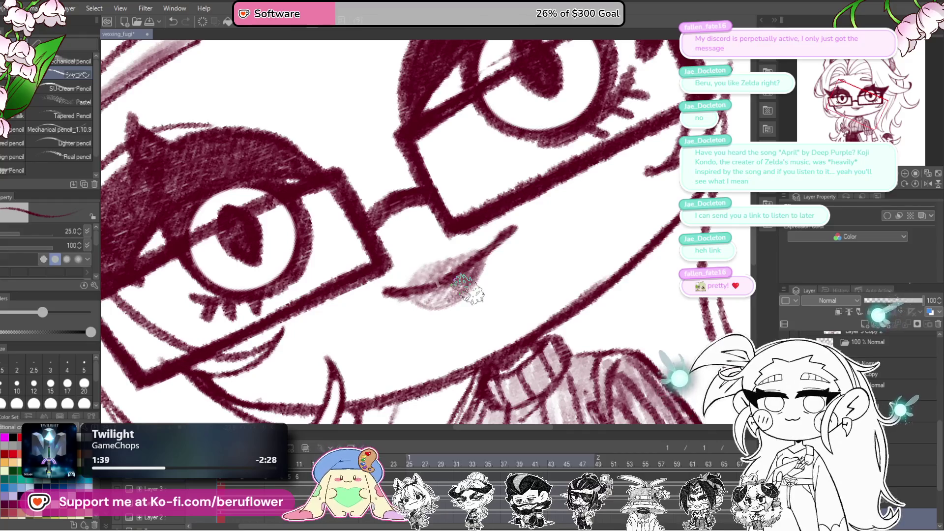
drag(467, 290, 495, 290)
mouse_move(464, 260)
mouse_down()
mouse_move(508, 268)
mouse_move(487, 258)
mouse_move(457, 271)
mouse_move(472, 267)
mouse_move(470, 295)
mouse_up()
Compare the half-lidded and open-eye frames, then add more pink shading to the lips.
scroll(470, 295, down, 2)
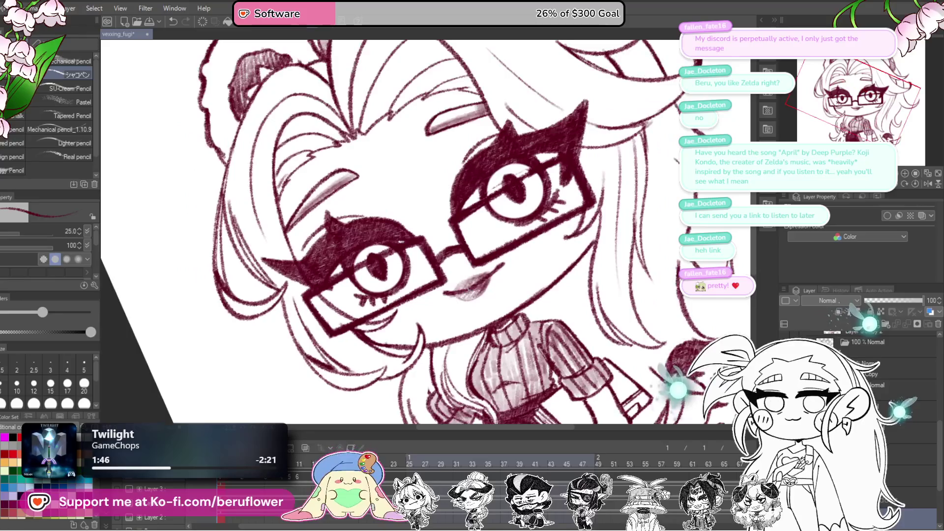
key(Right)
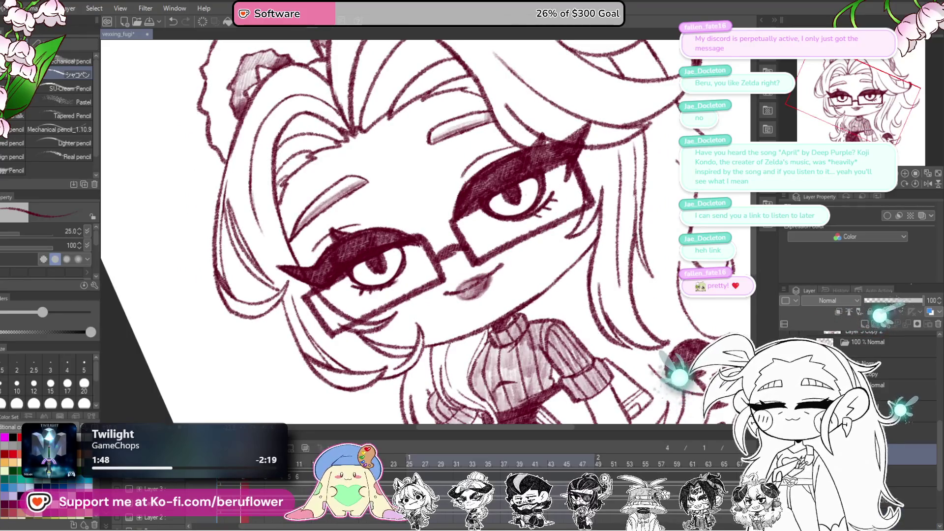
key(Left)
scroll(480, 278, up, 3)
mouse_move(479, 278)
mouse_down()
mouse_move(489, 261)
mouse_move(467, 290)
mouse_move(477, 307)
mouse_move(493, 307)
mouse_up()
Check the half-closed frame against open-eye frame 7 and deepen the lower lip shading.
scroll(493, 307, down, 3)
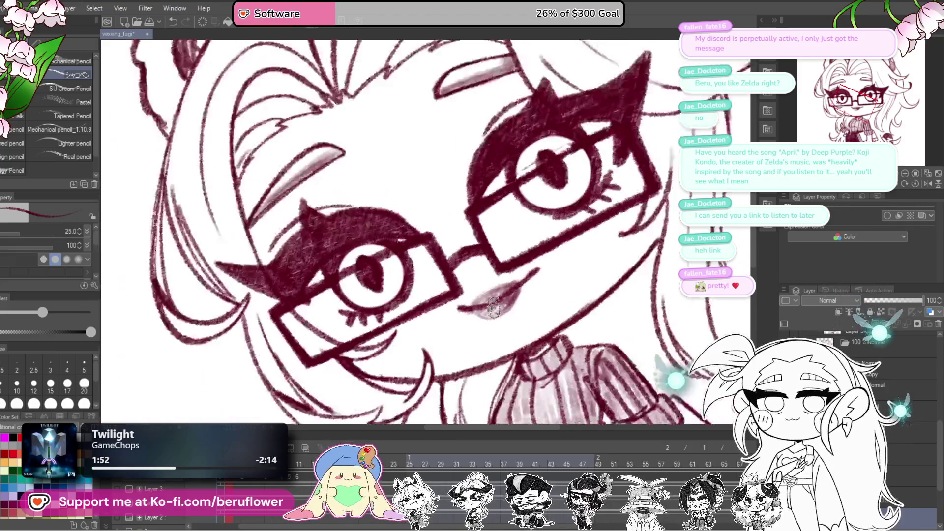
scroll(493, 308, down, 2)
key(Right)
key(Right)
key(Right)
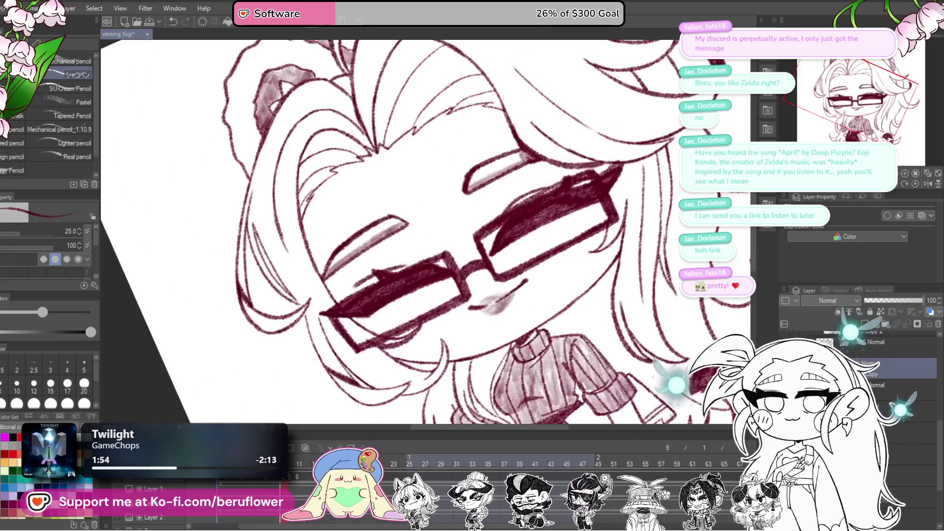
key(Left)
key(Left)
scroll(472, 303, up, 4)
mouse_move(551, 265)
mouse_down()
mouse_move(516, 290)
mouse_move(537, 263)
mouse_move(562, 268)
mouse_move(565, 280)
mouse_move(533, 295)
mouse_move(520, 280)
mouse_move(544, 265)
mouse_move(499, 295)
mouse_move(525, 284)
mouse_move(518, 330)
mouse_move(508, 322)
mouse_move(560, 276)
mouse_move(560, 245)
mouse_up()
scroll(542, 274, up, 1)
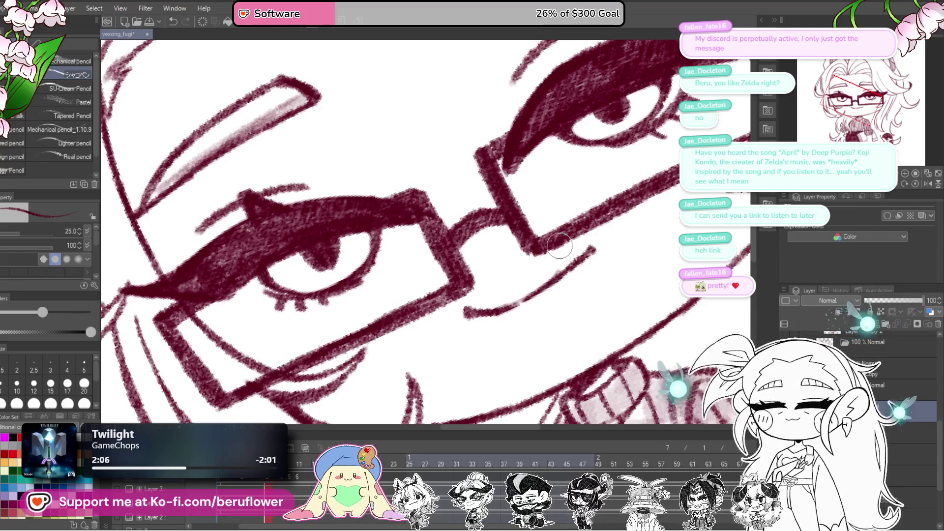
scroll(559, 245, down, 2)
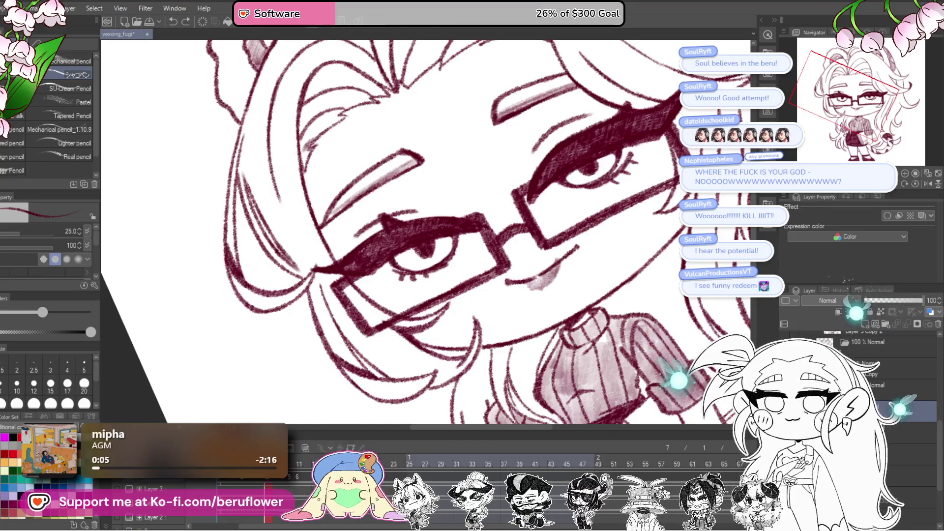
Add darker pink hatching to the cheek blush, then straighten and zoom out to the face.
drag(538, 287, 556, 260)
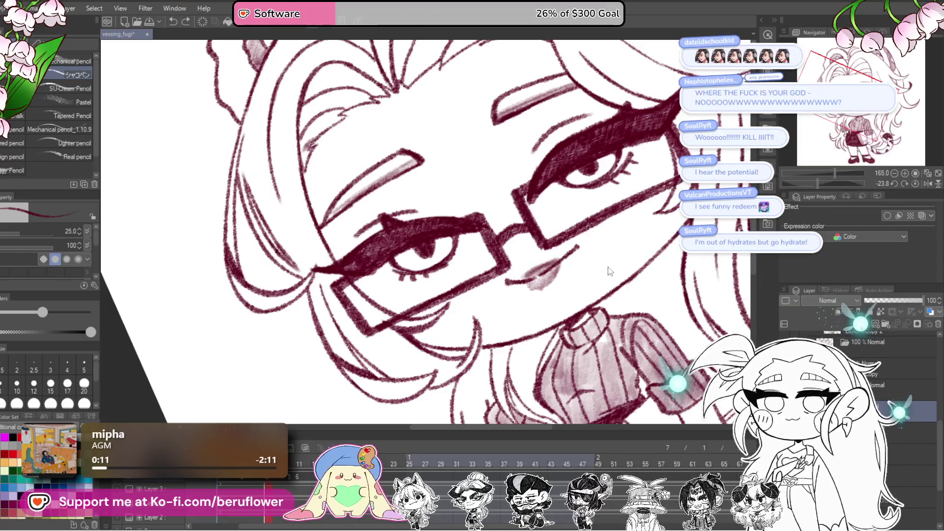
drag(535, 284, 522, 288)
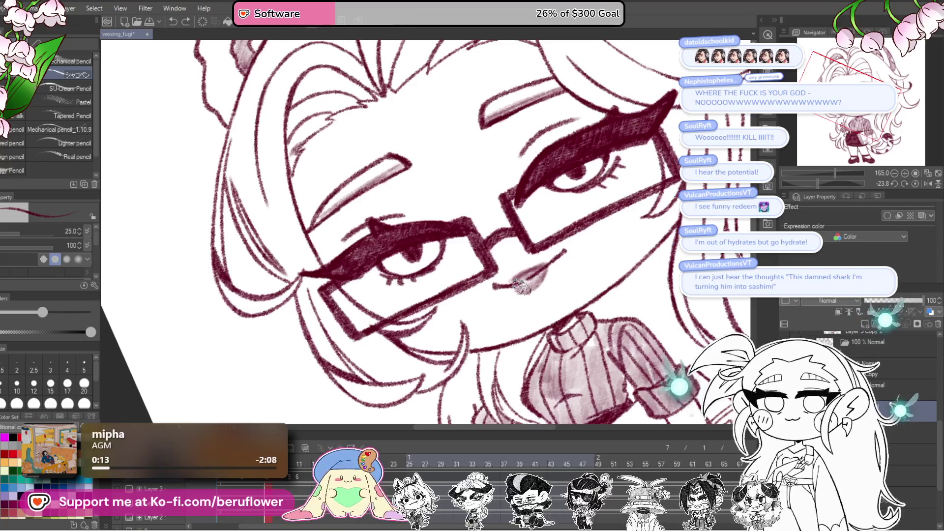
scroll(522, 288, up, 2)
drag(544, 326, 524, 314)
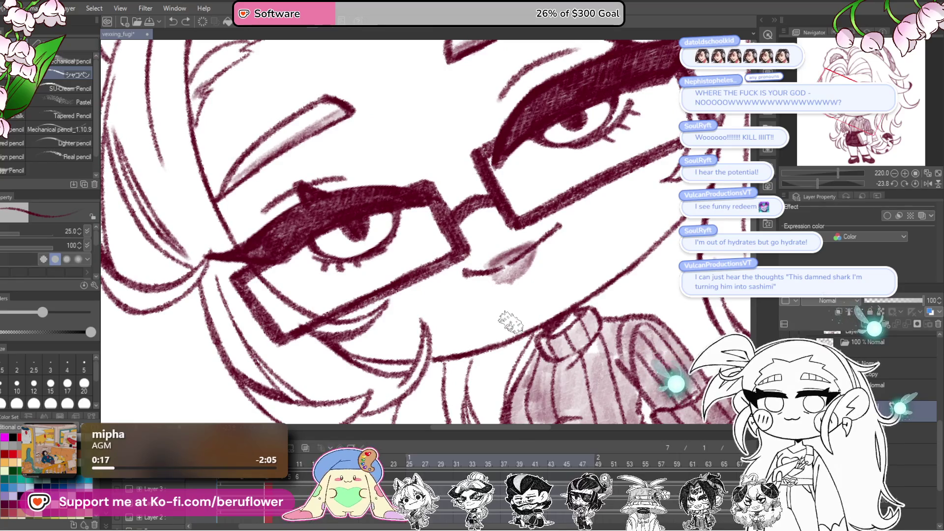
scroll(480, 326, up, 3)
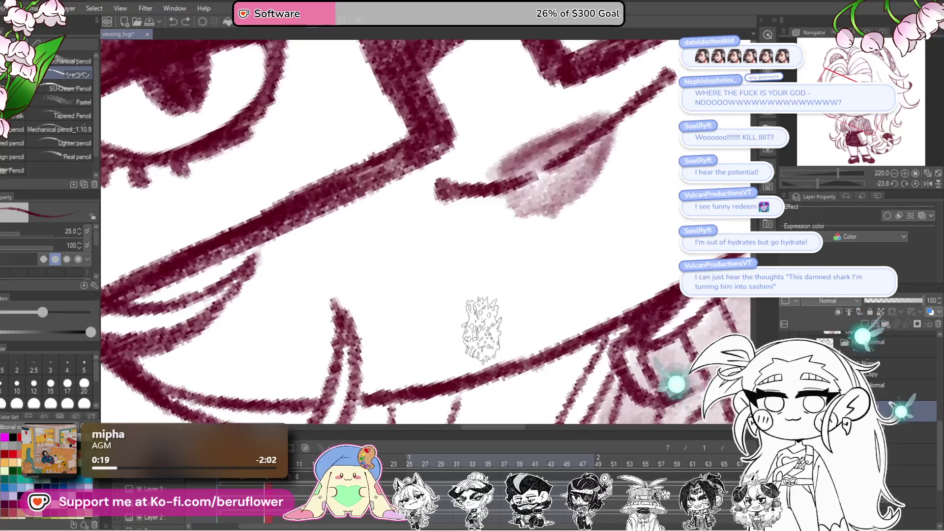
scroll(514, 339, up, 3)
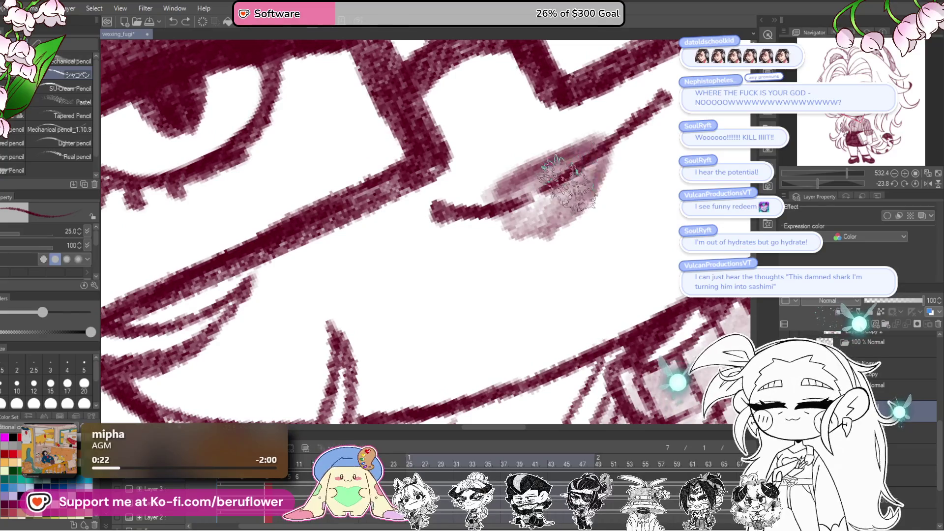
scroll(567, 182, down, 5)
key(ctrl+shift+0)
Scrub the timeline forward and back to preview, landing on frames 17 and then 14.
mouse_move(268, 464)
mouse_down()
mouse_move(391, 465)
mouse_move(371, 464)
mouse_up()
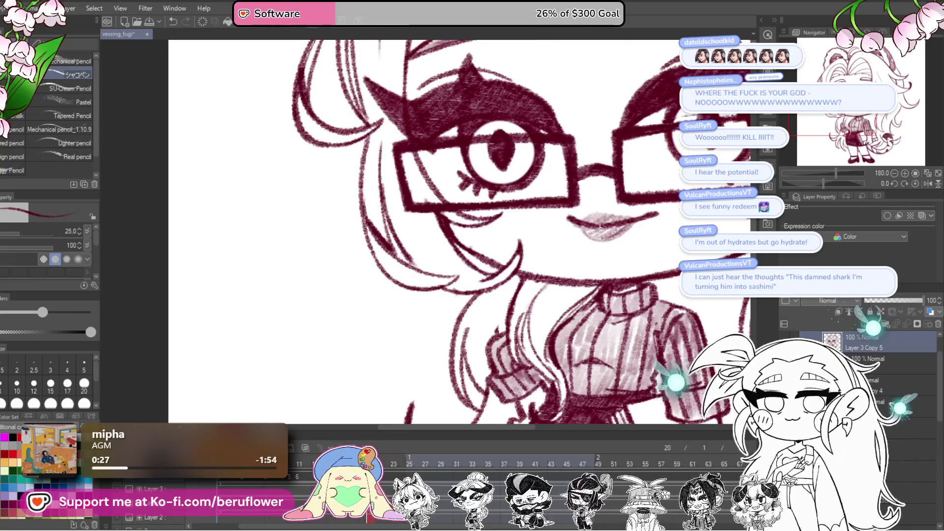
drag(371, 464, 347, 464)
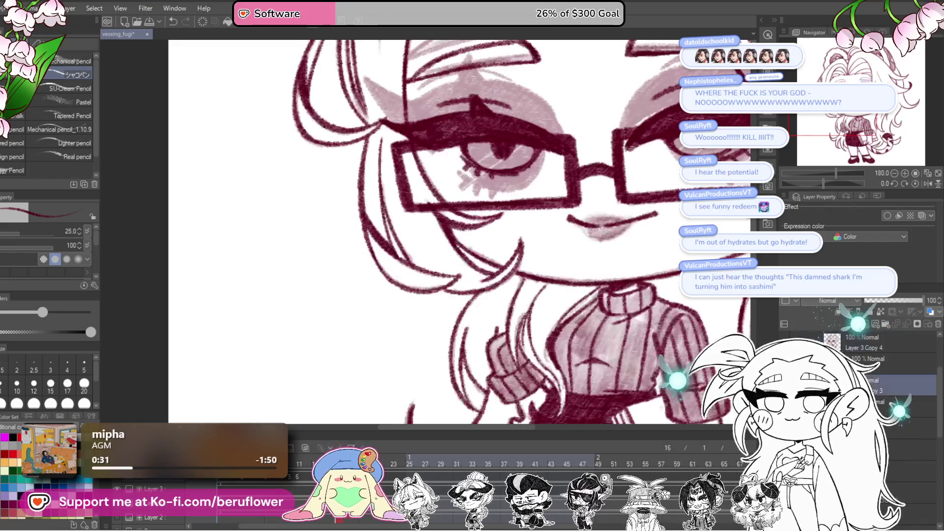
drag(835, 183, 792, 186)
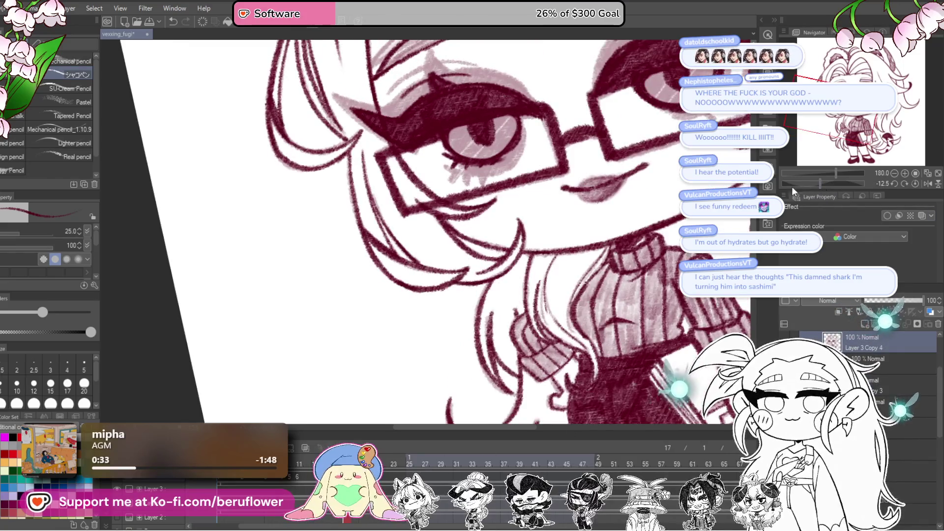
scroll(598, 270, up, 5)
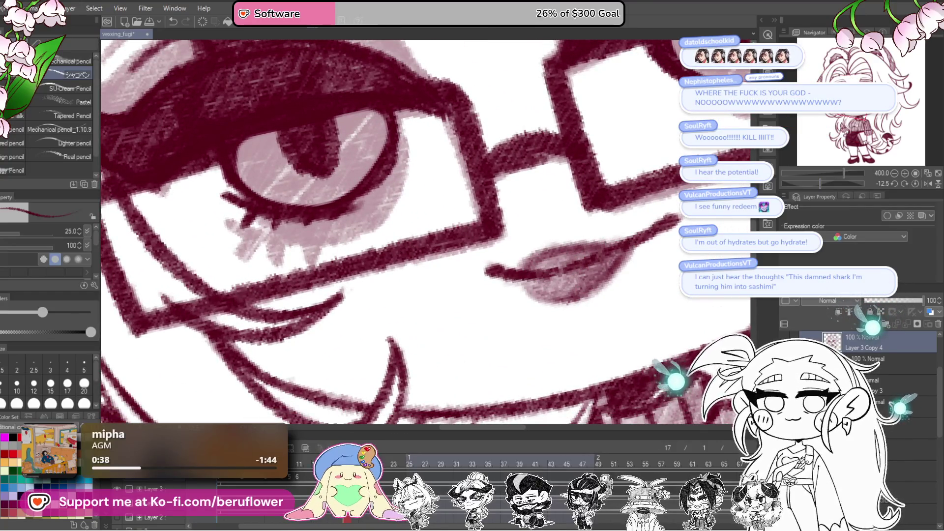
key(ctrl+Left)
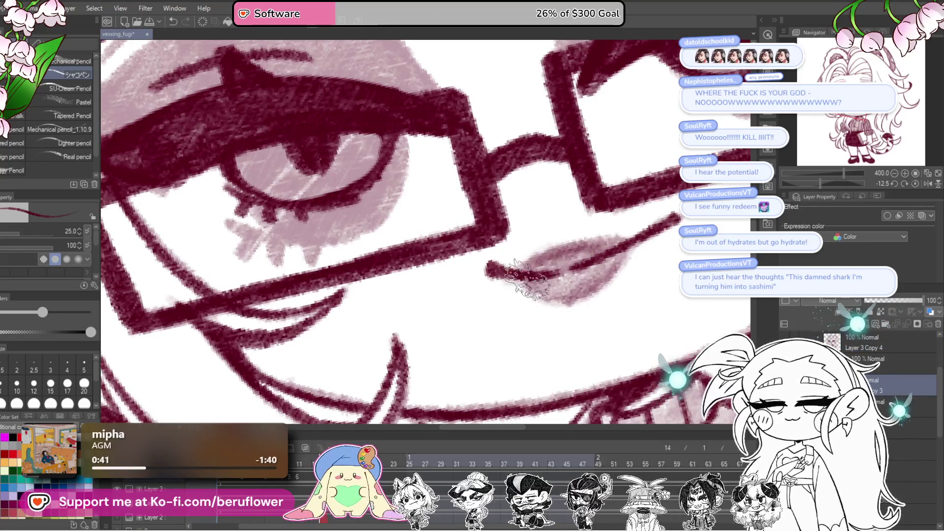
drag(547, 335, 574, 291)
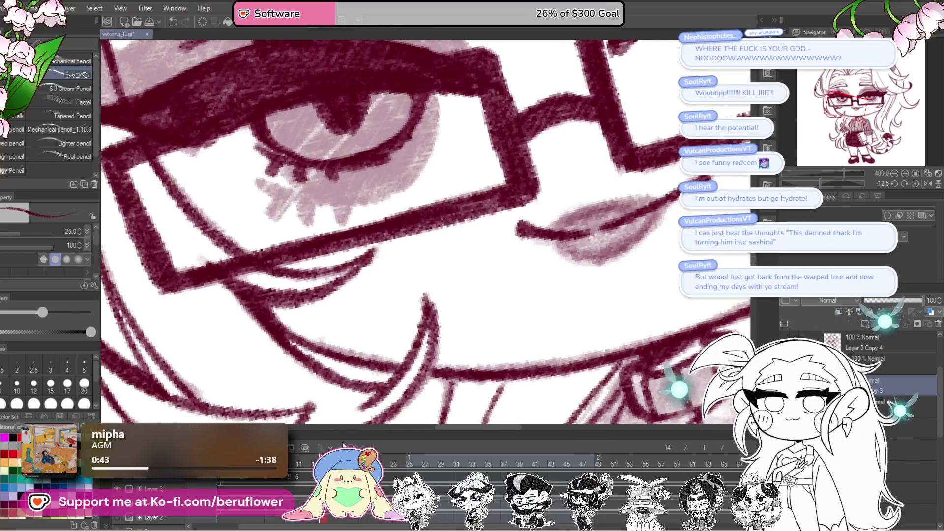
Go to frames 12 and 10, then step forward to frame 23's eye drawing.
click(307, 467)
drag(512, 290, 497, 303)
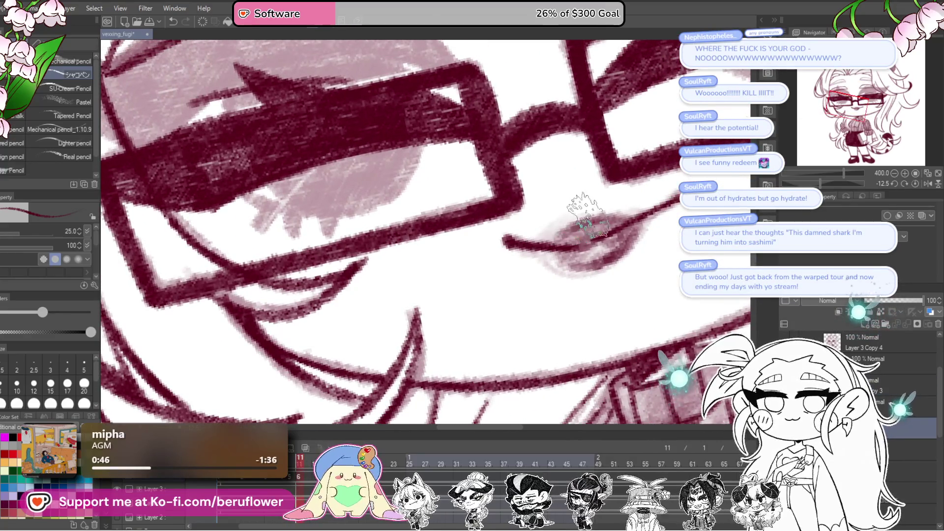
drag(610, 237, 571, 260)
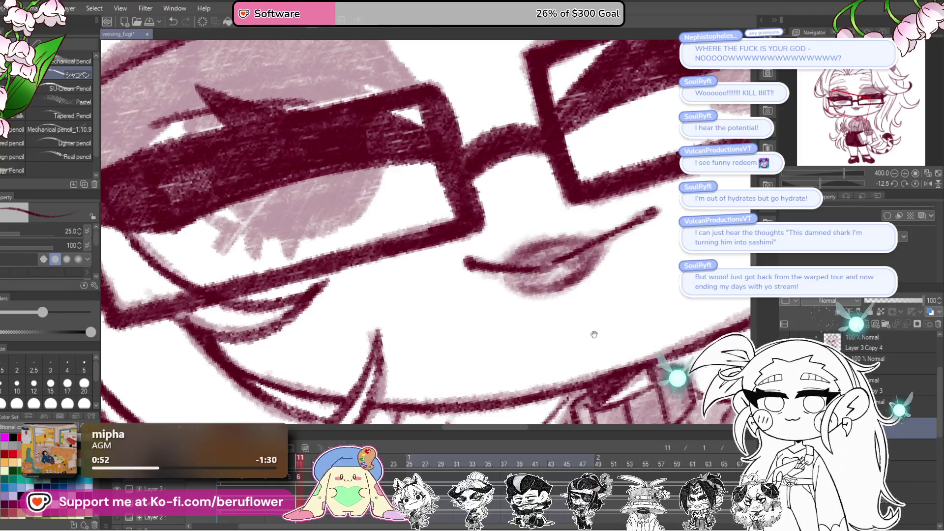
scroll(596, 331, down, 2)
click(292, 462)
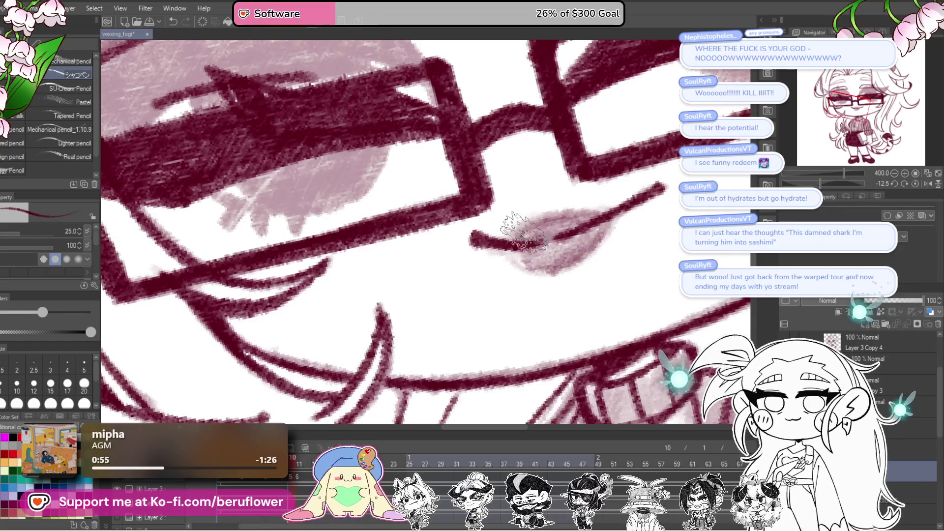
key(Right)
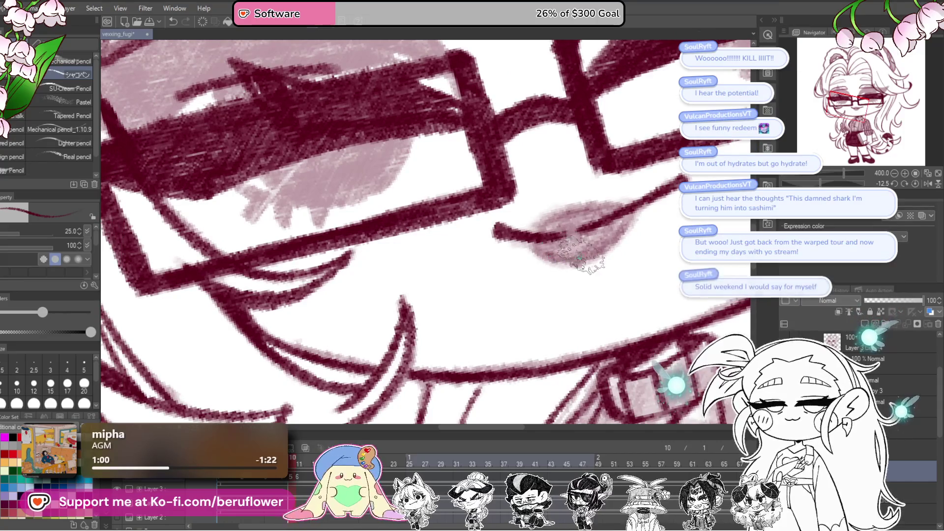
key(Right)
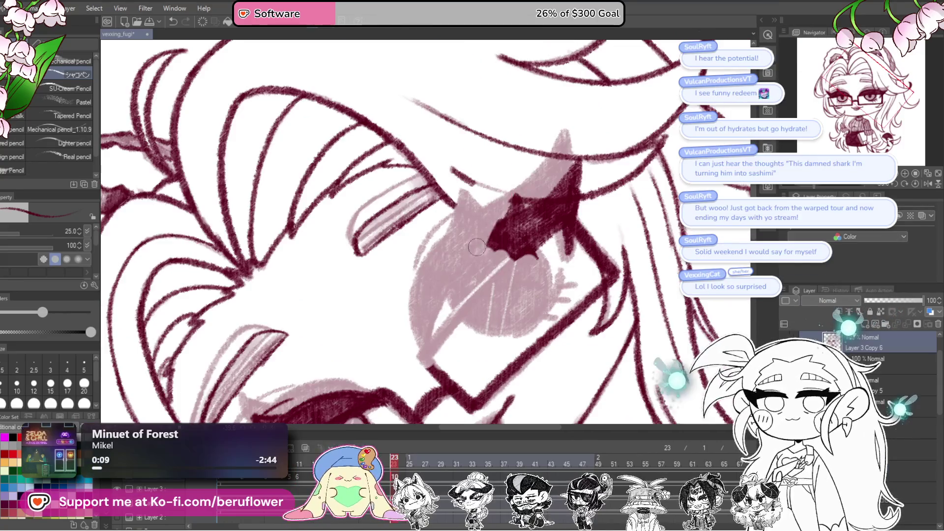
Erase the old dark strokes over and around the eye.
mouse_move(572, 171)
mouse_down()
mouse_move(557, 221)
mouse_move(579, 214)
mouse_up()
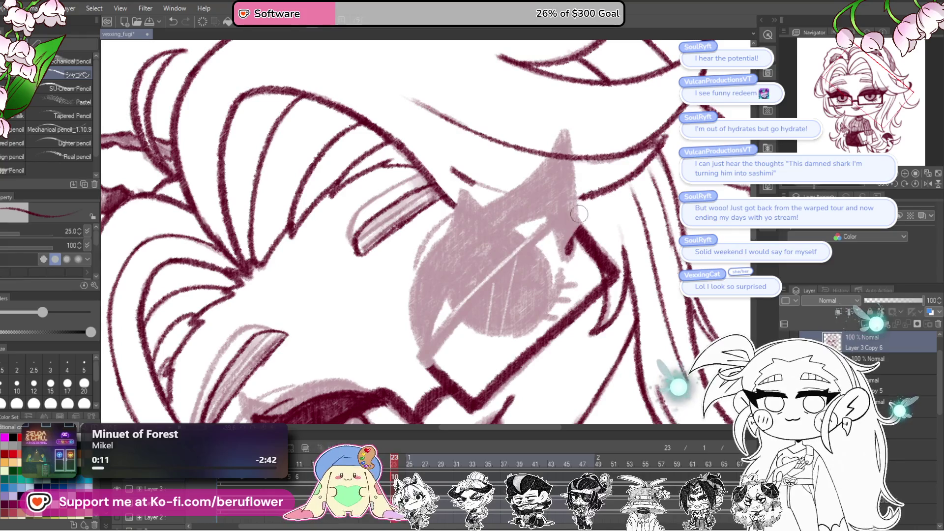
mouse_move(602, 322)
mouse_down()
mouse_move(585, 304)
mouse_move(561, 190)
mouse_move(562, 213)
mouse_up()
mouse_move(545, 206)
mouse_down()
mouse_move(432, 256)
mouse_move(406, 229)
mouse_move(418, 162)
mouse_move(433, 266)
mouse_up()
drag(487, 143, 505, 191)
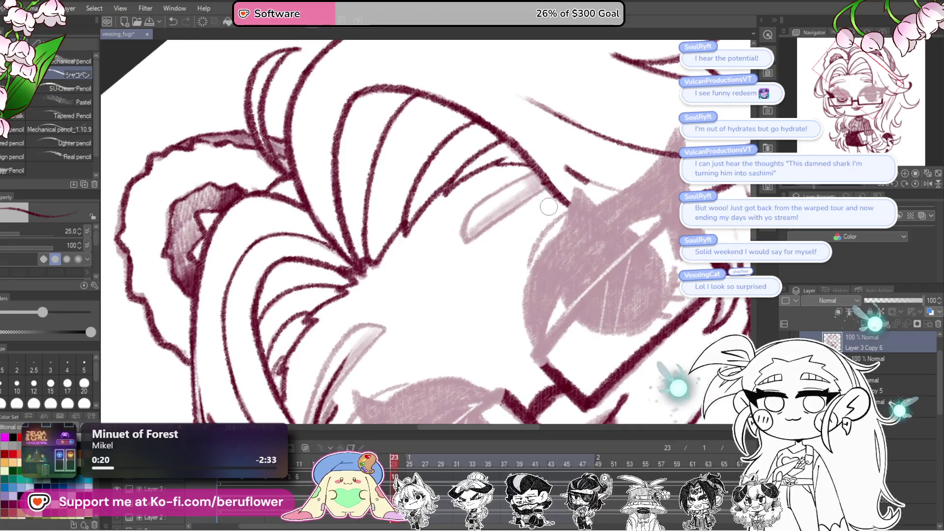
Redraw the top edge of the glasses with the pencil and straighten the view.
drag(551, 226, 506, 285)
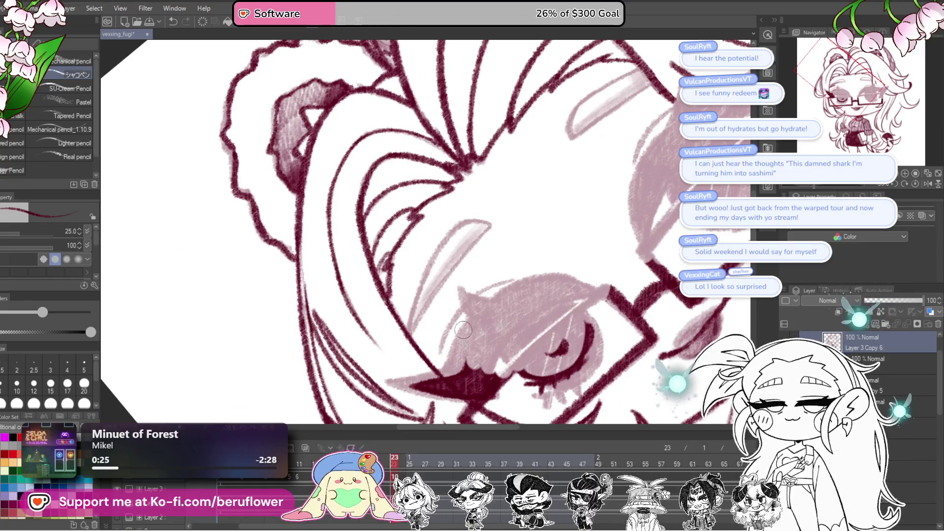
drag(463, 330, 564, 244)
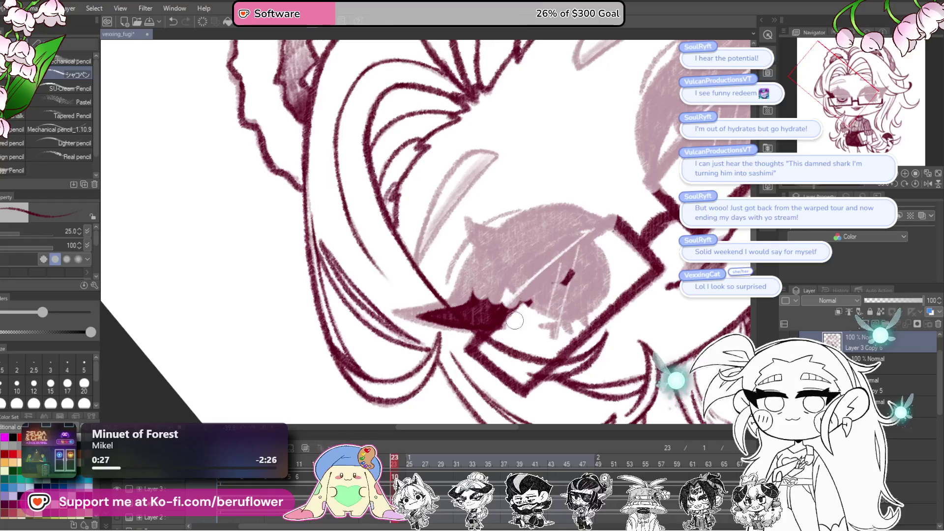
drag(610, 281, 514, 362)
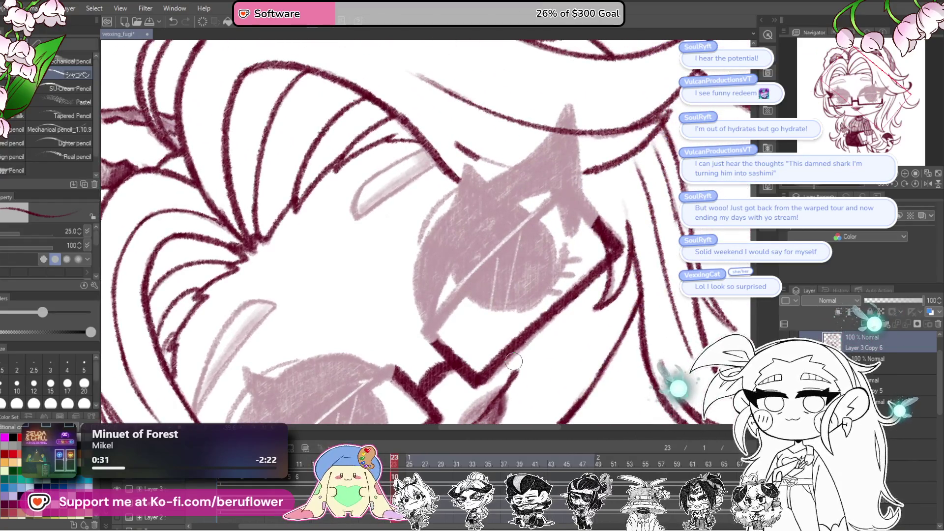
drag(513, 279, 447, 343)
drag(462, 310, 578, 201)
click(915, 183)
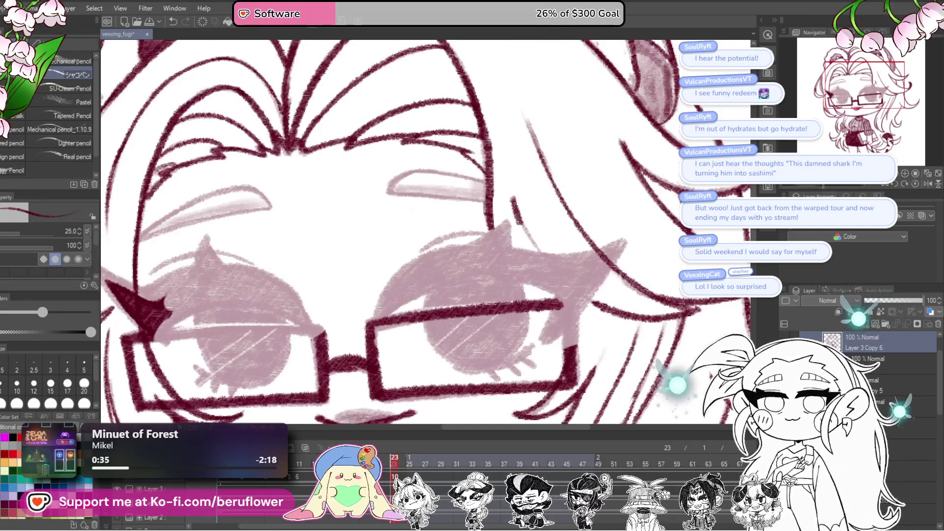
scroll(562, 295, down, 1)
Hatch pink shading across the right eye and darken the iris outline's left side.
drag(567, 281, 599, 286)
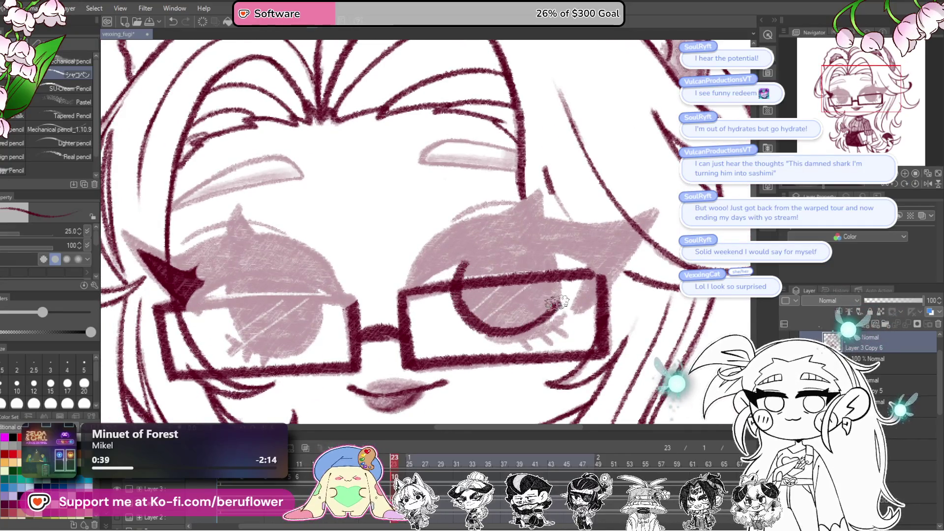
scroll(444, 316, up, 2)
drag(444, 316, 491, 265)
drag(561, 275, 570, 294)
mouse_move(493, 261)
mouse_down()
mouse_move(471, 295)
mouse_move(477, 374)
mouse_move(501, 389)
mouse_move(516, 304)
mouse_move(511, 338)
mouse_up()
mouse_move(514, 263)
mouse_down()
mouse_move(512, 296)
mouse_move(551, 275)
mouse_move(589, 223)
mouse_move(604, 276)
mouse_move(563, 291)
mouse_move(570, 231)
mouse_move(511, 324)
mouse_up()
drag(545, 272, 499, 337)
drag(560, 248, 499, 334)
scroll(579, 225, down, 10)
Thicken the right side of the iris outline with dark maroon hatching, then pan to the other eye.
scroll(570, 228, up, 12)
mouse_move(562, 231)
mouse_down()
mouse_move(528, 305)
mouse_move(497, 345)
mouse_up()
drag(583, 292, 531, 312)
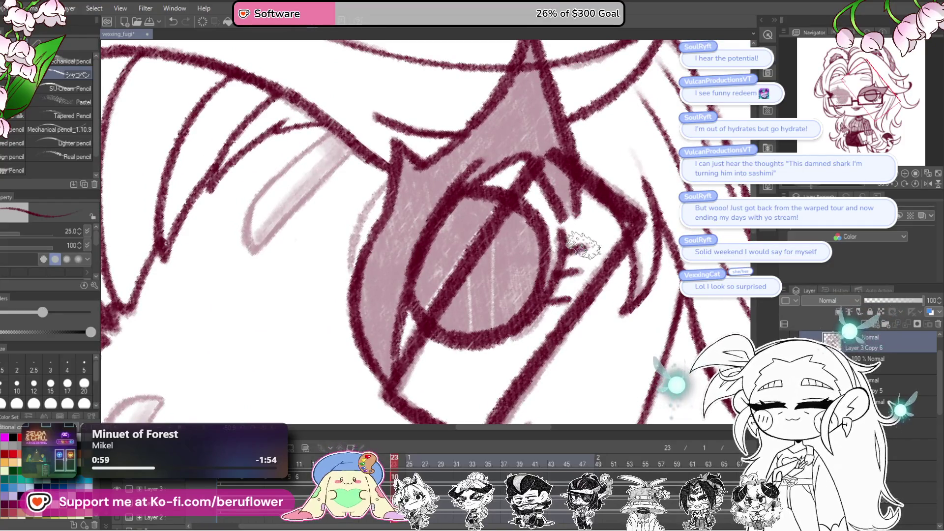
scroll(583, 244, down, 8)
scroll(575, 226, up, 10)
scroll(559, 131, down, 2)
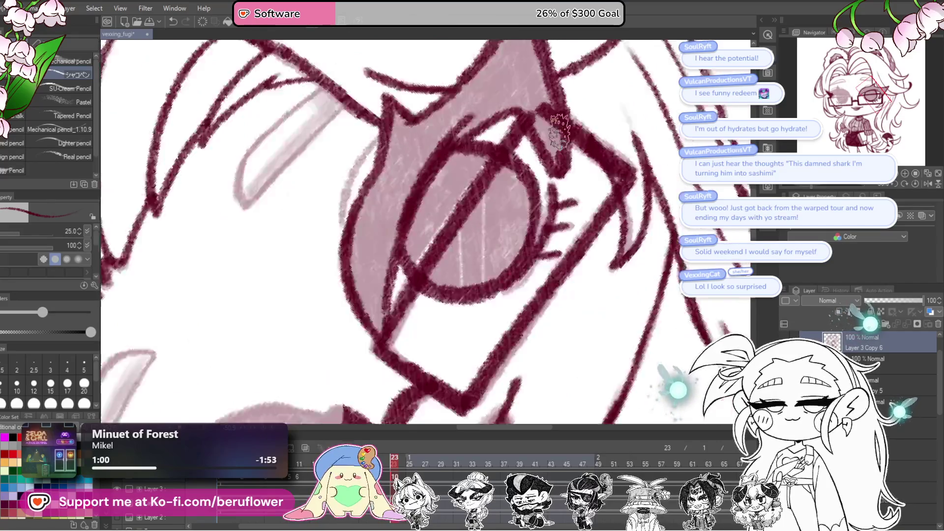
scroll(559, 131, down, 6)
scroll(551, 213, up, 8)
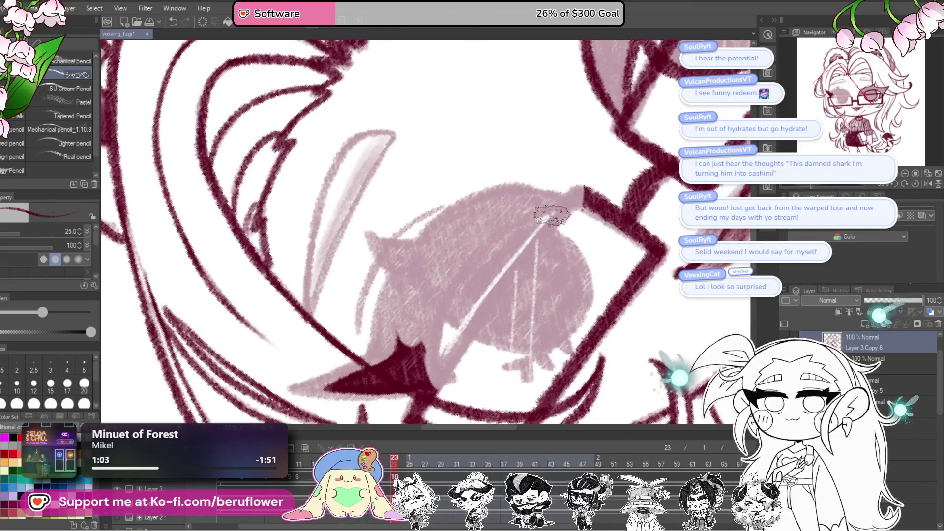
mouse_move(587, 203)
mouse_down()
mouse_move(599, 181)
mouse_move(560, 205)
mouse_move(439, 364)
mouse_up()
drag(573, 168, 566, 224)
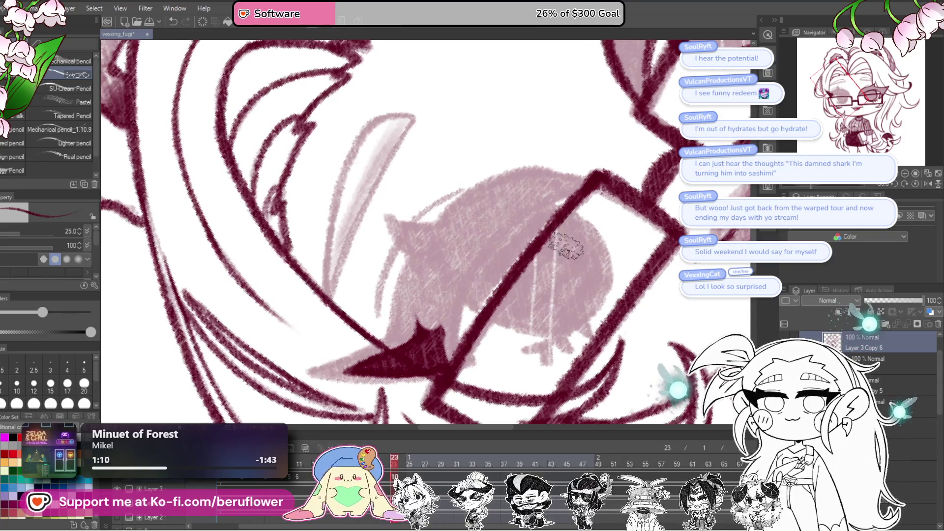
mouse_move(566, 246)
mouse_down()
mouse_move(585, 306)
mouse_move(619, 219)
mouse_move(507, 224)
mouse_move(467, 273)
mouse_move(420, 239)
mouse_up()
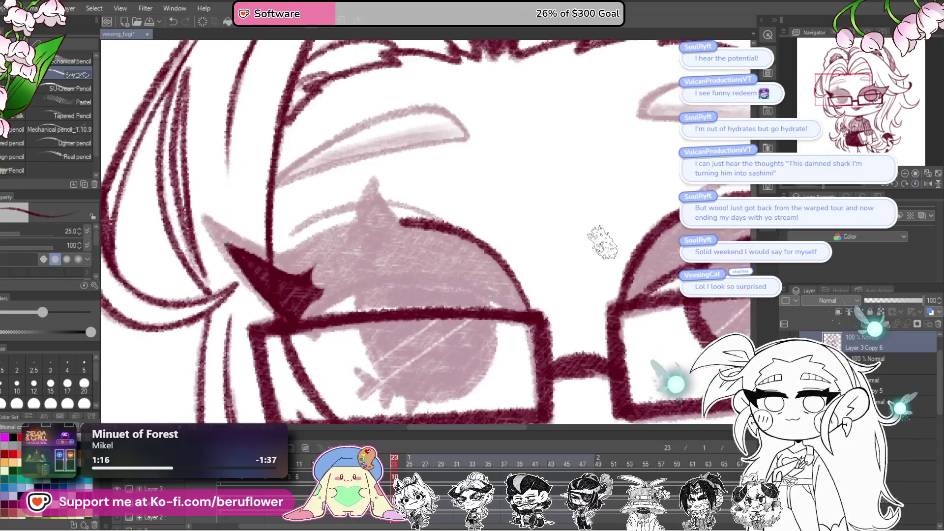
scroll(422, 317, down, 5)
Undo the stray stroke and redraw the left eye's lash wedge in dark maroon hatching.
scroll(422, 317, up, 7)
drag(422, 318, 488, 312)
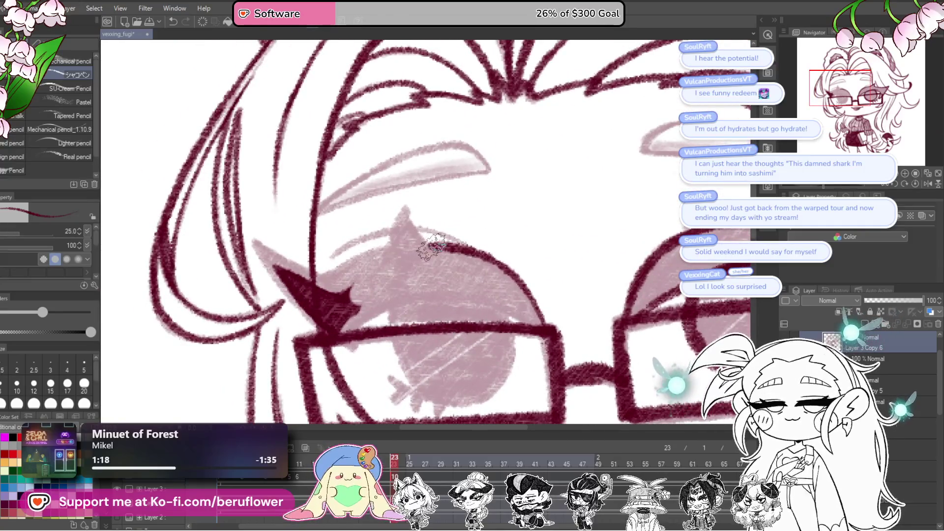
drag(815, 185, 789, 185)
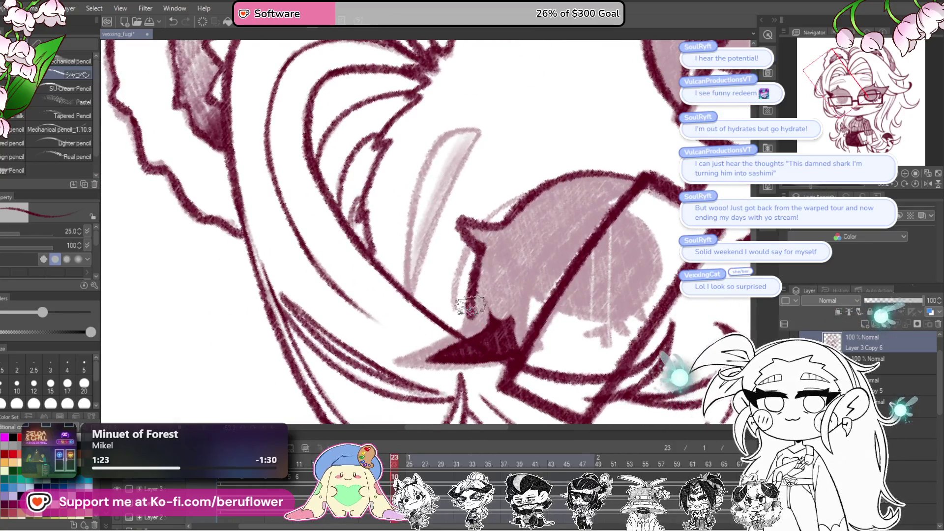
scroll(477, 275, down, 5)
scroll(484, 246, up, 5)
mouse_move(484, 245)
mouse_down()
mouse_move(521, 255)
mouse_move(407, 310)
mouse_up()
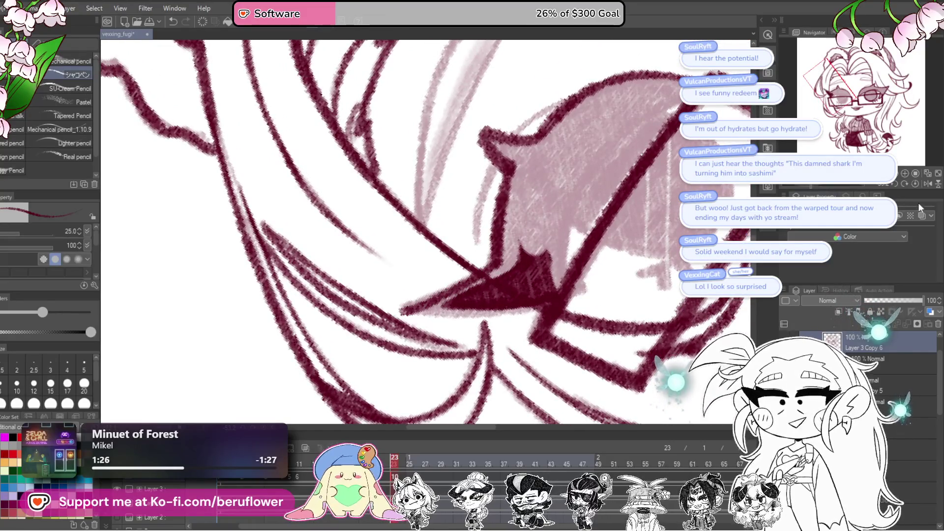
key(ctrl+z)
mouse_move(459, 297)
mouse_down()
mouse_move(389, 317)
mouse_move(497, 253)
mouse_up()
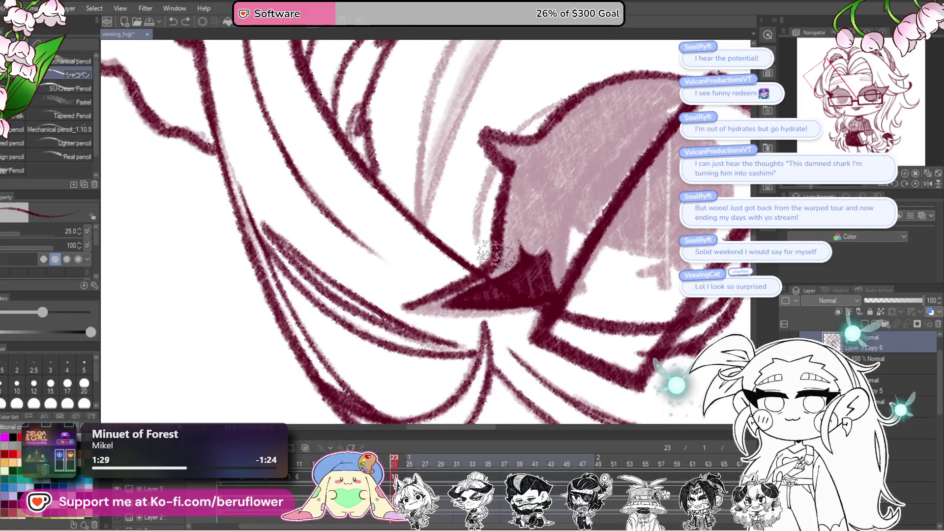
click(915, 184)
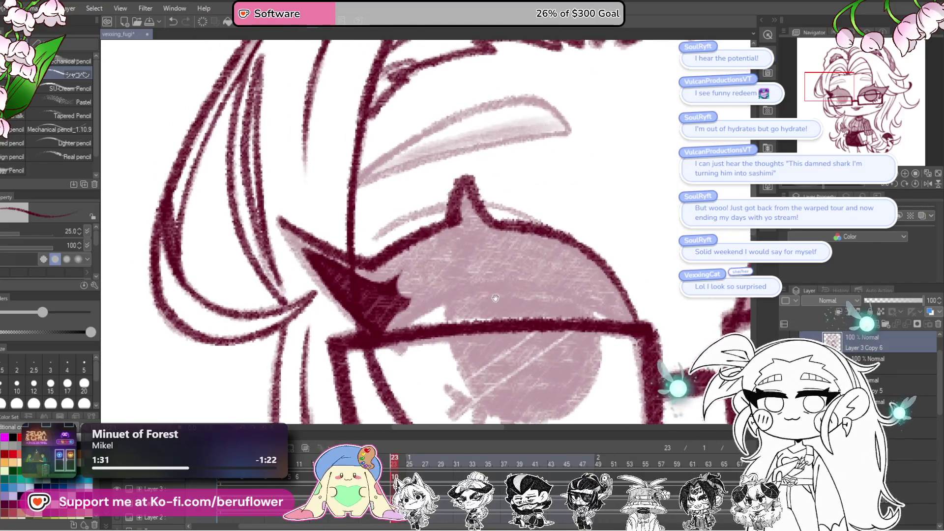
mouse_move(320, 278)
mouse_down()
mouse_move(344, 303)
mouse_move(291, 301)
mouse_move(560, 234)
mouse_move(461, 300)
mouse_up()
scroll(344, 302, down, 3)
scroll(343, 301, up, 2)
Shade the upper lid and the glasses' upper-left corner in maroon pencil.
drag(551, 264, 532, 262)
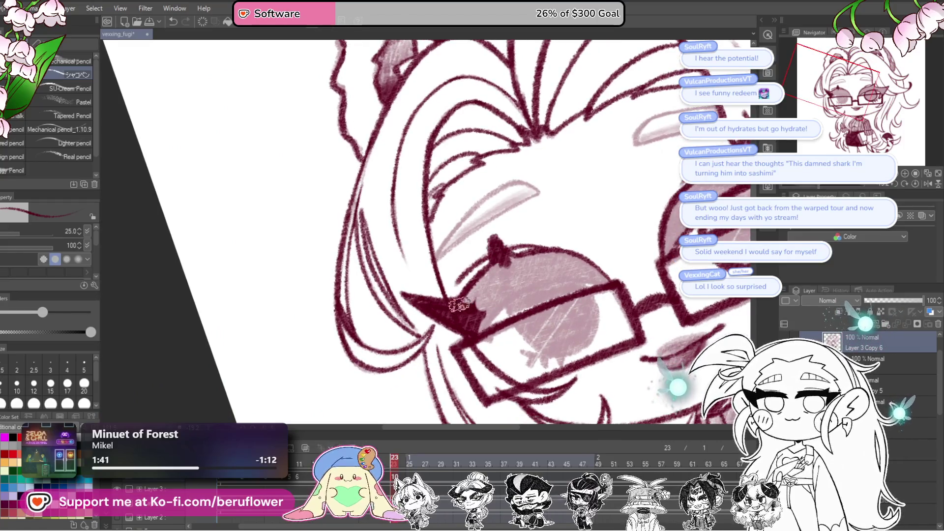
mouse_move(497, 264)
mouse_down()
mouse_move(511, 285)
mouse_move(505, 316)
mouse_move(488, 280)
mouse_move(464, 302)
mouse_up()
scroll(499, 258, up, 5)
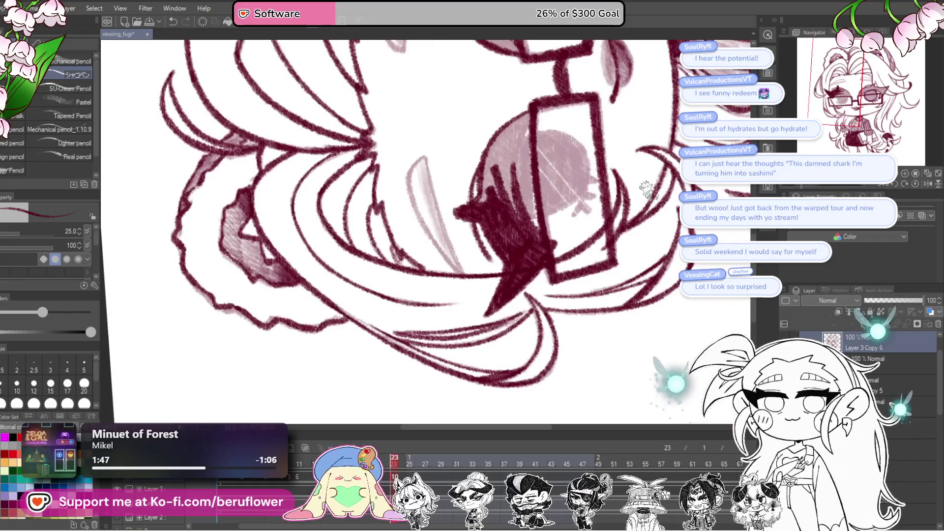
drag(500, 258, 492, 314)
mouse_move(442, 275)
mouse_down()
mouse_move(454, 312)
mouse_move(443, 226)
mouse_move(466, 326)
mouse_move(482, 269)
mouse_move(477, 314)
mouse_up()
mouse_move(491, 212)
mouse_down()
mouse_move(494, 246)
mouse_move(471, 304)
mouse_move(457, 231)
mouse_move(506, 194)
mouse_move(491, 241)
mouse_move(526, 204)
mouse_up()
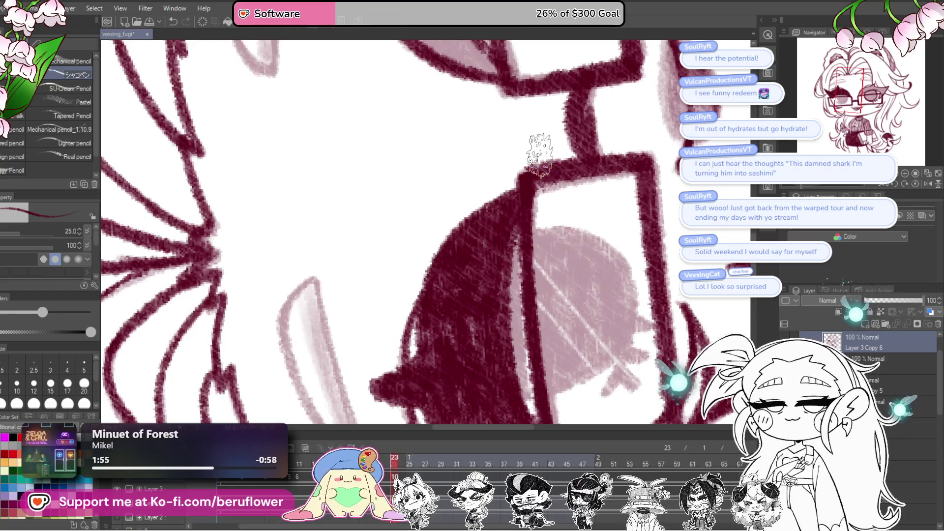
scroll(480, 203, down, 5)
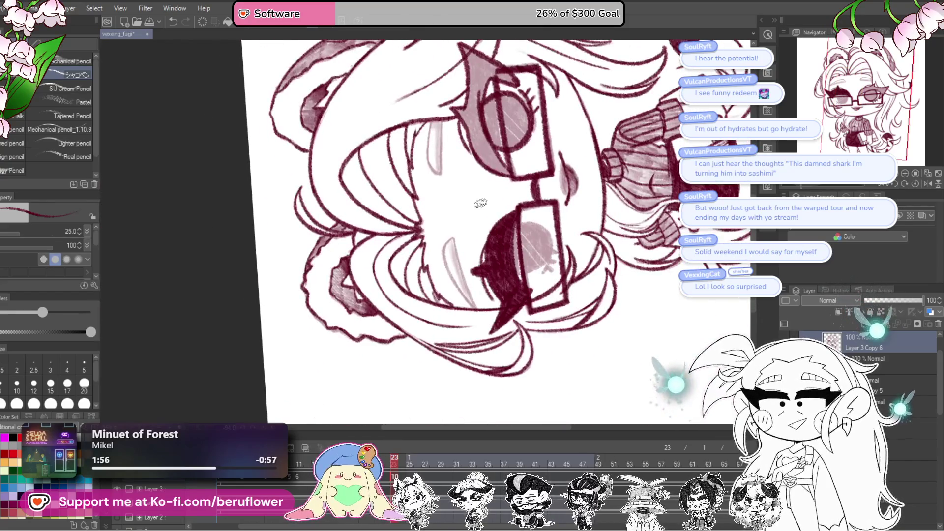
scroll(481, 203, up, 5)
mouse_move(482, 162)
mouse_down()
mouse_move(467, 211)
mouse_move(433, 104)
mouse_move(467, 143)
mouse_move(502, 162)
mouse_move(472, 152)
mouse_move(469, 221)
mouse_move(467, 162)
mouse_move(465, 266)
mouse_move(494, 295)
mouse_move(473, 294)
mouse_up()
Level the canvas rotation and recentre the view on the left eye.
scroll(471, 152, down, 1)
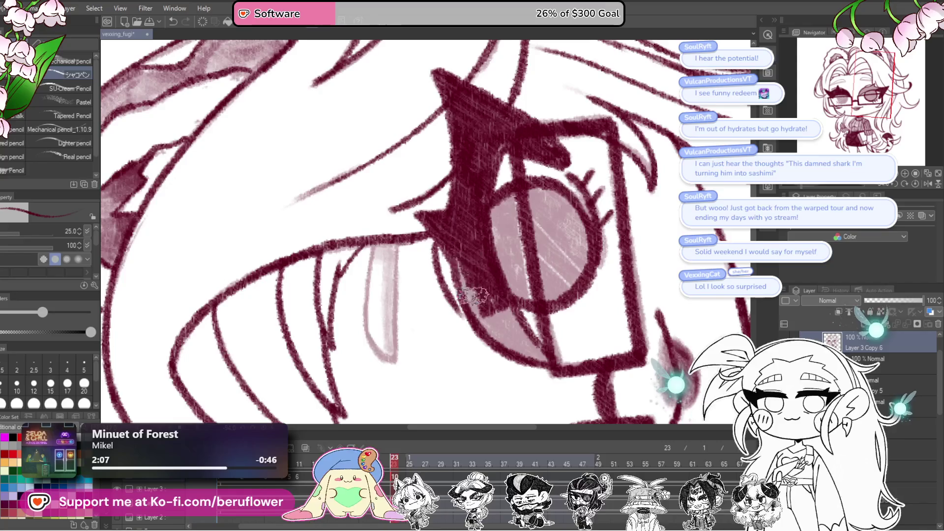
click(914, 184)
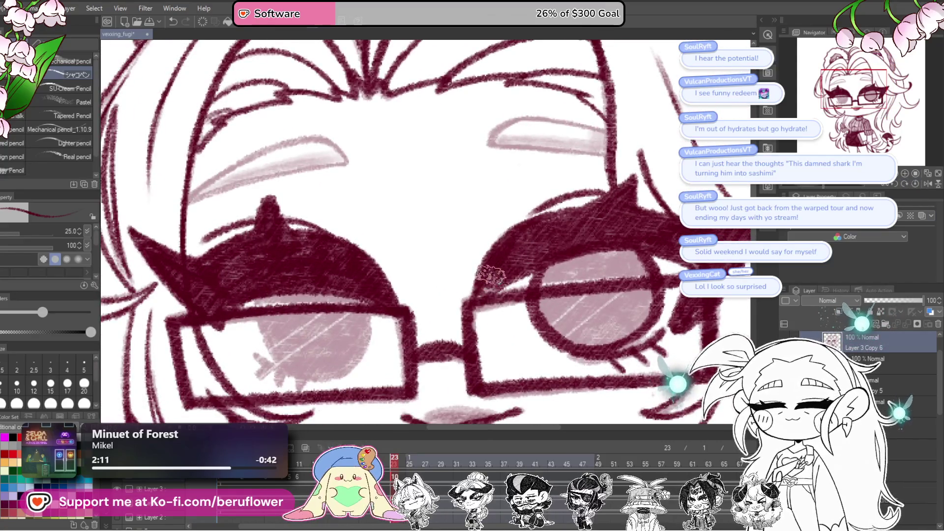
drag(256, 308, 357, 229)
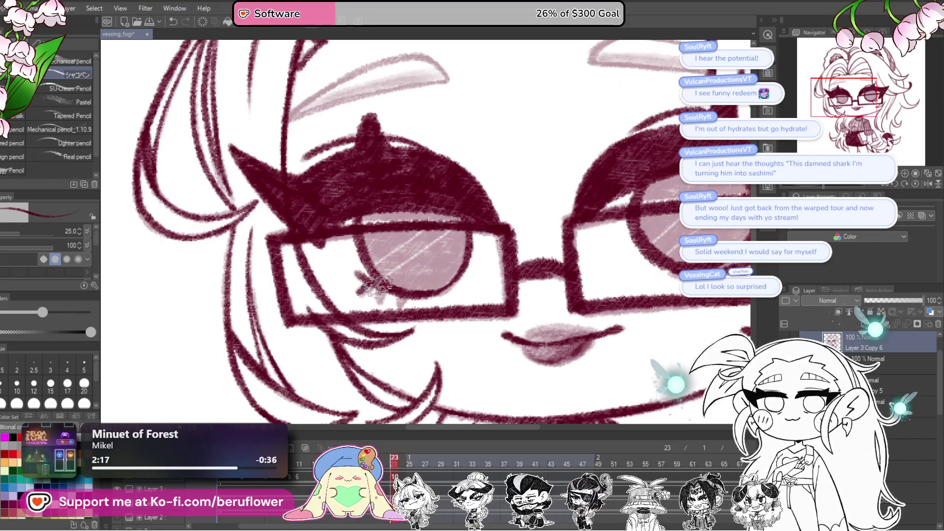
scroll(401, 293, down, 5)
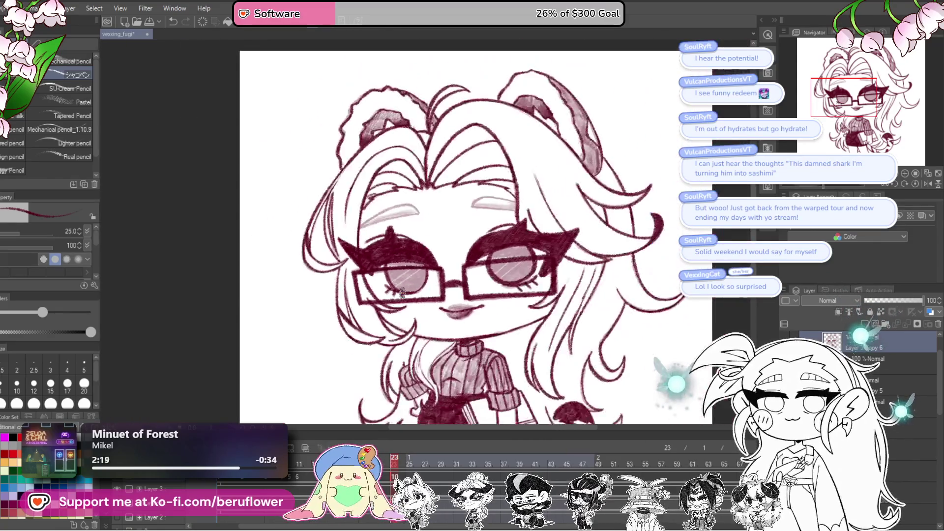
Trace maroon pencil lines along the grey highlight strip's left edge and down from its tip.
scroll(578, 333, up, 4)
mouse_move(579, 333)
mouse_down()
mouse_move(581, 351)
mouse_move(593, 283)
mouse_up()
scroll(593, 283, up, 3)
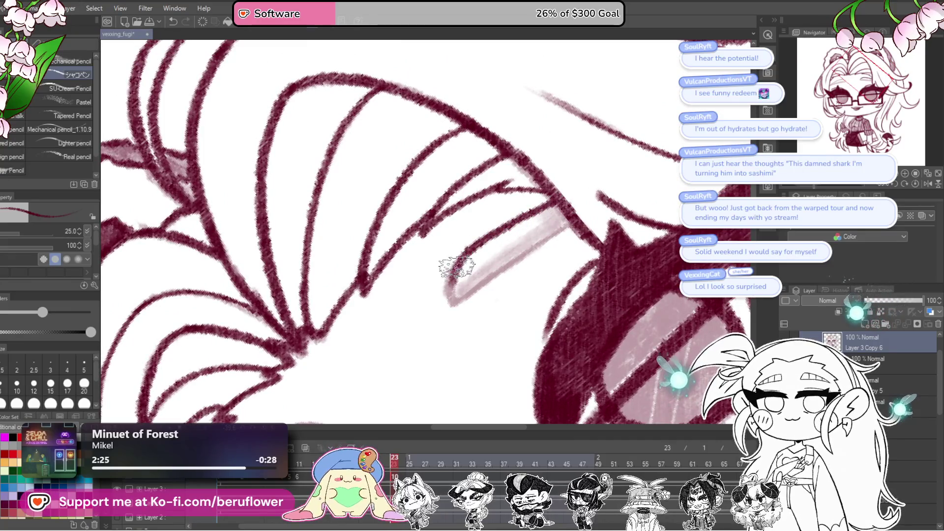
drag(455, 301, 506, 264)
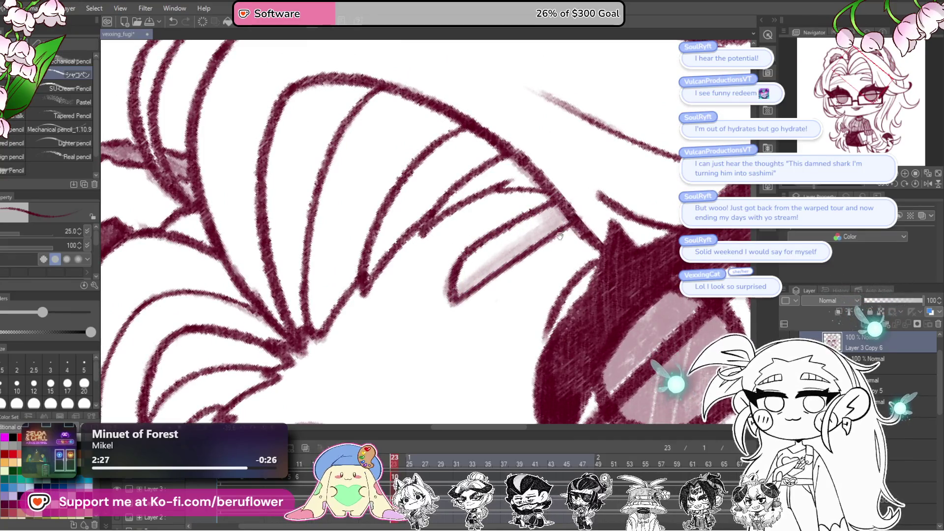
drag(559, 236, 546, 214)
mouse_move(484, 248)
mouse_down()
mouse_move(420, 295)
mouse_move(390, 388)
mouse_move(467, 249)
mouse_move(421, 353)
mouse_up()
drag(384, 408, 540, 288)
mouse_move(516, 224)
mouse_down()
mouse_move(474, 255)
mouse_move(412, 339)
mouse_up()
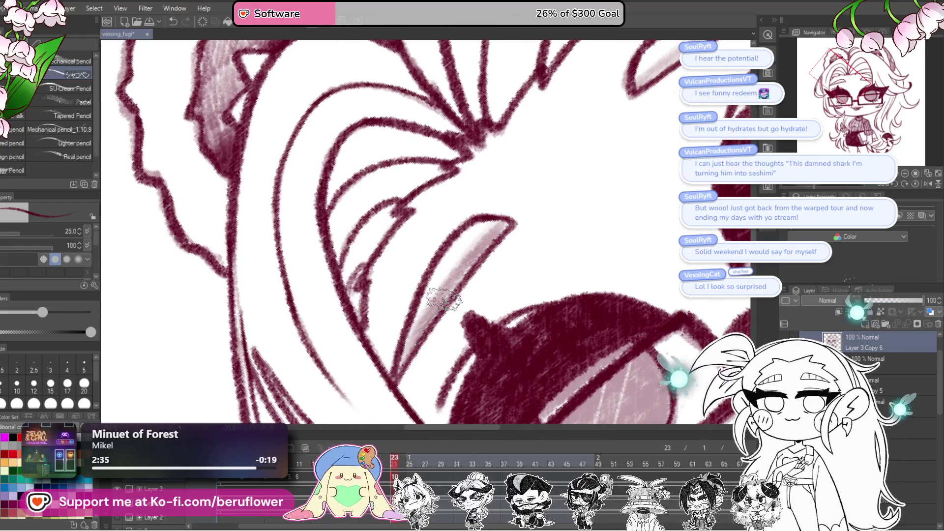
mouse_move(503, 228)
mouse_down()
mouse_move(415, 320)
mouse_move(388, 378)
mouse_move(522, 276)
mouse_move(482, 289)
mouse_move(511, 246)
mouse_move(578, 211)
mouse_up()
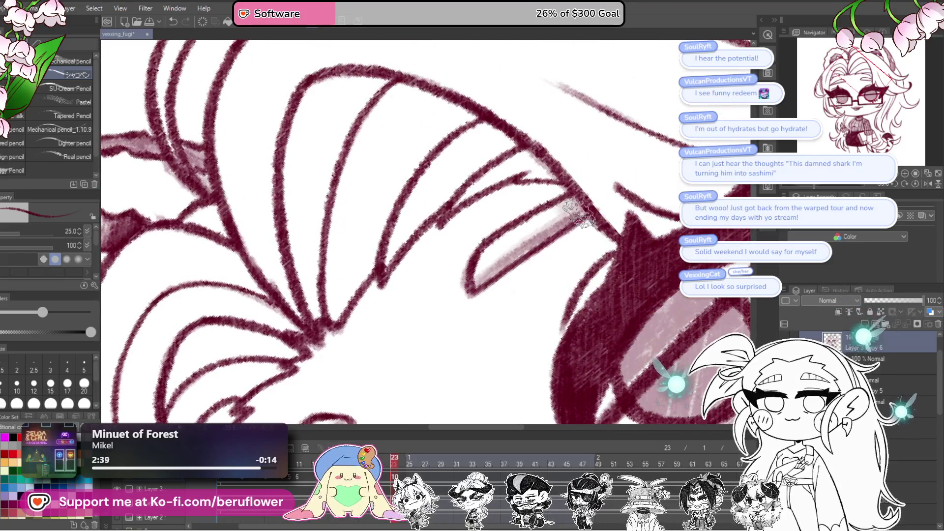
drag(506, 268, 570, 219)
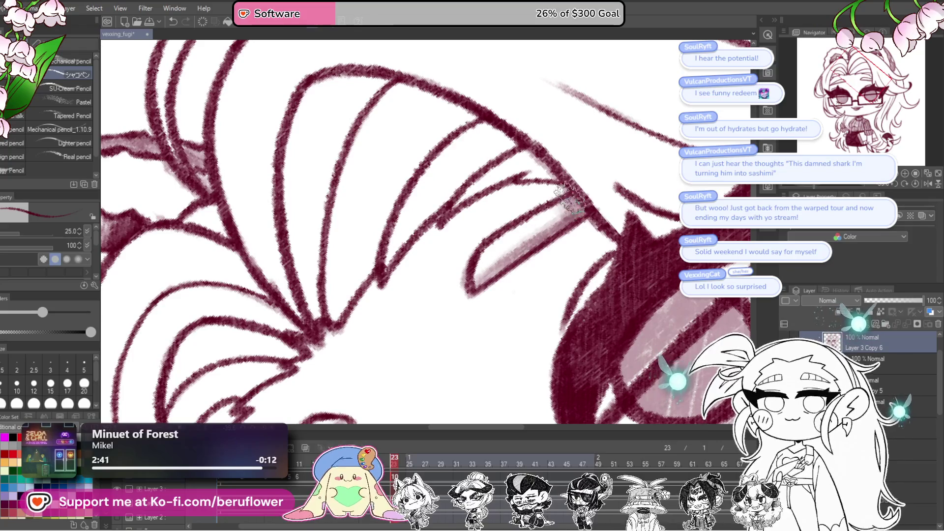
scroll(568, 211, down, 5)
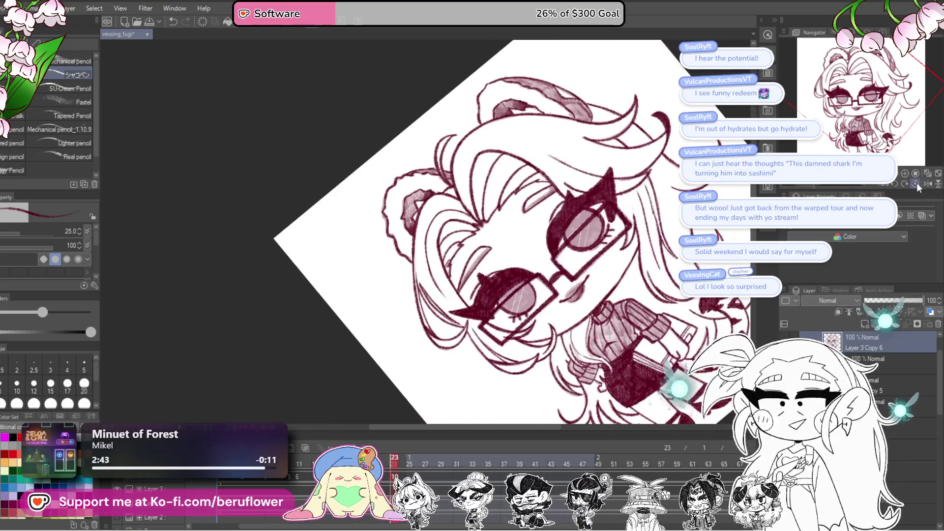
With the view upright, repaint both round pupils as narrow slits and recentre the character.
click(915, 184)
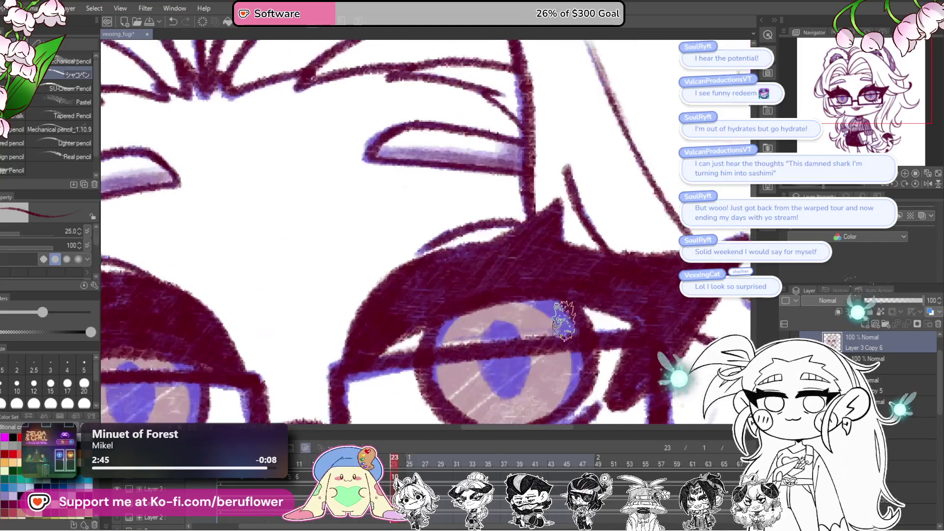
scroll(470, 224, up, 5)
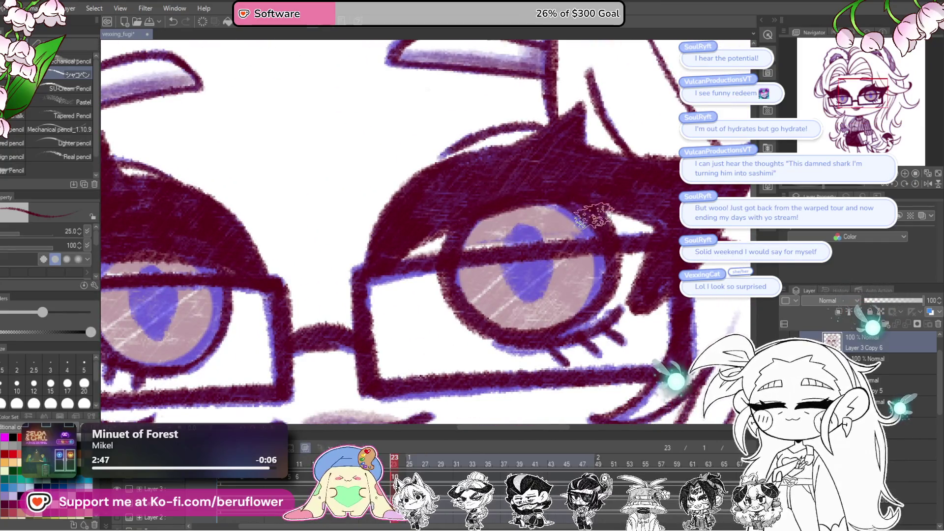
mouse_move(547, 255)
mouse_down()
mouse_move(506, 244)
mouse_move(543, 251)
mouse_move(536, 295)
mouse_move(518, 232)
mouse_up()
scroll(528, 275, down, 3)
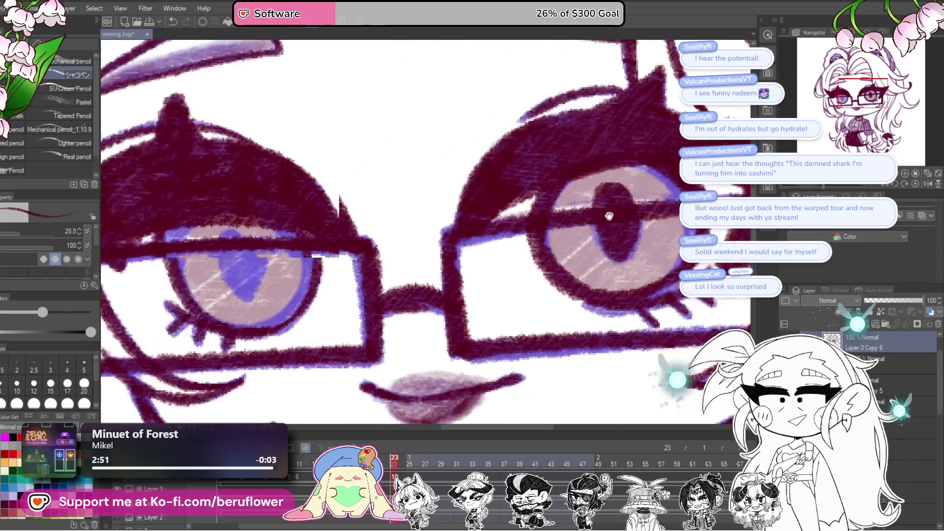
scroll(422, 236, up, 3)
drag(418, 258, 435, 303)
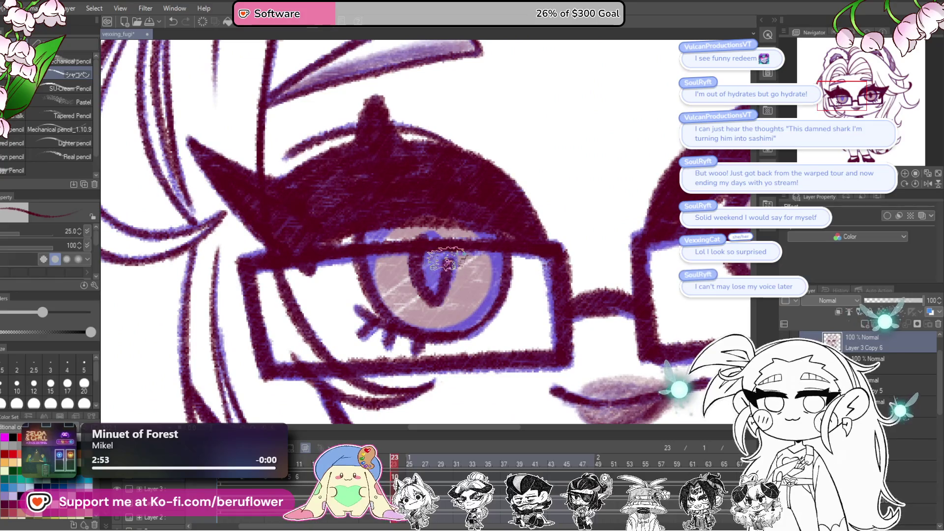
drag(436, 254, 437, 239)
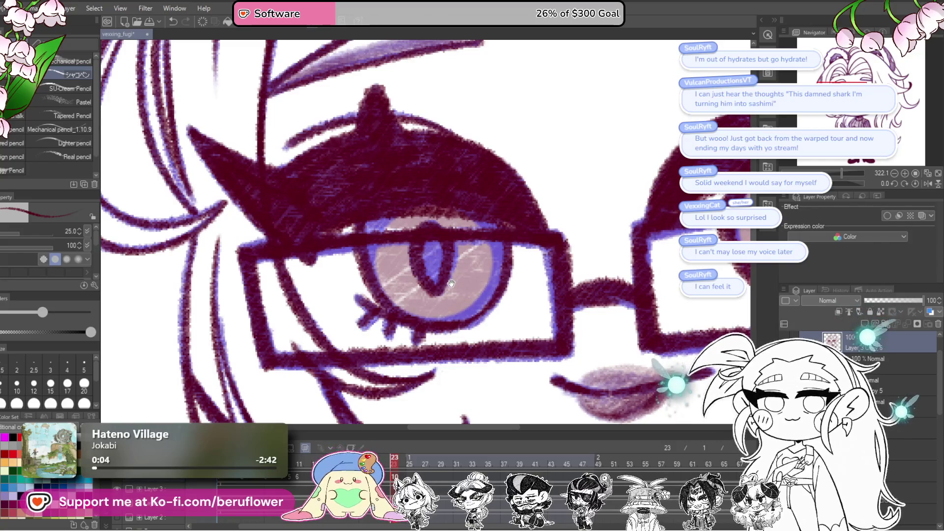
drag(428, 253, 428, 251)
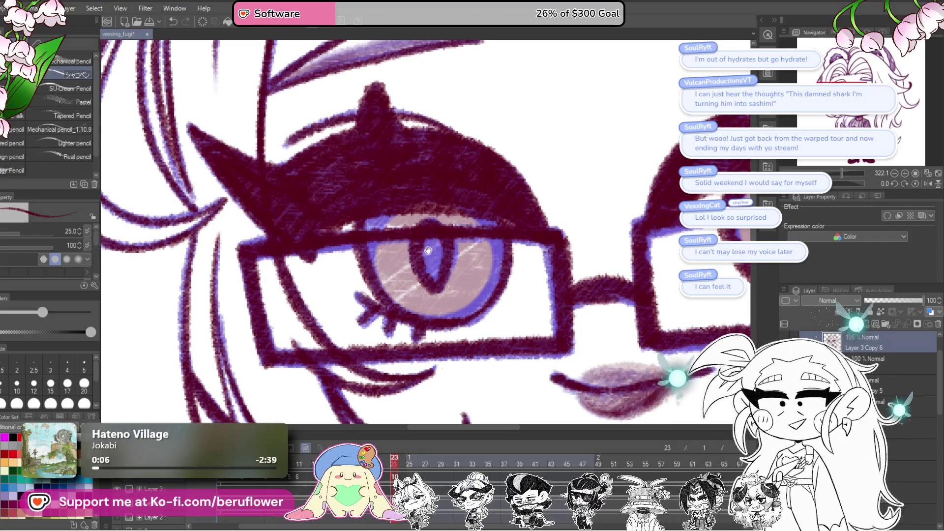
scroll(444, 231, down, 10)
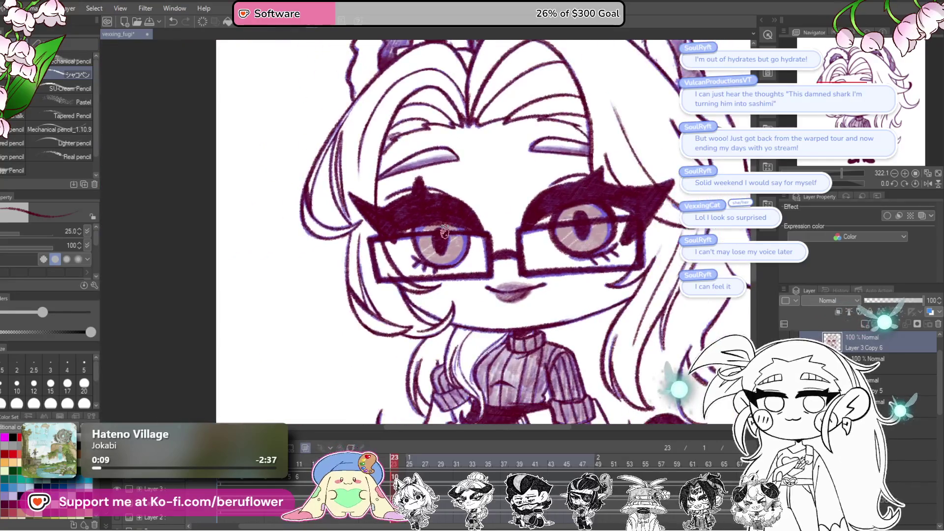
drag(607, 348, 591, 363)
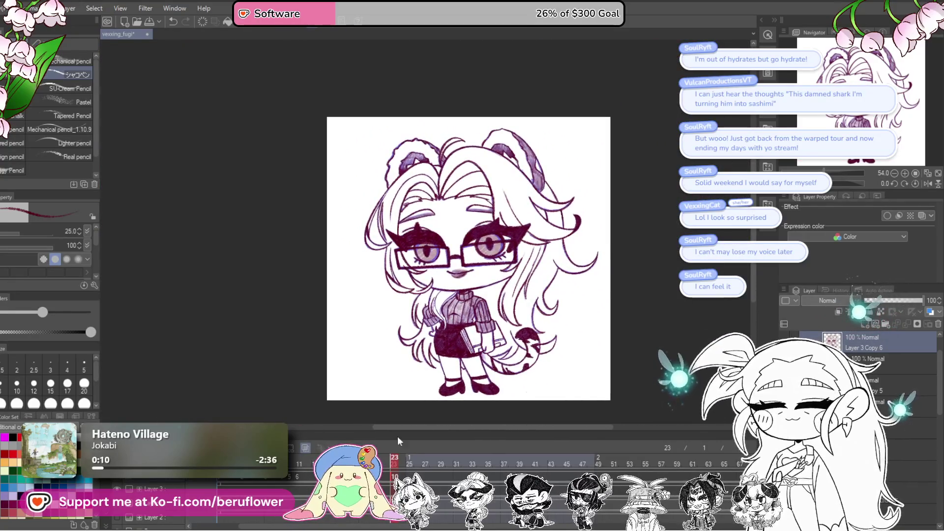
Turn off onion-skin ghosting of neighbouring frames.
click(304, 450)
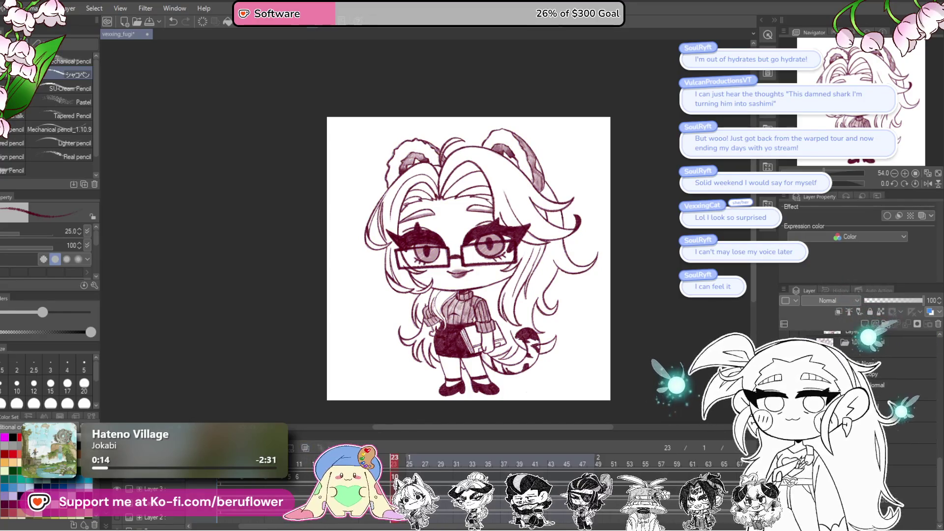
scroll(394, 211, up, 3)
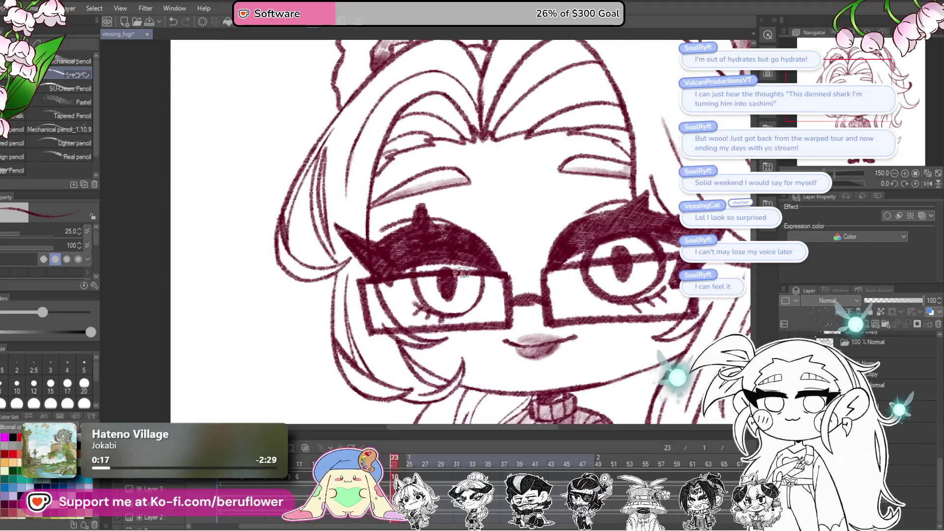
scroll(453, 277, down, 5)
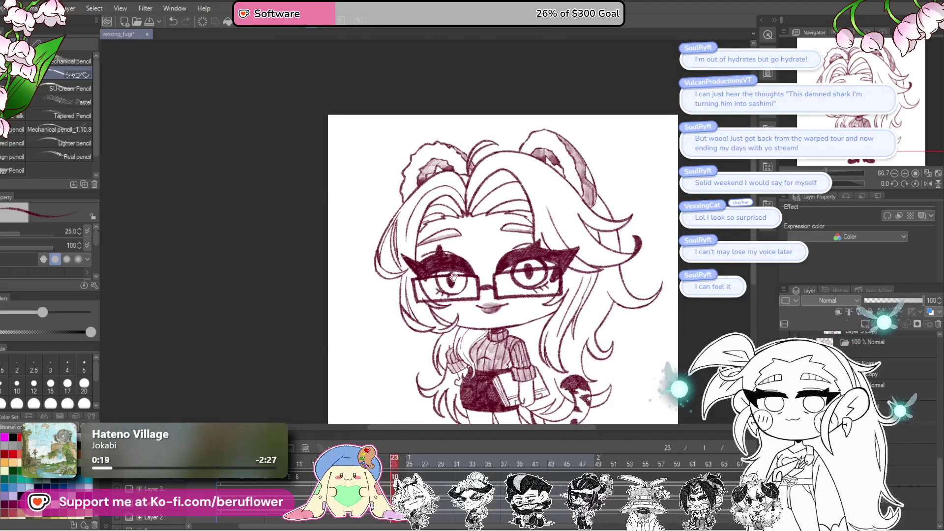
Review frames 21, 1 and 4 of the blink, ending back on frame 23.
drag(396, 458, 380, 458)
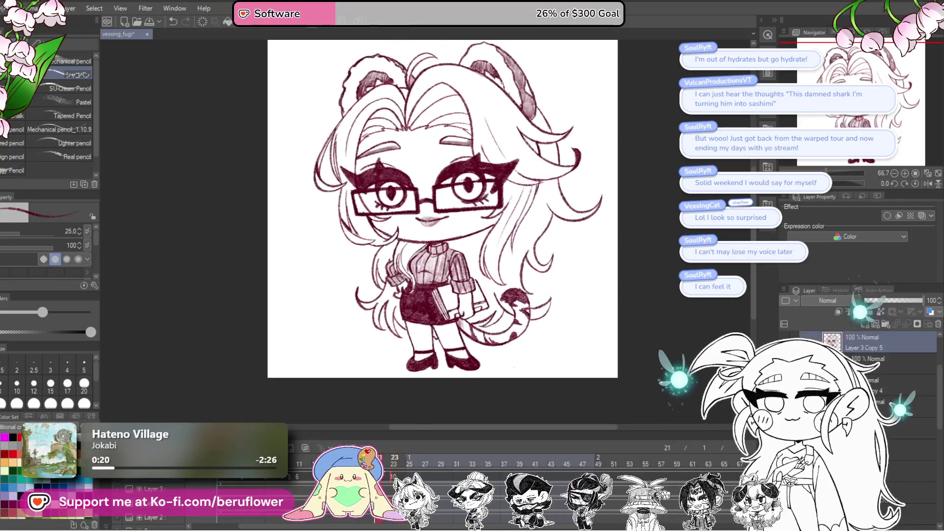
scroll(516, 209, up, 3)
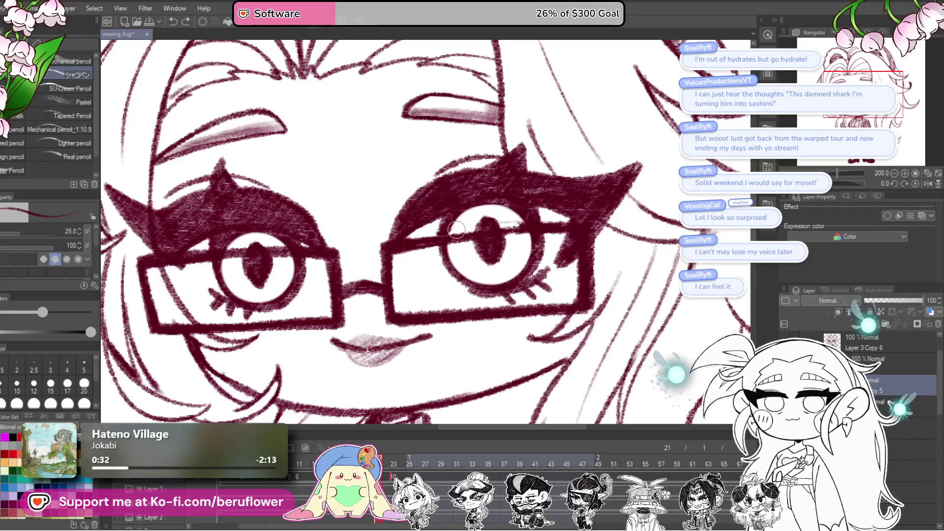
key(Home)
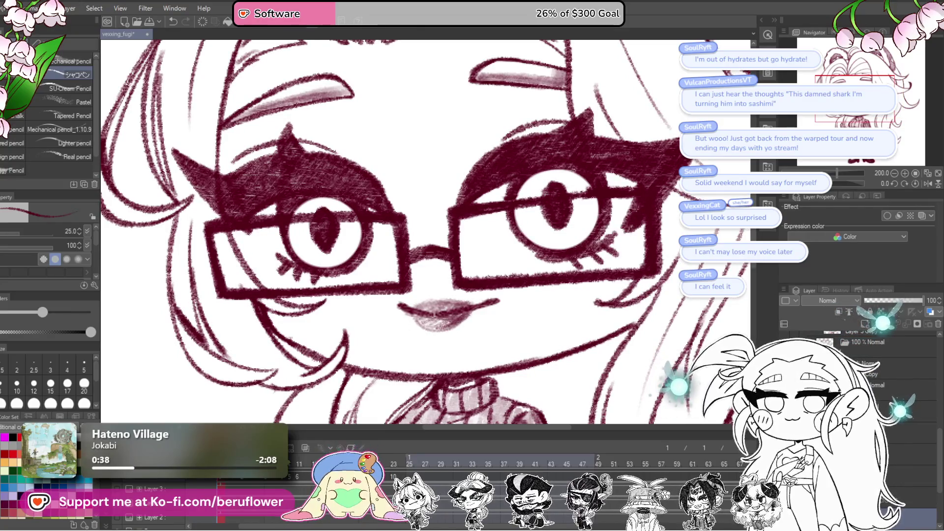
key(Right)
drag(246, 464, 392, 464)
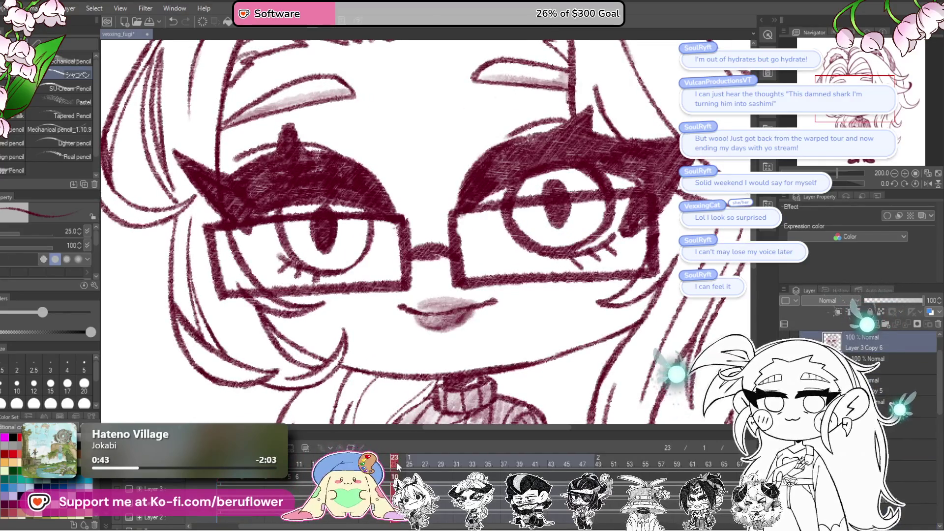
scroll(424, 310, down, 6)
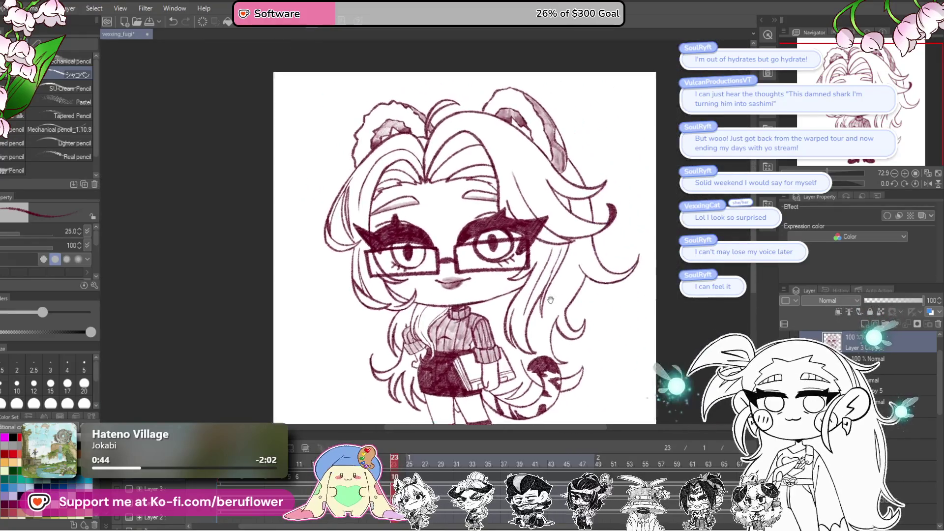
scroll(425, 310, up, 3)
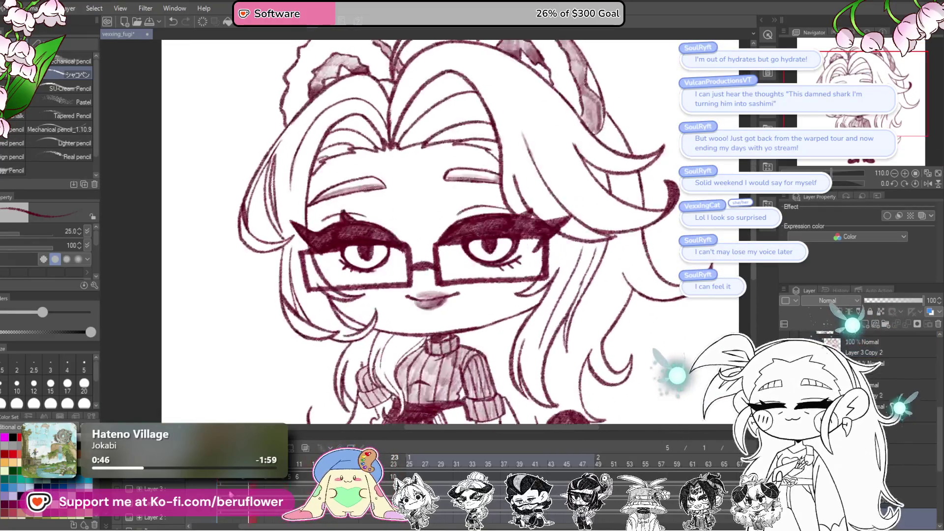
click(394, 462)
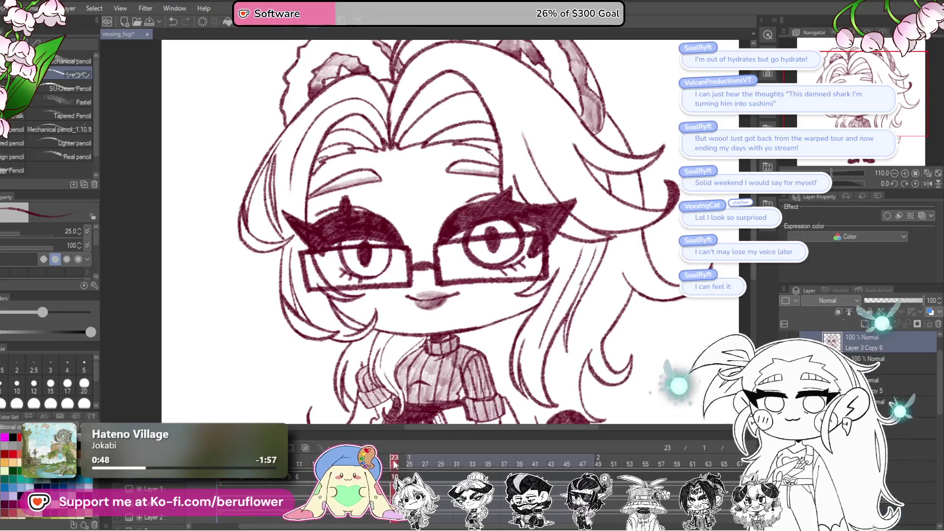
scroll(311, 212, up, 4)
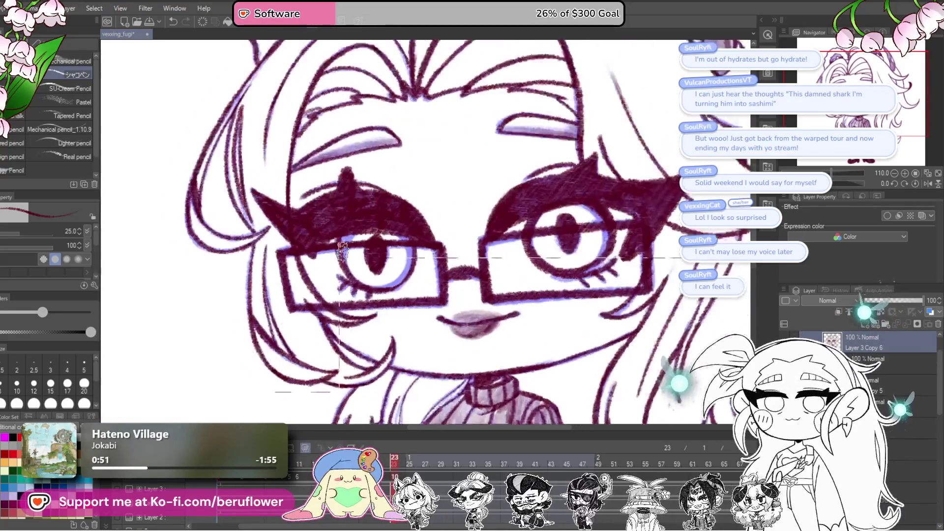
drag(472, 255, 450, 322)
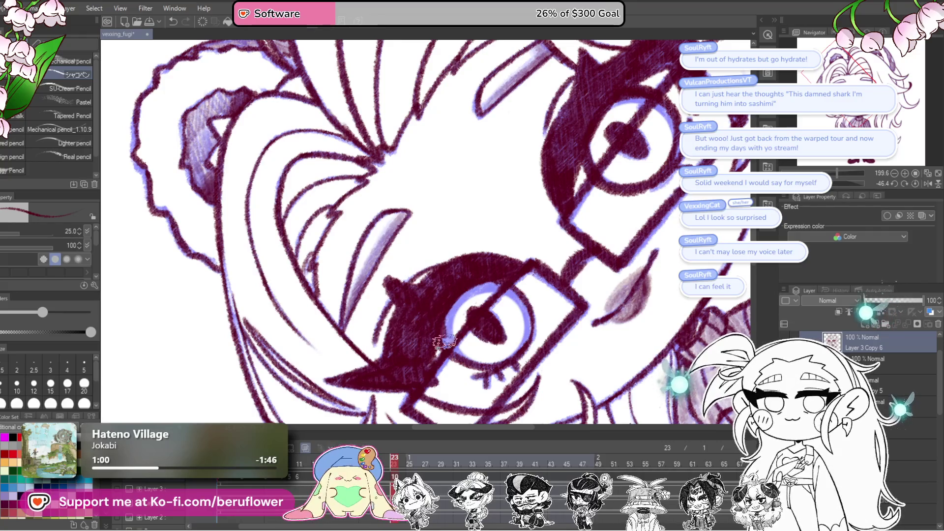
drag(837, 173, 824, 173)
click(915, 183)
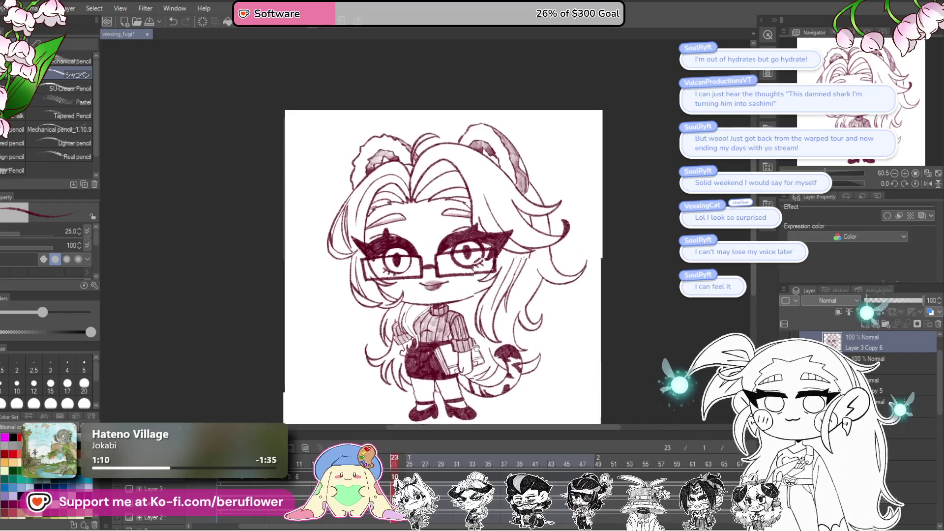
scroll(414, 297, up, 8)
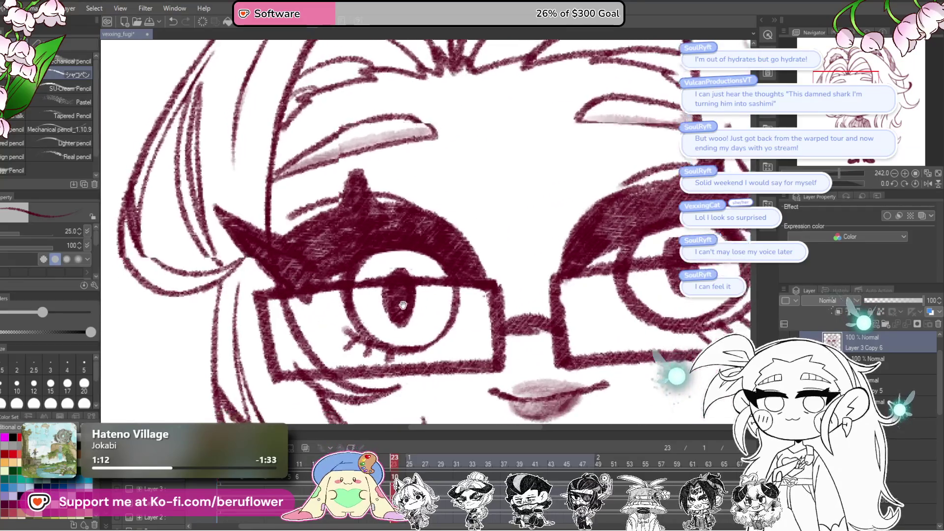
Erase the lower part of the left pupil, then jump to frame 1 for comparison.
drag(414, 296, 394, 283)
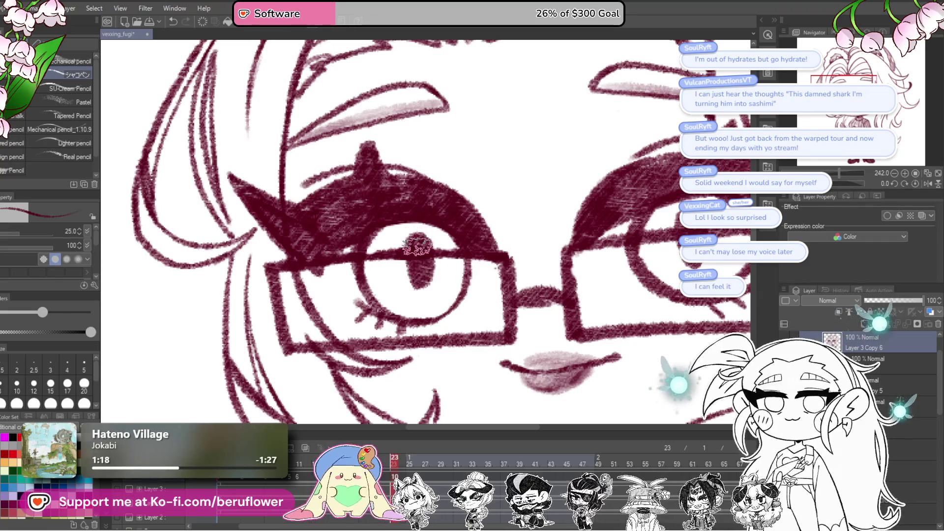
scroll(424, 261, down, 5)
scroll(423, 261, up, 2)
click(221, 483)
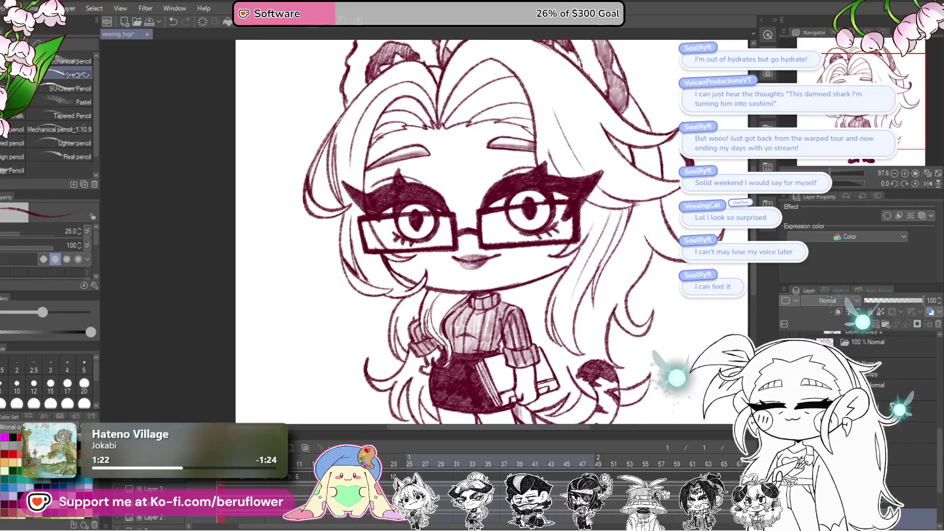
scroll(429, 215, up, 4)
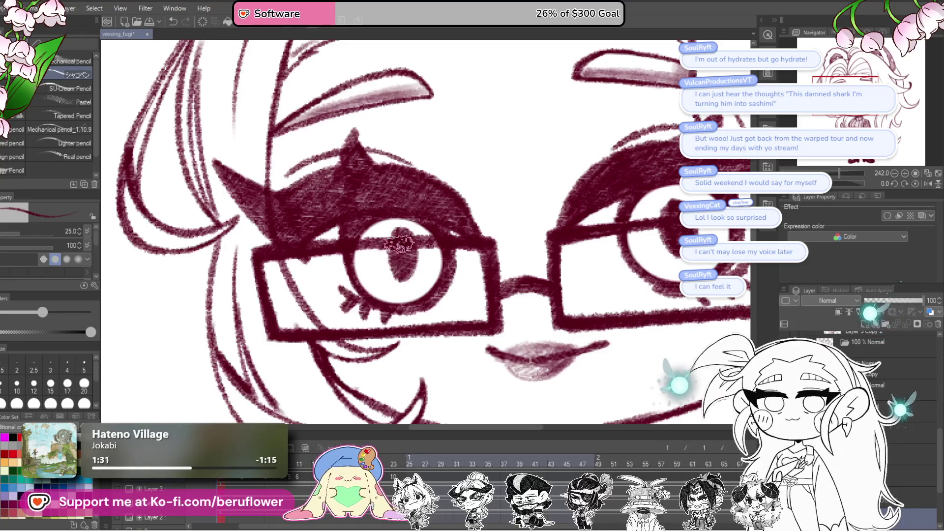
scroll(401, 268, down, 5)
scroll(400, 268, up, 2)
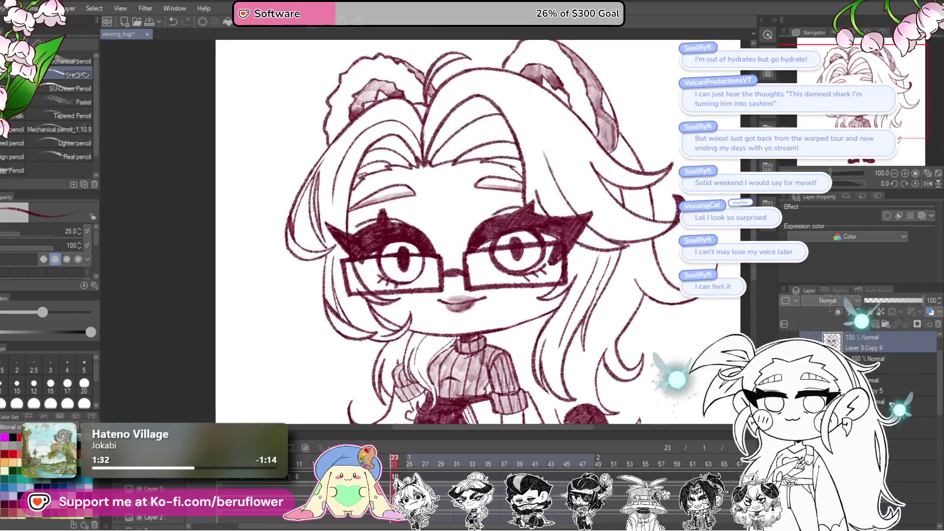
Compare frame 1's drawing against frame 23, returning to frame 23.
click(223, 480)
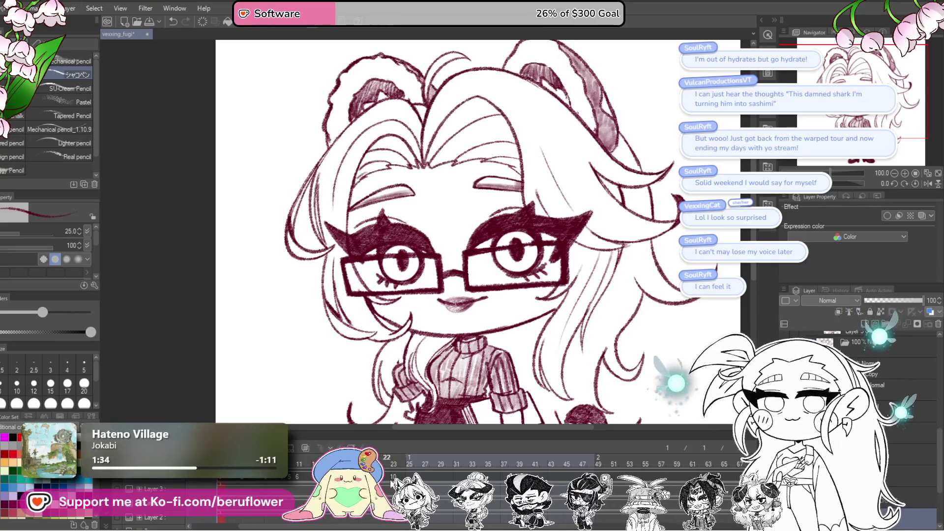
scroll(392, 271, up, 4)
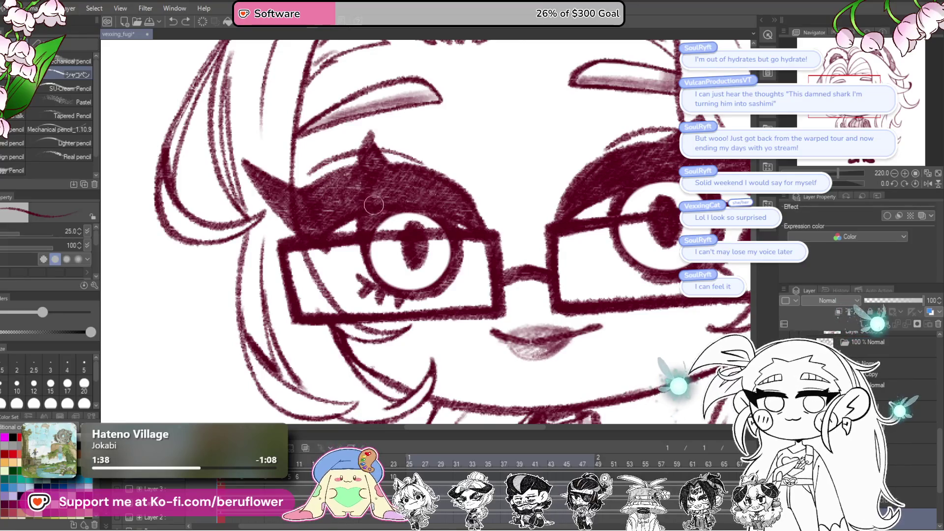
scroll(374, 205, down, 4)
scroll(374, 202, up, 2)
click(394, 481)
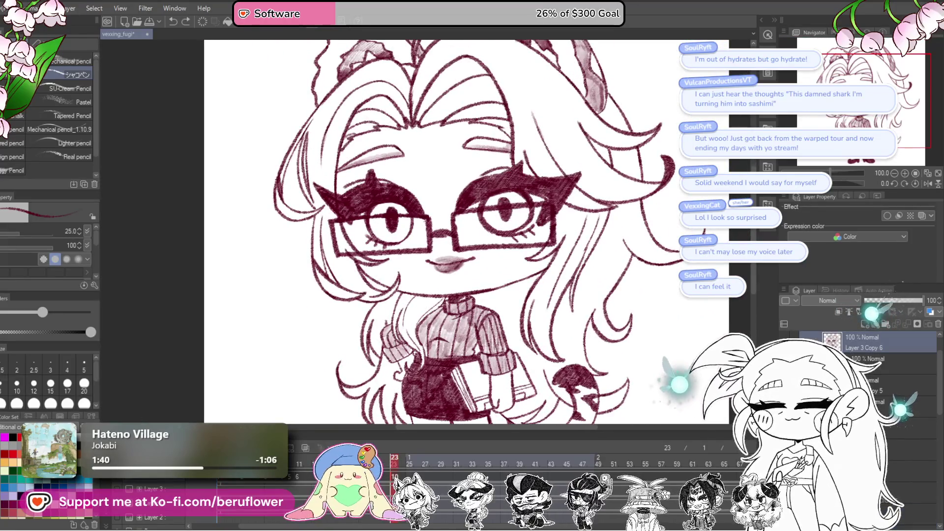
drag(425, 349, 456, 363)
scroll(398, 236, up, 5)
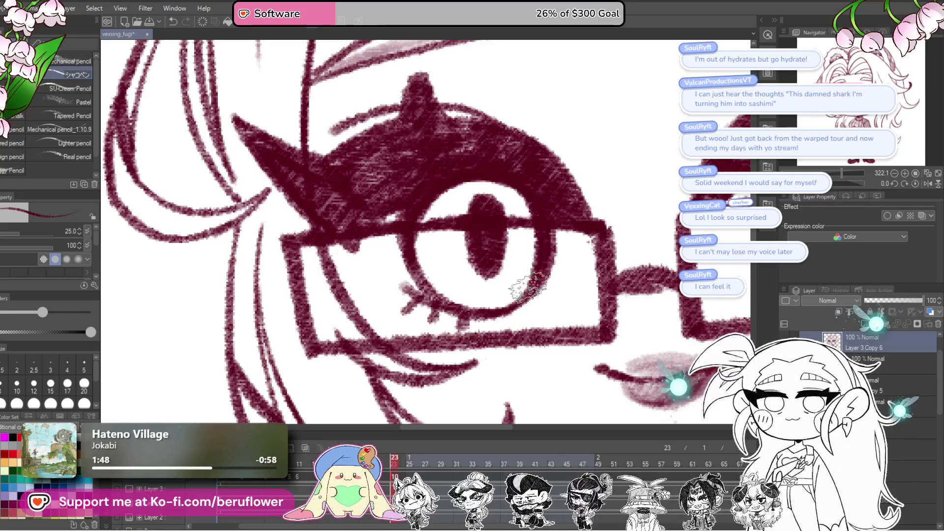
Enable onion skin and play the blink animation, stopping on frame 26.
click(304, 448)
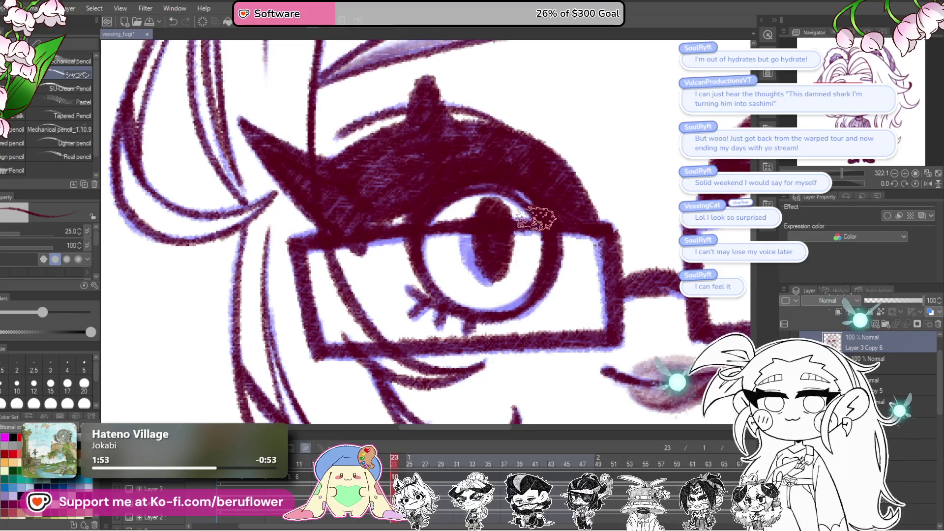
scroll(527, 212, down, 2)
scroll(527, 212, down, 3)
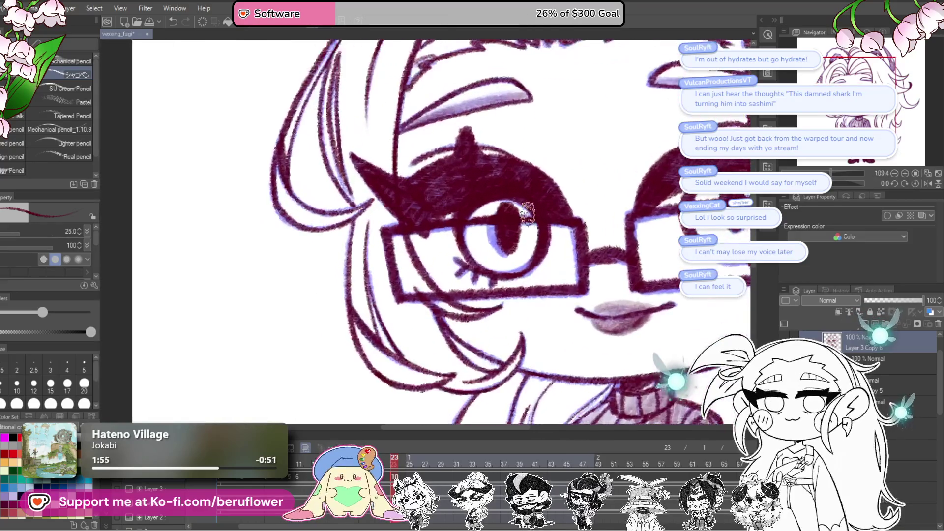
scroll(448, 290, up, 3)
scroll(448, 290, down, 4)
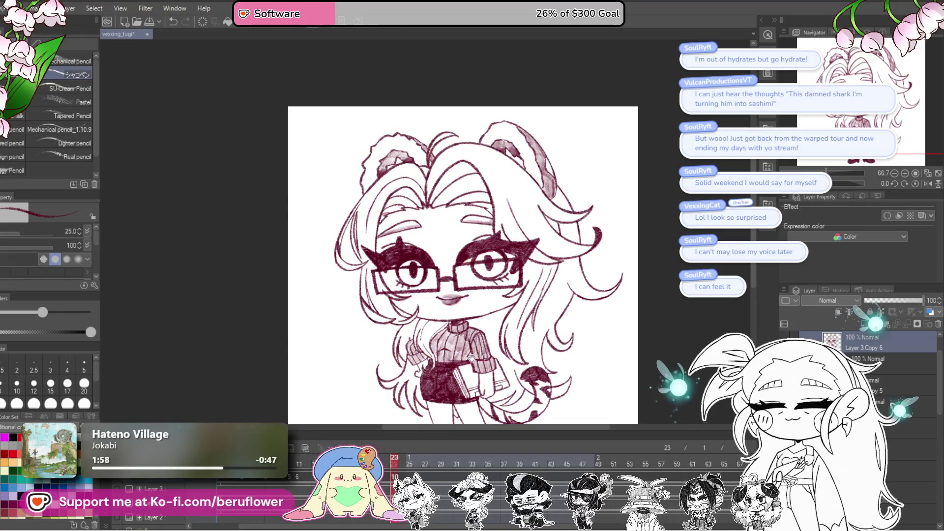
scroll(453, 320, up, 3)
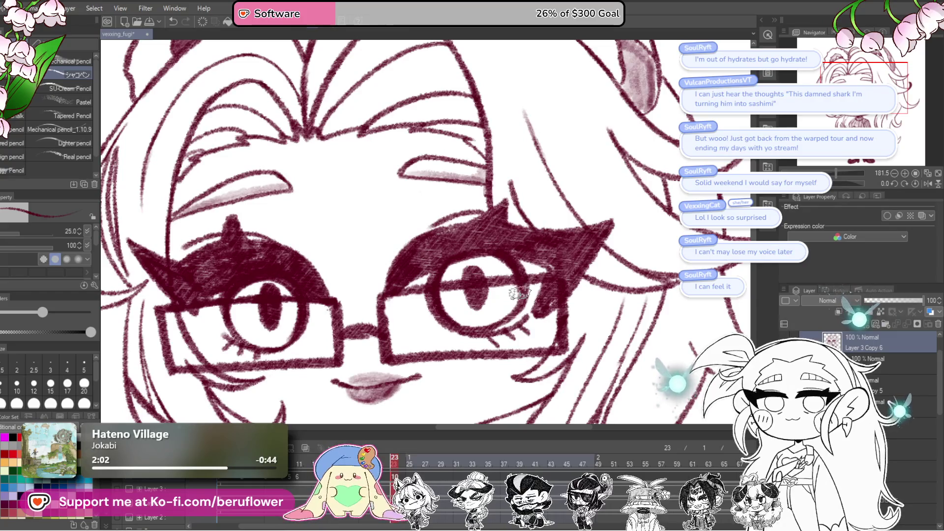
scroll(511, 314, down, 3)
scroll(521, 300, up, 4)
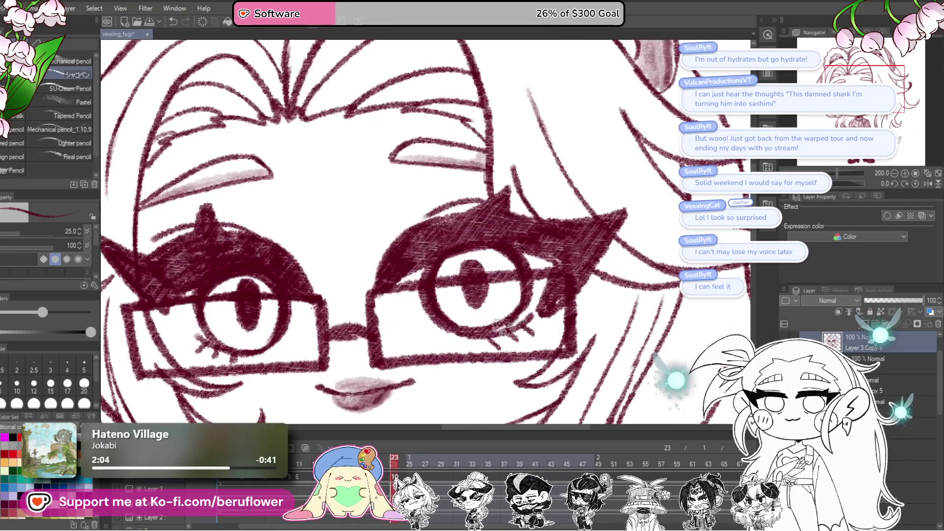
scroll(527, 294, down, 5)
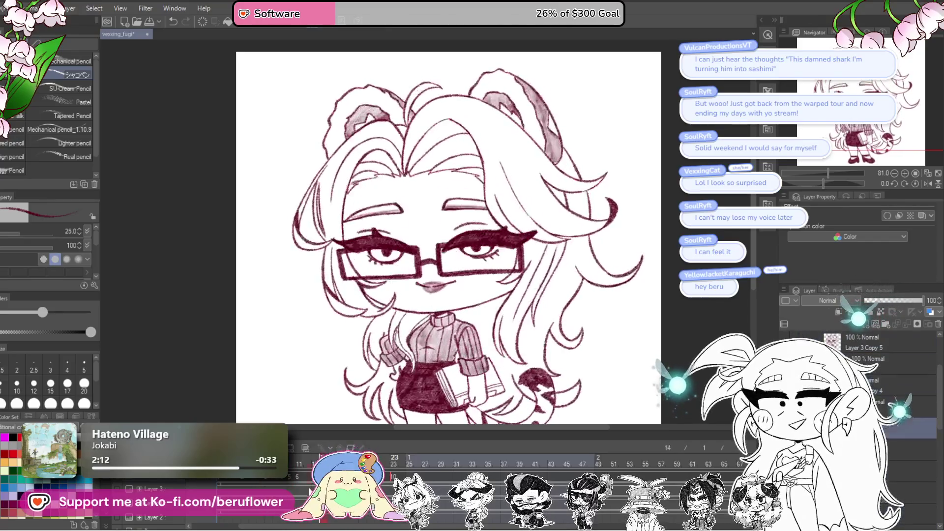
click(417, 445)
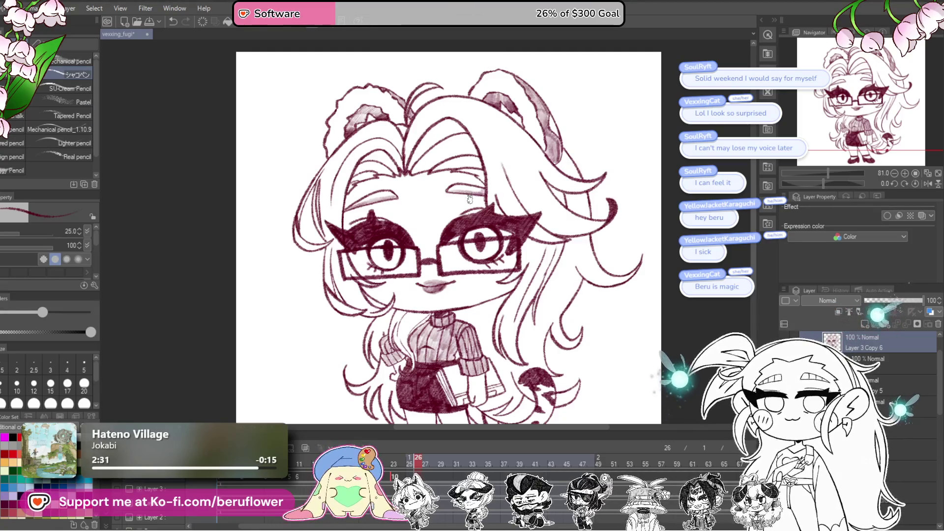
Save the animation file with Ctrl+S.
scroll(468, 205, down, 2)
scroll(469, 204, up, 1)
key(ctrl+s)
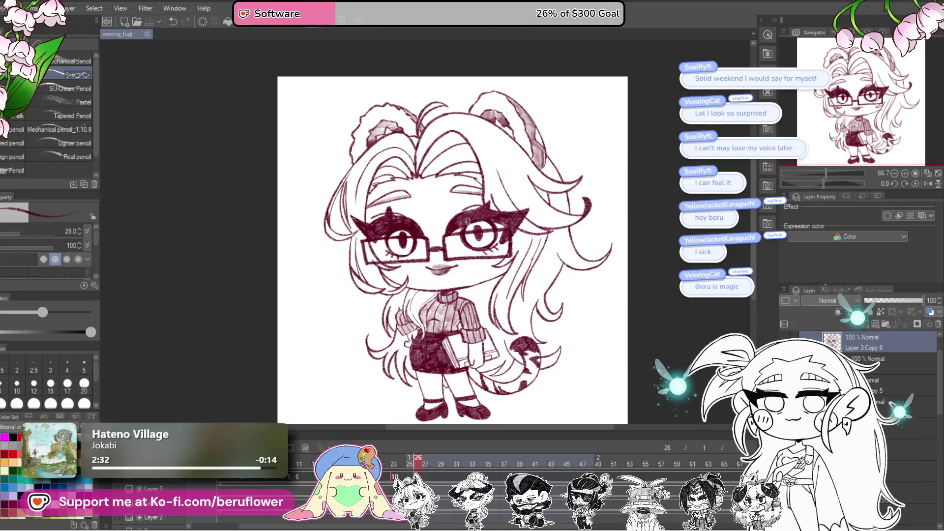
scroll(467, 218, up, 1)
scroll(467, 217, up, 1)
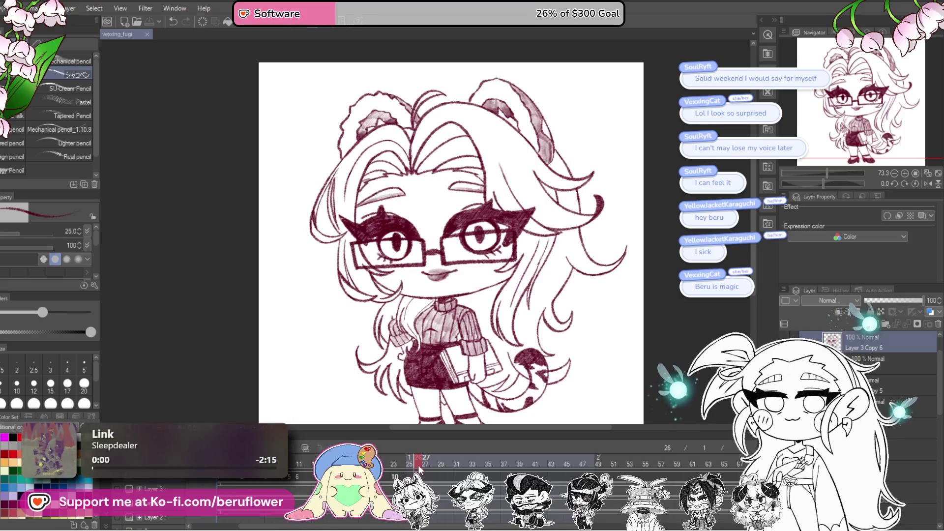
On frame 26, enable onion skin, zoom into the glasses and restore the lines' normal maroon colour.
key(Delete)
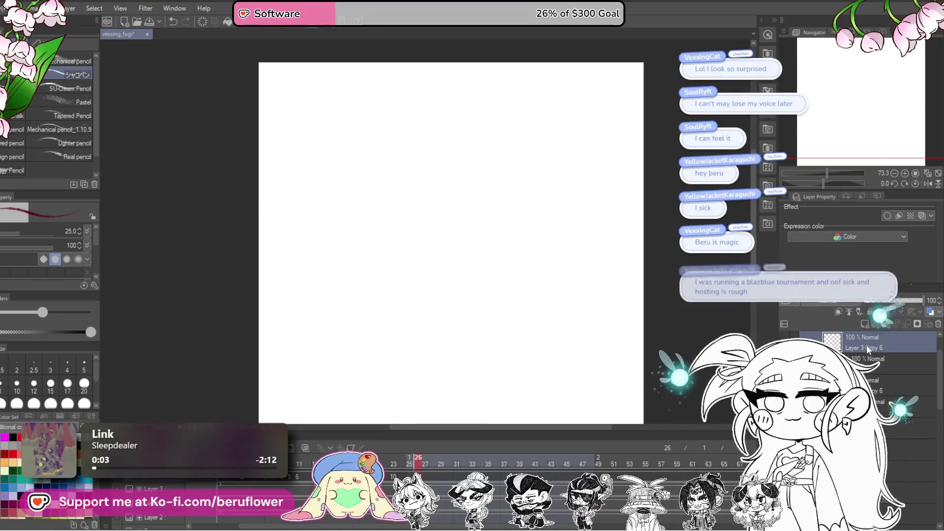
key(ctrl+z)
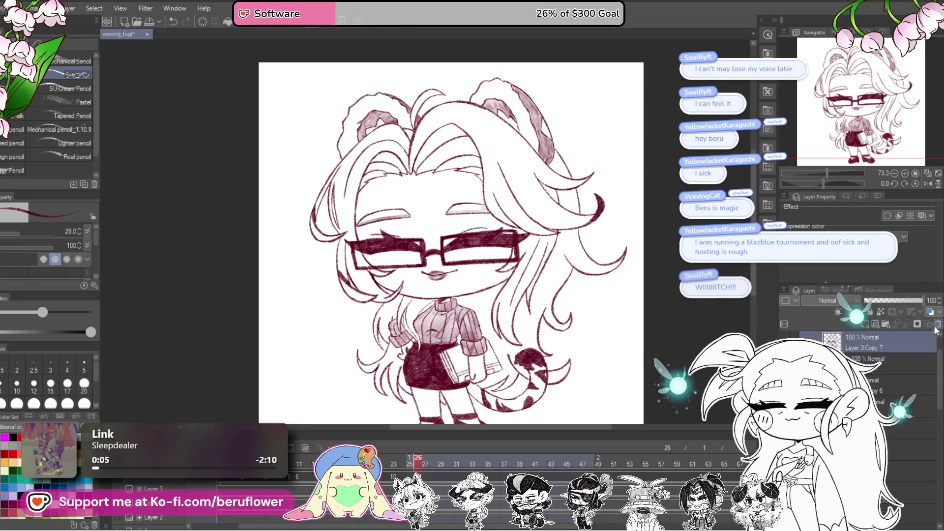
click(305, 449)
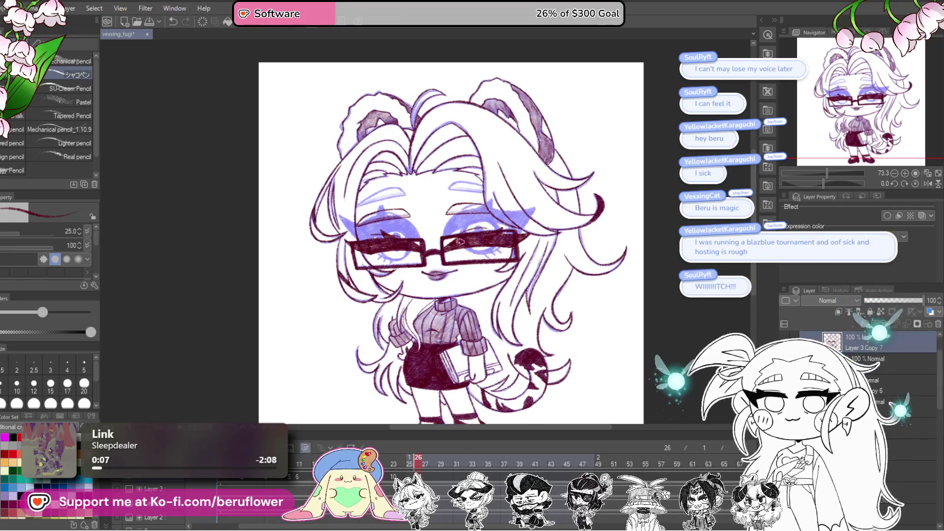
scroll(459, 241, up, 4)
scroll(460, 241, down, 3)
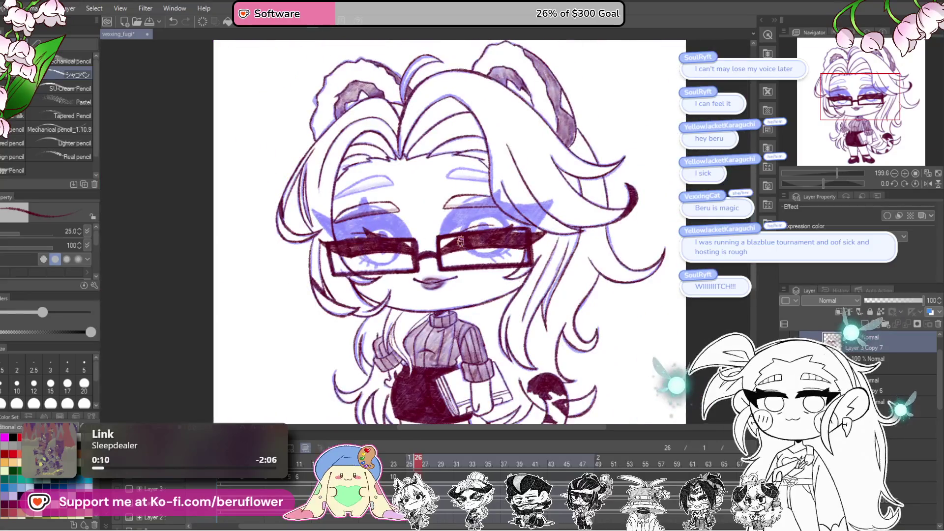
scroll(460, 240, up, 1)
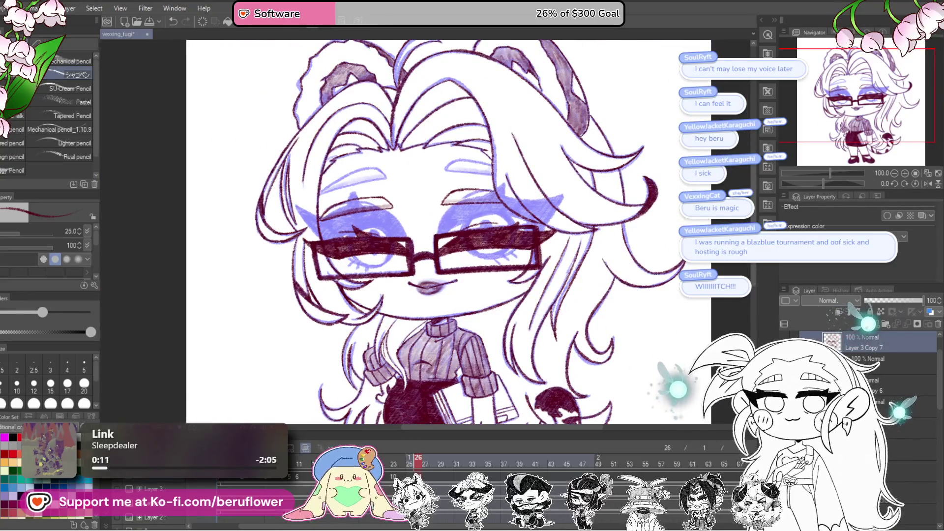
key(ctrl+z)
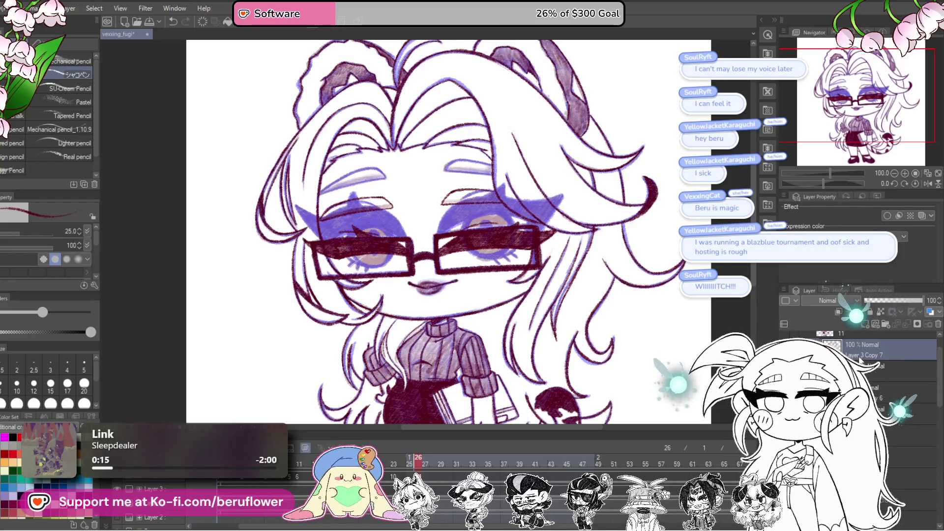
scroll(479, 231, up, 5)
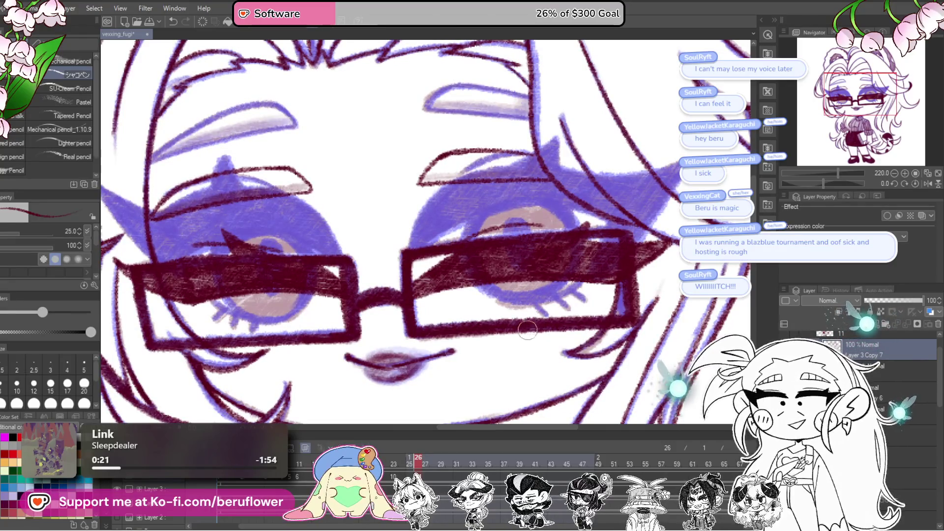
mouse_move(559, 304)
mouse_down()
mouse_move(492, 320)
mouse_move(476, 295)
mouse_move(501, 265)
mouse_move(541, 275)
mouse_move(565, 240)
mouse_up()
scroll(570, 242, up, 3)
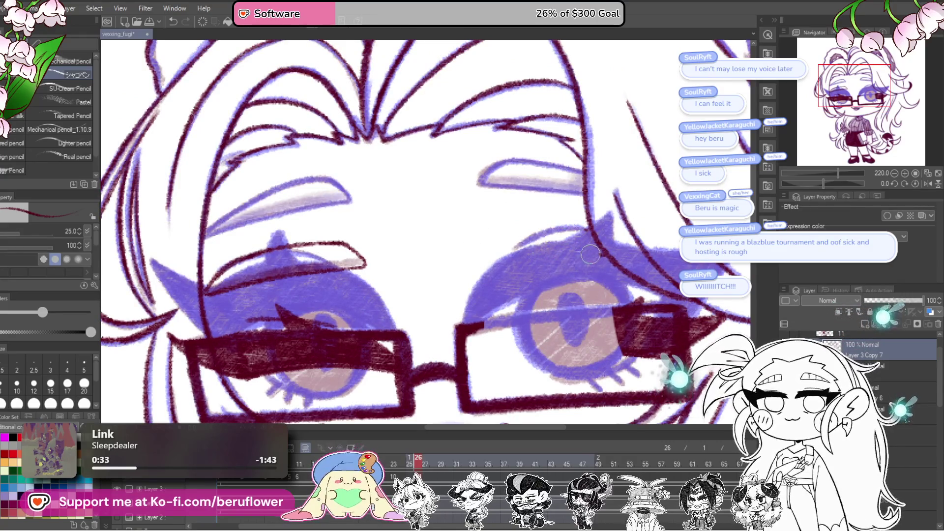
key(ctrl+shift+c)
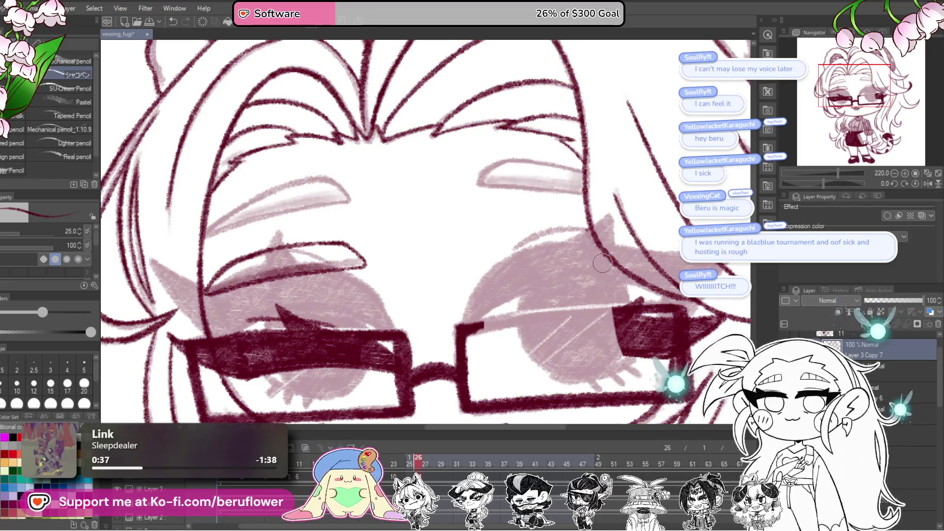
Erase the dark maroon fill from both lenses, the left-eye line and the glasses' left end.
scroll(602, 263, left, 5)
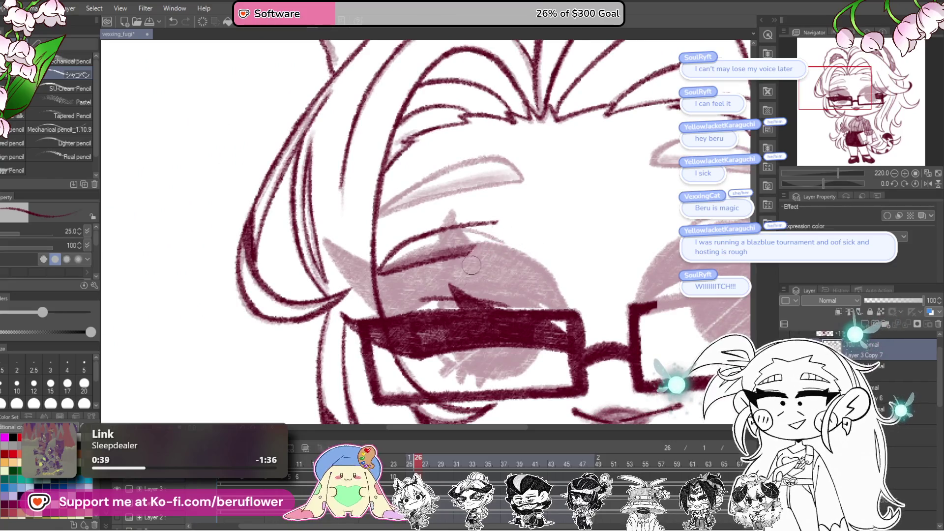
drag(466, 228, 394, 279)
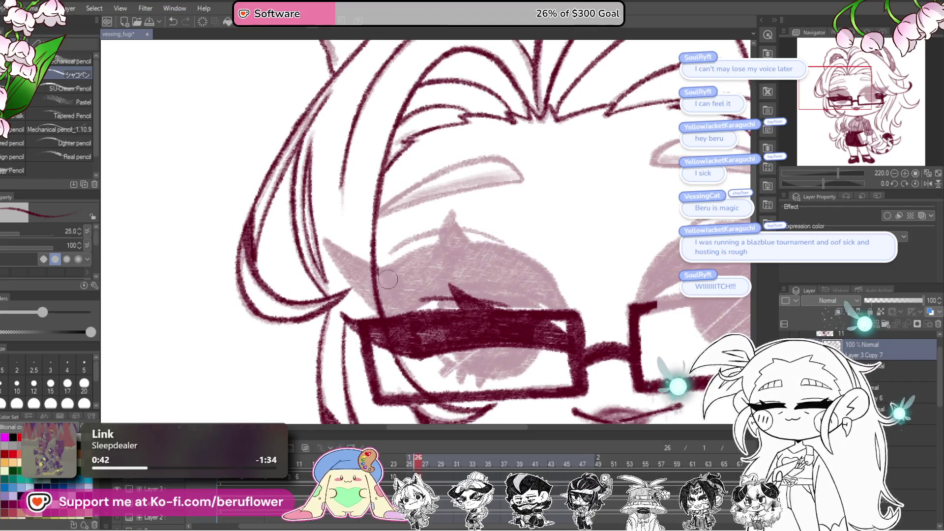
scroll(385, 271, left, 3)
scroll(385, 271, down, 2)
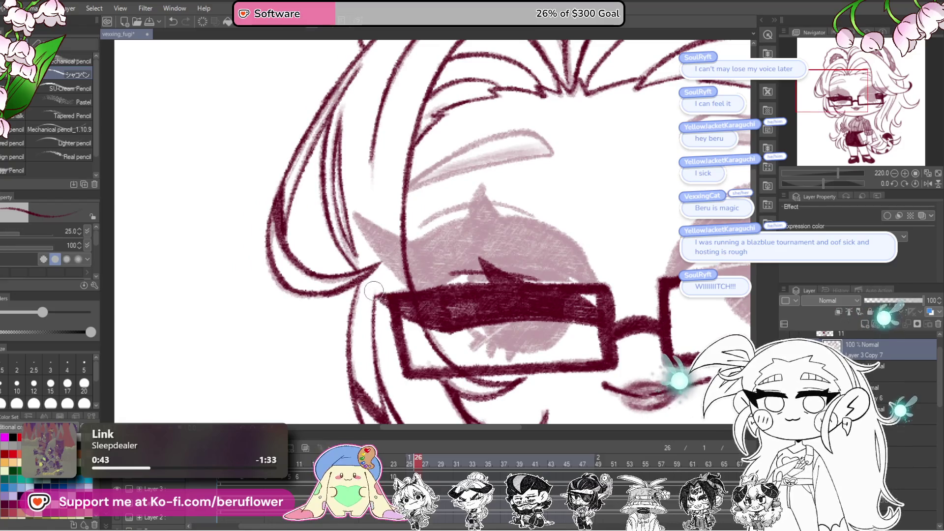
drag(385, 291, 395, 272)
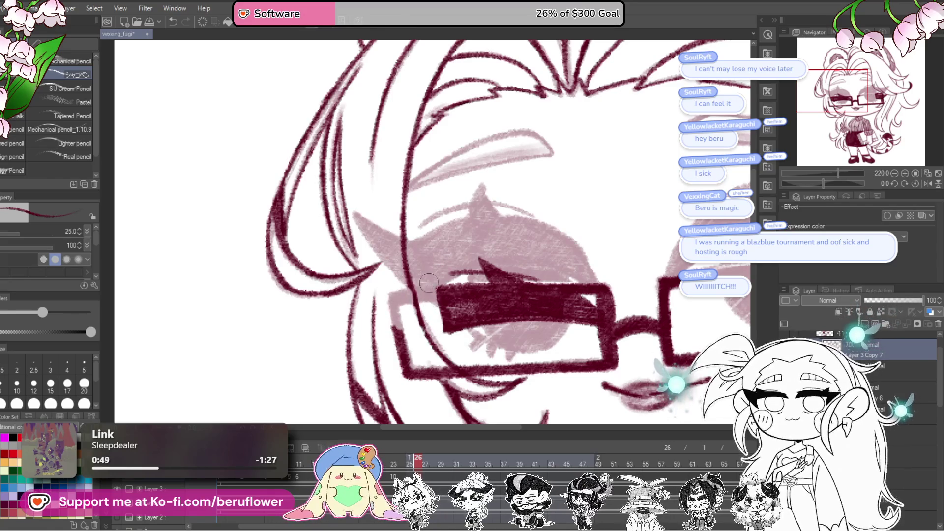
drag(464, 285, 538, 300)
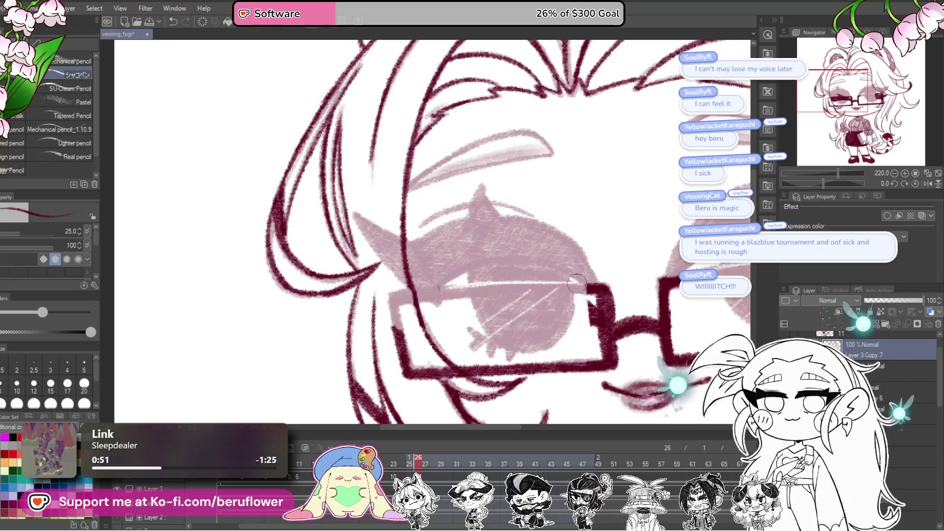
drag(674, 305, 375, 305)
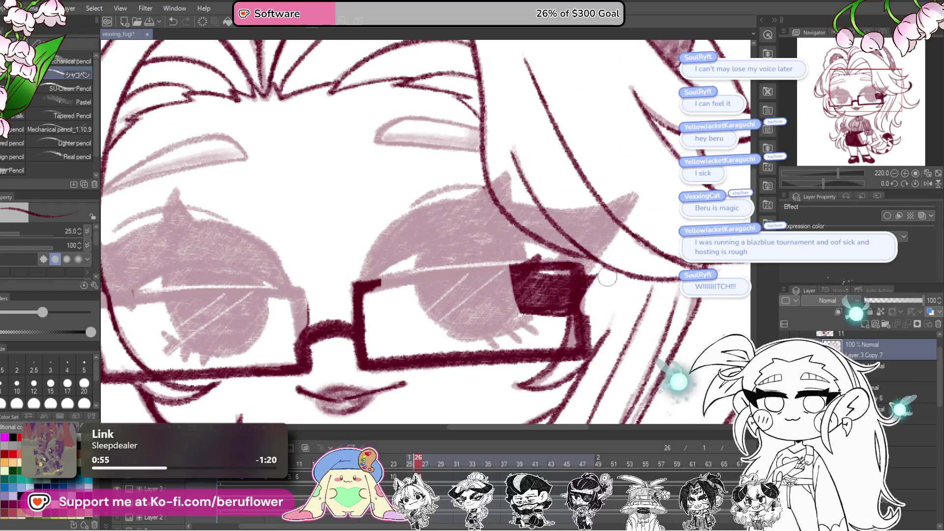
drag(607, 277, 586, 281)
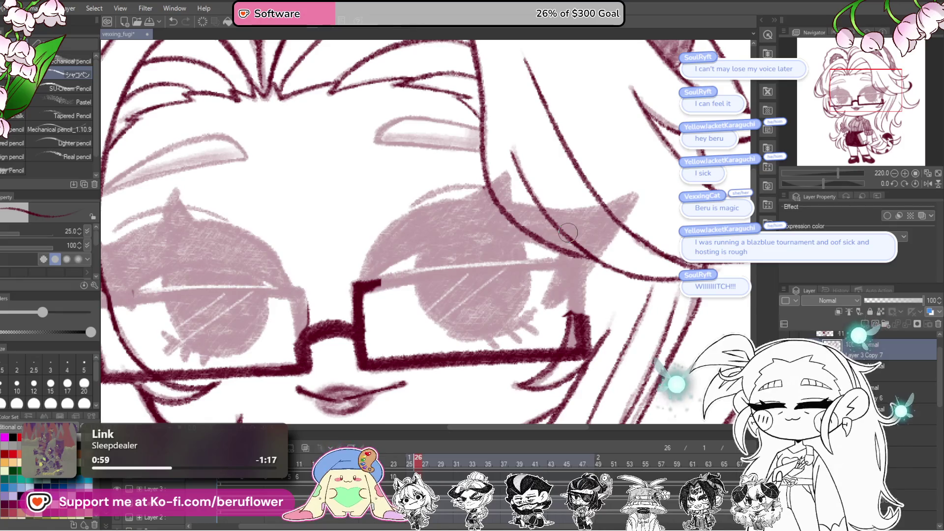
mouse_move(580, 294)
mouse_down()
mouse_move(603, 273)
mouse_move(628, 312)
mouse_up()
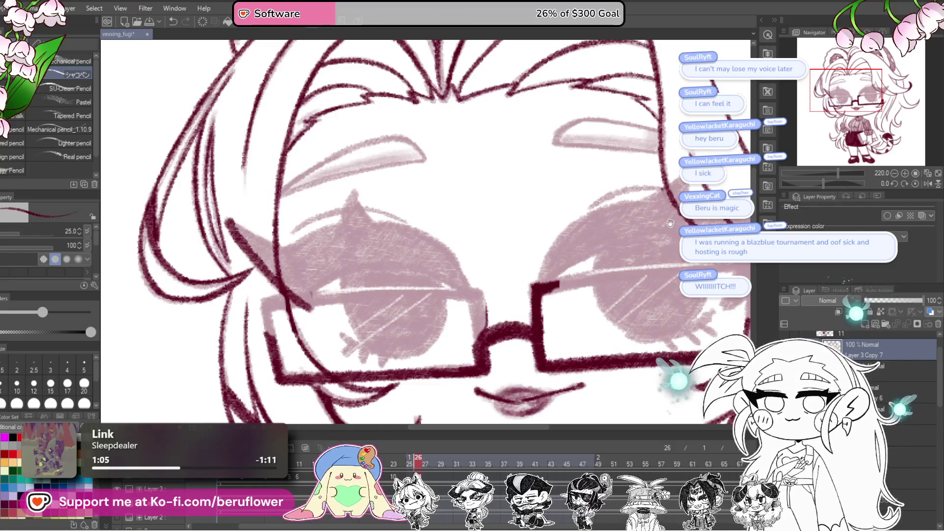
click(810, 184)
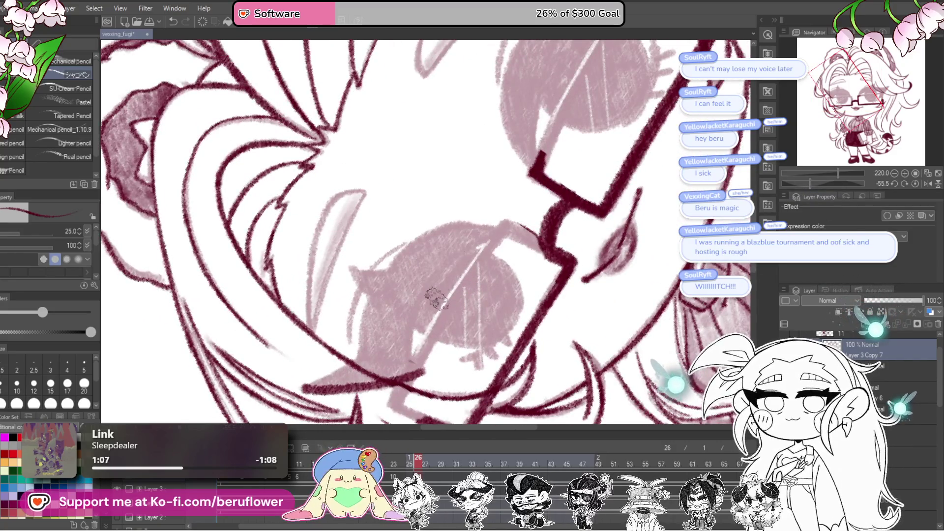
Ink the first eye's pointed lash outline and hatch its left side dark maroon.
mouse_move(416, 283)
mouse_down()
mouse_move(428, 295)
mouse_move(372, 364)
mouse_up()
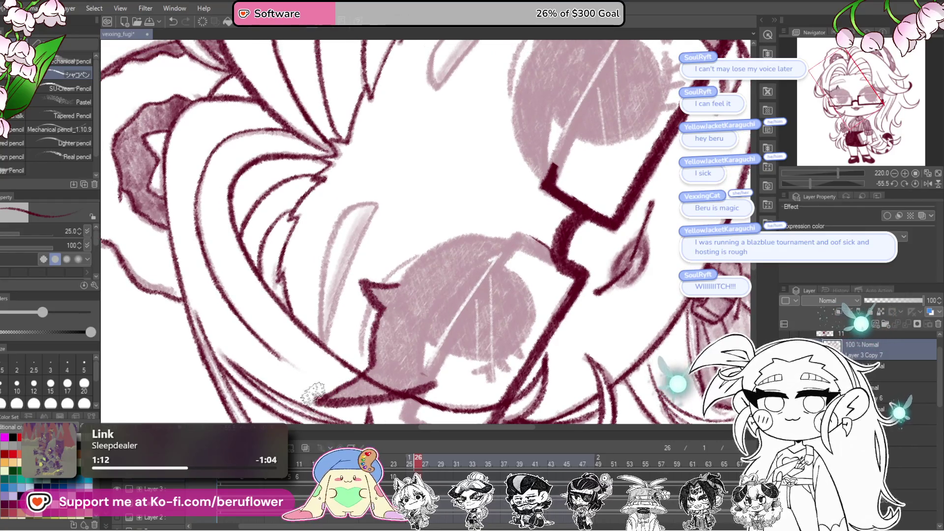
drag(437, 303, 440, 312)
drag(362, 361, 423, 263)
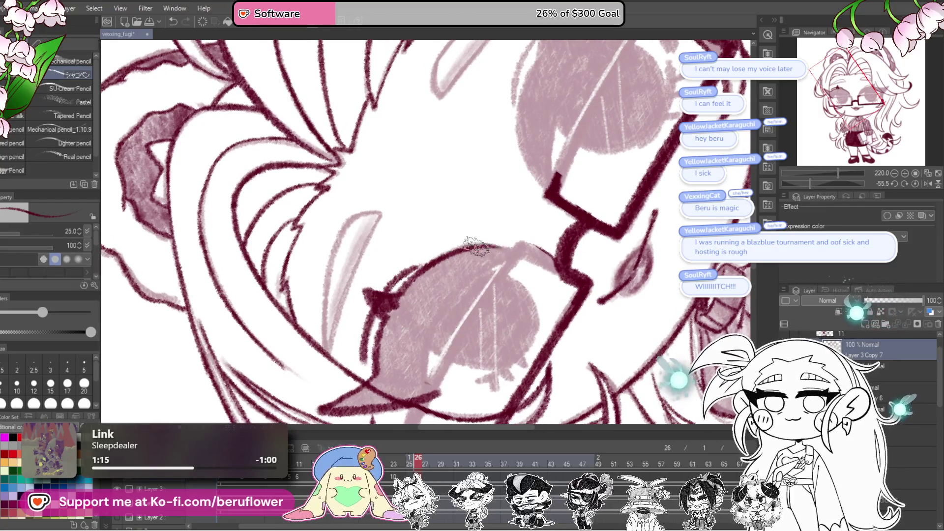
mouse_move(466, 274)
mouse_down()
mouse_move(432, 319)
mouse_move(426, 377)
mouse_move(411, 307)
mouse_up()
drag(402, 340, 456, 258)
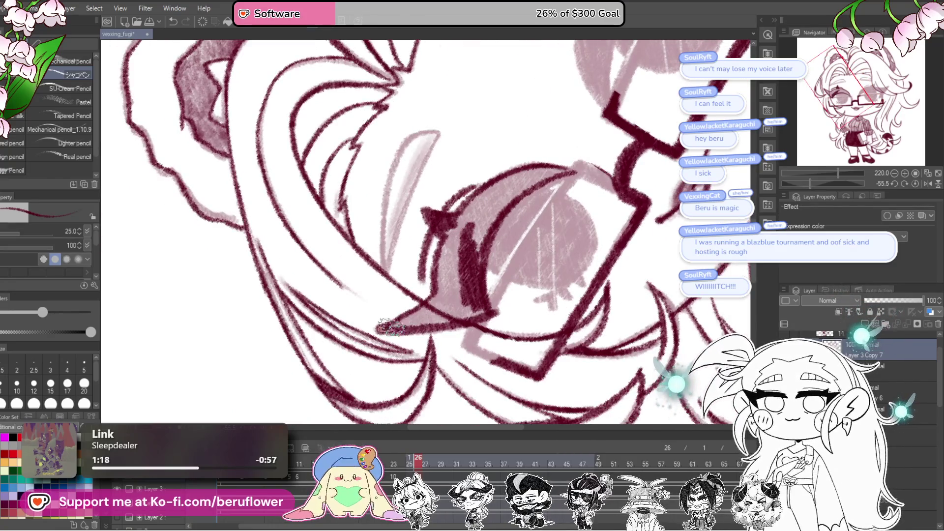
mouse_move(476, 311)
mouse_down()
mouse_move(452, 236)
mouse_move(440, 261)
mouse_up()
drag(474, 204, 475, 257)
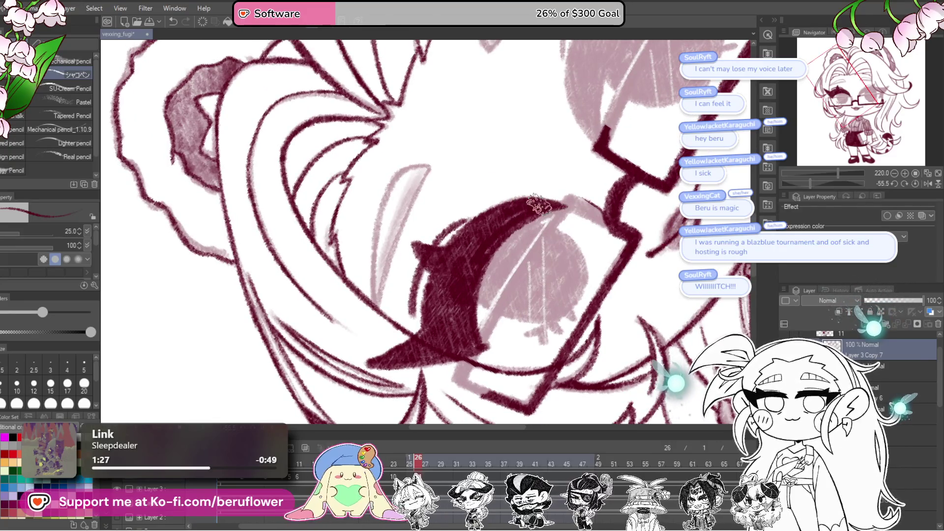
Outline the other eye's pointed lash shape, peak and edges in maroon pencil.
mouse_move(567, 286)
mouse_down()
mouse_move(604, 313)
mouse_move(624, 264)
mouse_up()
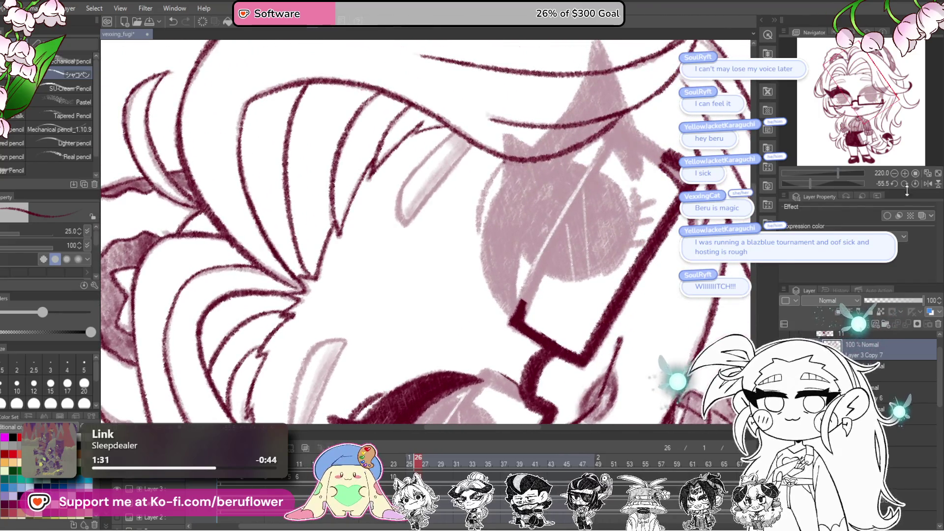
drag(809, 183, 816, 180)
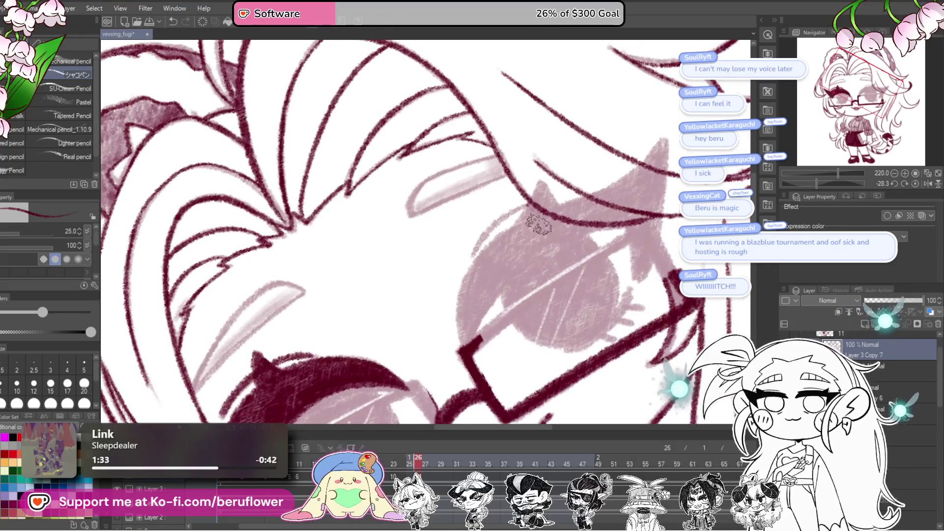
scroll(494, 275, up, 3)
mouse_move(556, 145)
mouse_down()
mouse_move(459, 257)
mouse_move(449, 331)
mouse_move(467, 352)
mouse_move(472, 423)
mouse_up()
mouse_move(460, 389)
mouse_down()
mouse_move(541, 305)
mouse_move(592, 294)
mouse_up()
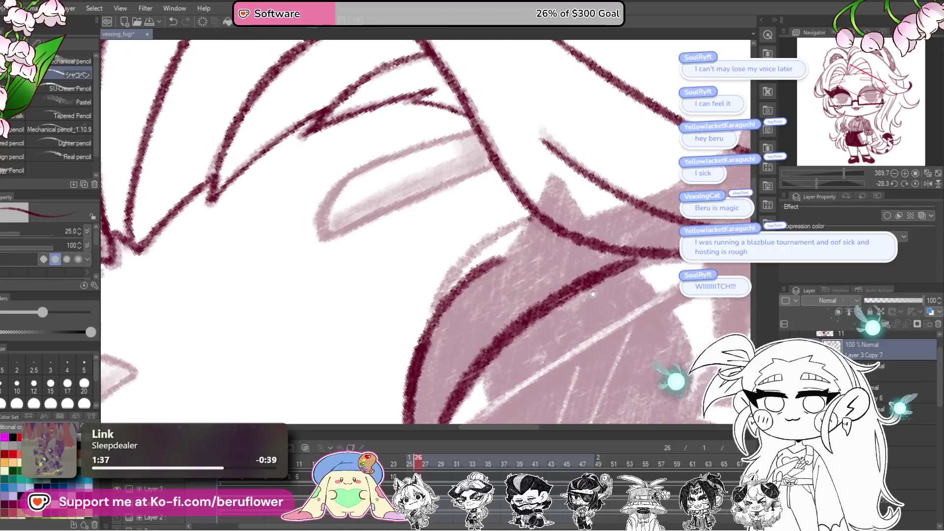
mouse_move(506, 255)
mouse_down()
mouse_move(597, 237)
mouse_move(499, 265)
mouse_move(651, 142)
mouse_move(639, 320)
mouse_up()
mouse_move(639, 320)
mouse_down()
mouse_move(631, 239)
mouse_move(610, 302)
mouse_move(587, 312)
mouse_move(582, 211)
mouse_move(662, 231)
mouse_up()
mouse_move(381, 297)
mouse_down()
mouse_move(401, 245)
mouse_move(375, 315)
mouse_up()
drag(398, 250, 464, 221)
mouse_move(521, 228)
mouse_down()
mouse_move(559, 211)
mouse_move(604, 253)
mouse_move(575, 244)
mouse_up()
Fill the lash triangle and its tip solid with dark maroon hatching.
mouse_move(565, 196)
mouse_down()
mouse_move(526, 260)
mouse_move(540, 275)
mouse_up()
drag(590, 226, 487, 309)
mouse_move(561, 236)
mouse_down()
mouse_move(560, 206)
mouse_move(505, 216)
mouse_move(520, 225)
mouse_move(488, 253)
mouse_up()
mouse_move(488, 253)
mouse_down()
mouse_move(514, 199)
mouse_move(440, 327)
mouse_move(444, 295)
mouse_move(492, 261)
mouse_move(499, 206)
mouse_move(472, 255)
mouse_move(492, 299)
mouse_move(482, 319)
mouse_up()
drag(492, 147, 334, 254)
drag(824, 185, 810, 178)
mouse_move(536, 241)
mouse_down()
mouse_move(472, 305)
mouse_move(565, 231)
mouse_move(457, 275)
mouse_move(497, 212)
mouse_move(548, 233)
mouse_move(570, 216)
mouse_move(585, 270)
mouse_up()
mouse_move(566, 206)
mouse_down()
mouse_move(565, 152)
mouse_move(551, 207)
mouse_move(568, 204)
mouse_move(618, 319)
mouse_move(594, 259)
mouse_move(532, 301)
mouse_up()
scroll(590, 258, down, 6)
Outline both irises in dark maroon and add small lashes beneath the second iris.
click(914, 183)
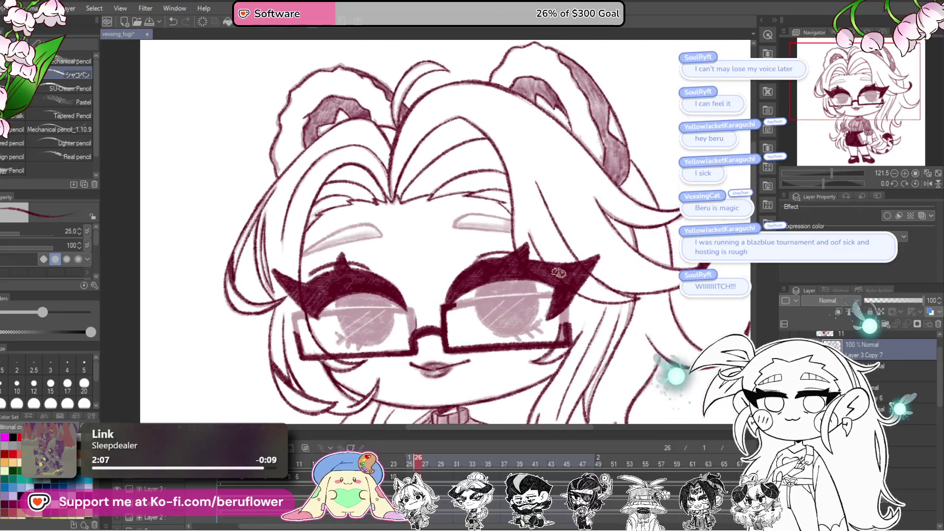
scroll(476, 210, up, 5)
drag(416, 206, 428, 295)
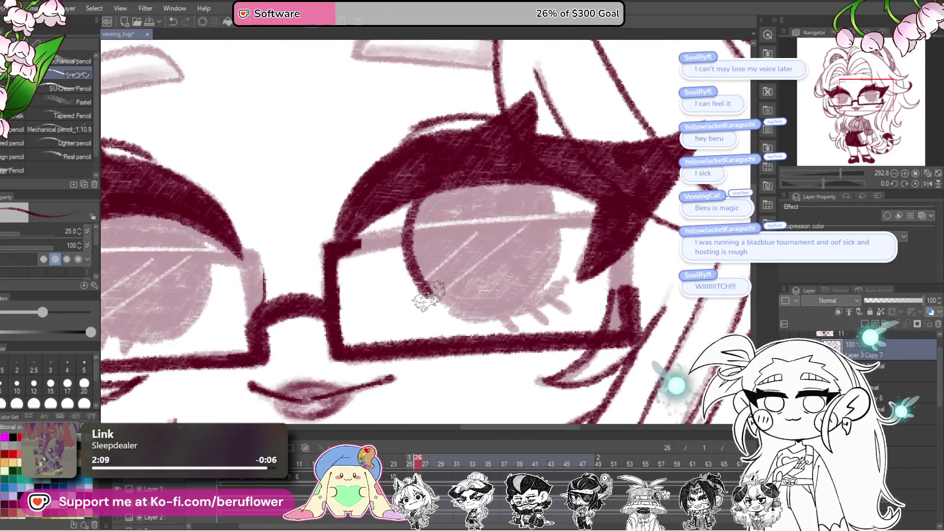
mouse_move(538, 183)
mouse_down()
mouse_move(563, 231)
mouse_move(541, 295)
mouse_move(476, 317)
mouse_up()
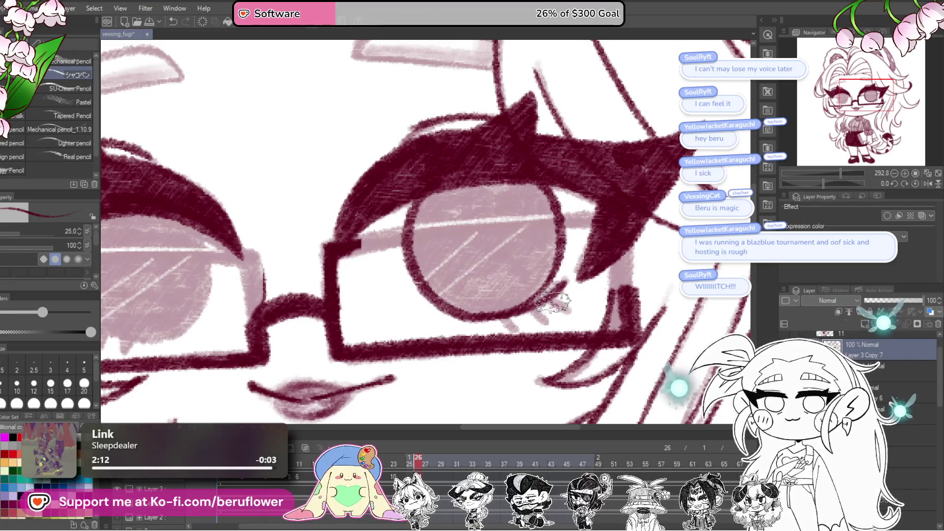
drag(511, 329, 732, 322)
mouse_move(435, 211)
mouse_down()
mouse_move(466, 278)
mouse_move(416, 339)
mouse_move(361, 339)
mouse_move(322, 251)
mouse_move(344, 211)
mouse_up()
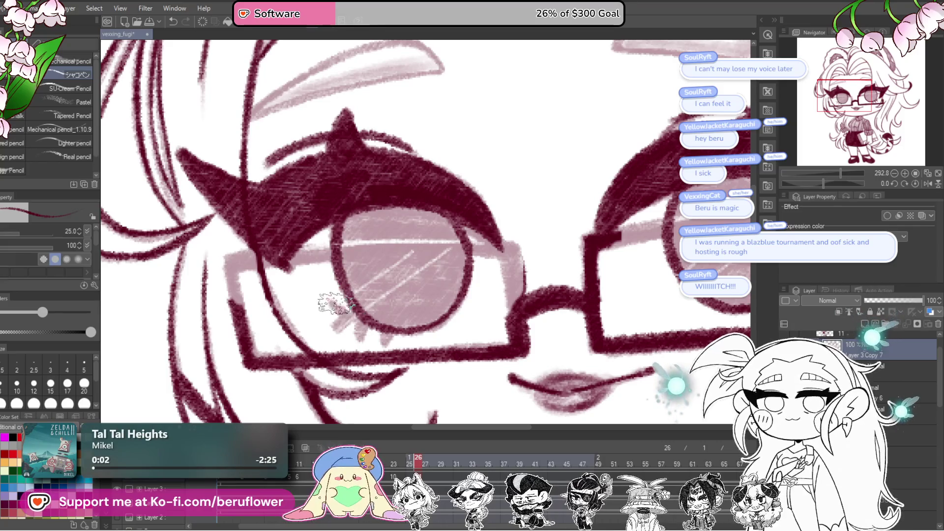
drag(359, 323, 393, 334)
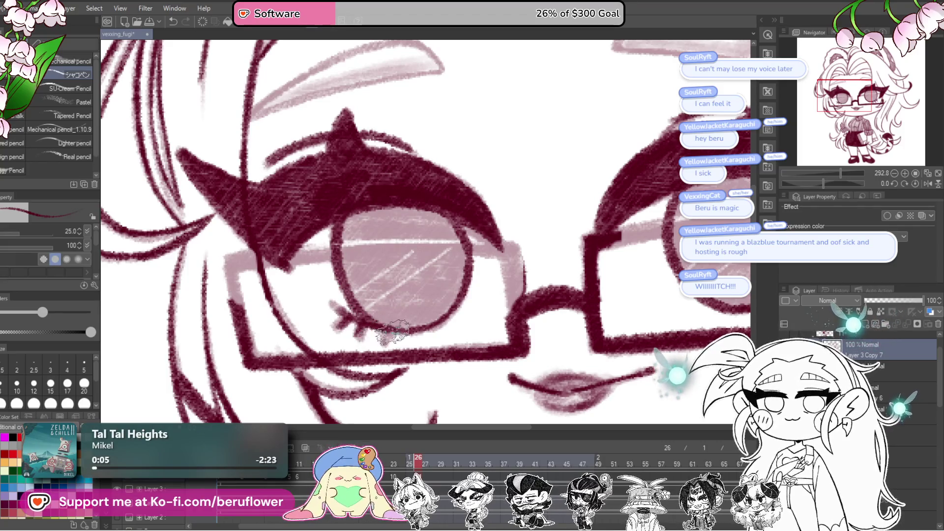
Undo a stray stroke and redraw a dark maroon stroke across the iris.
scroll(420, 300, down, 3)
scroll(669, 237, up, 2)
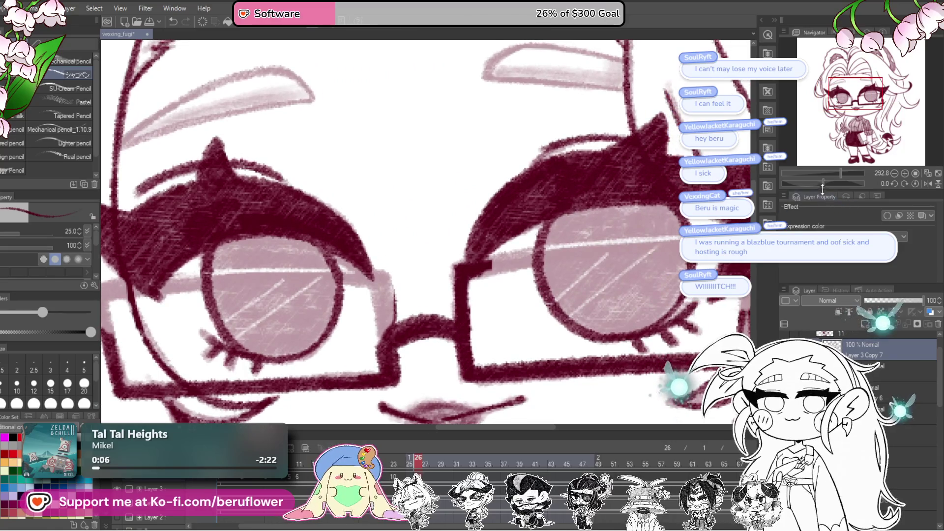
drag(822, 187, 816, 185)
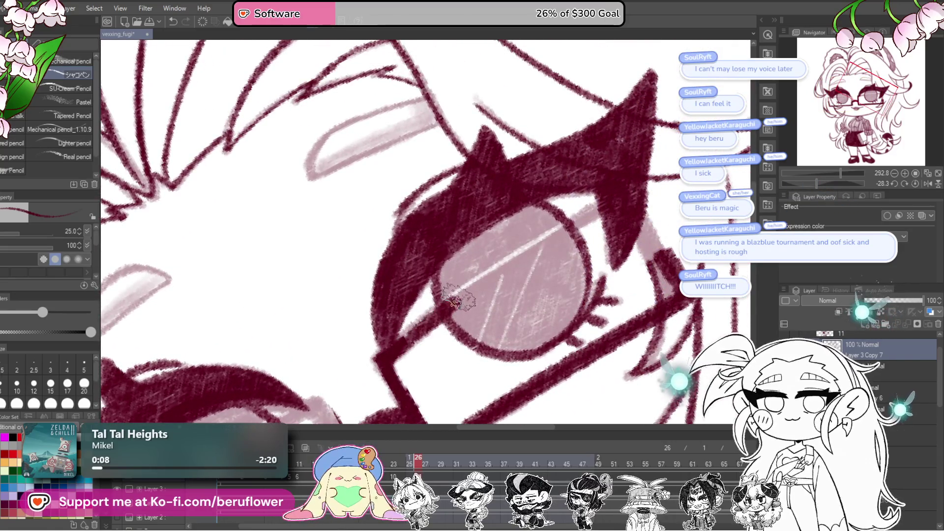
key(ctrl+z)
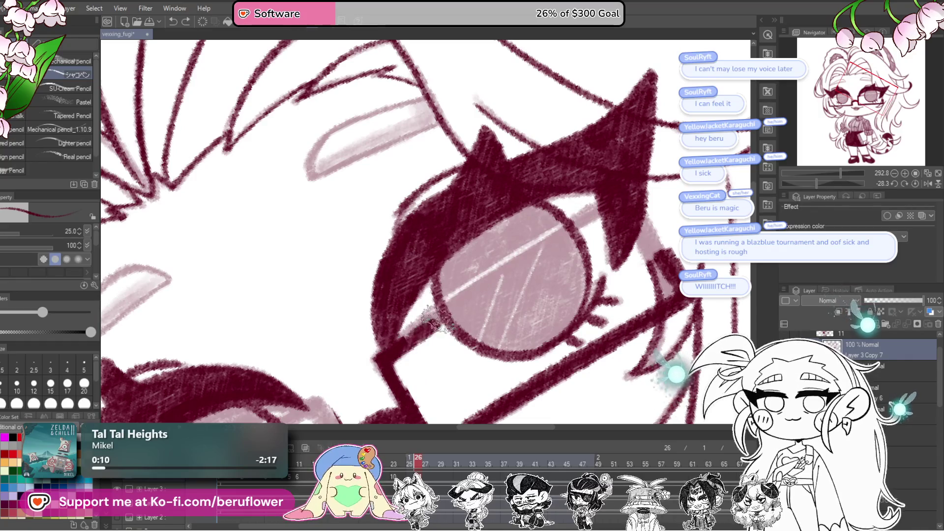
drag(435, 320, 586, 213)
Add dark maroon strokes across the left eye toward the glasses.
drag(677, 228, 628, 270)
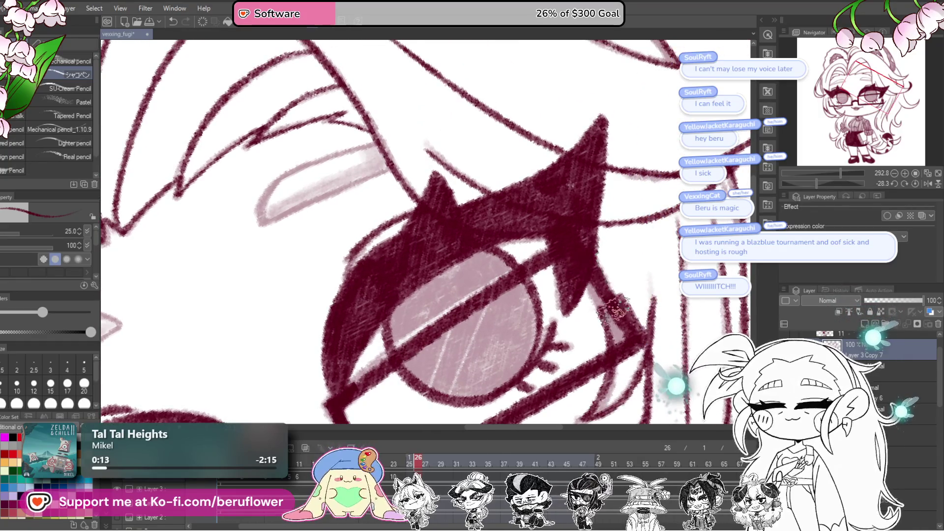
scroll(530, 274, down, 3)
scroll(525, 240, up, 3)
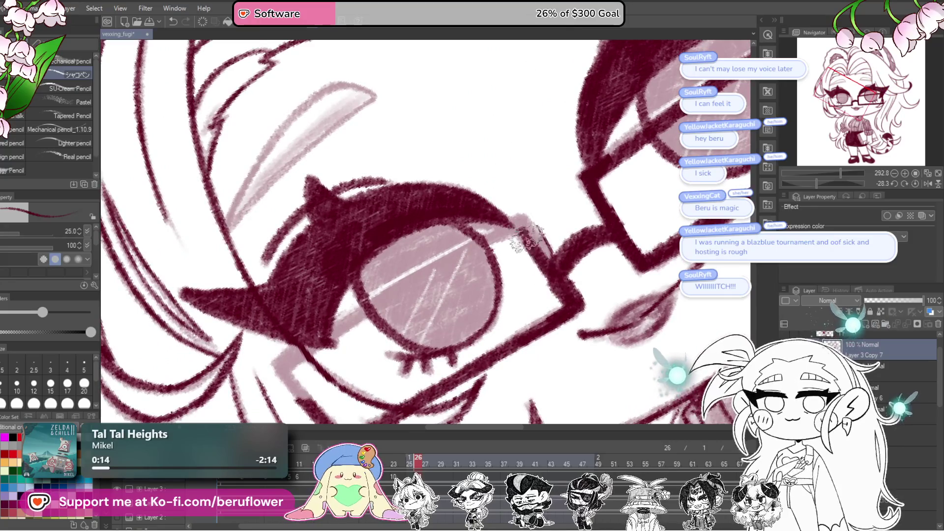
drag(549, 258, 627, 170)
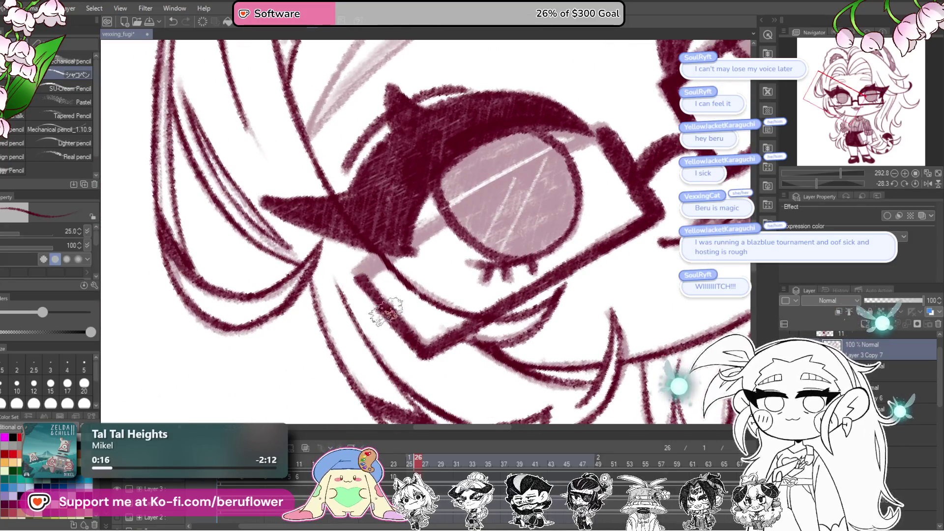
drag(396, 301, 408, 318)
mouse_move(363, 297)
mouse_down()
mouse_move(391, 288)
mouse_move(442, 238)
mouse_move(607, 150)
mouse_up()
Trace maroon edges along the hair highlights above the glasses, then fit the canvas in view.
mouse_move(449, 71)
mouse_down()
mouse_move(485, 246)
mouse_move(497, 241)
mouse_up()
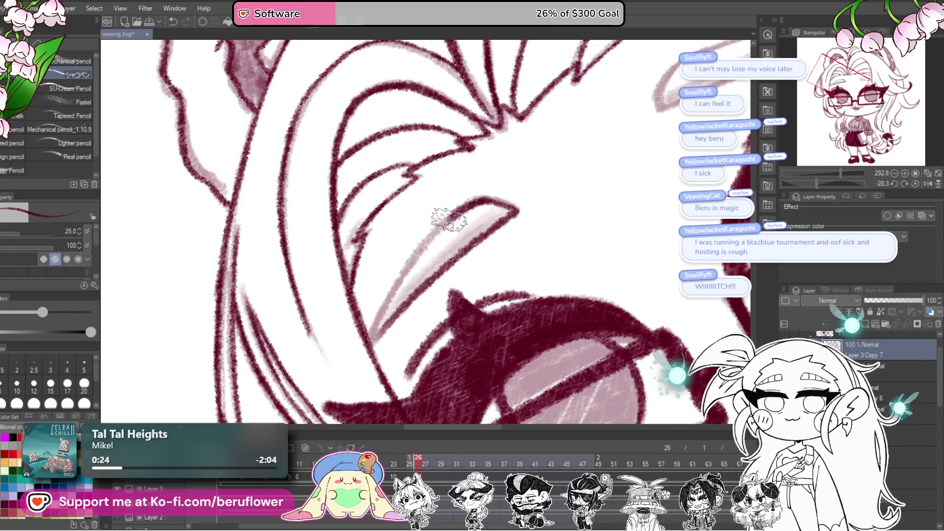
mouse_move(631, 252)
mouse_down()
mouse_move(577, 286)
mouse_move(528, 279)
mouse_up()
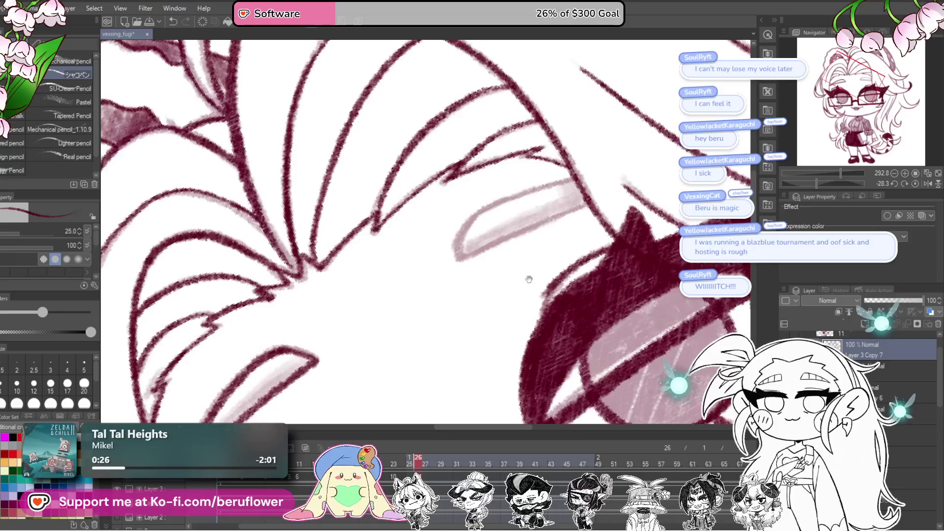
drag(623, 199, 641, 212)
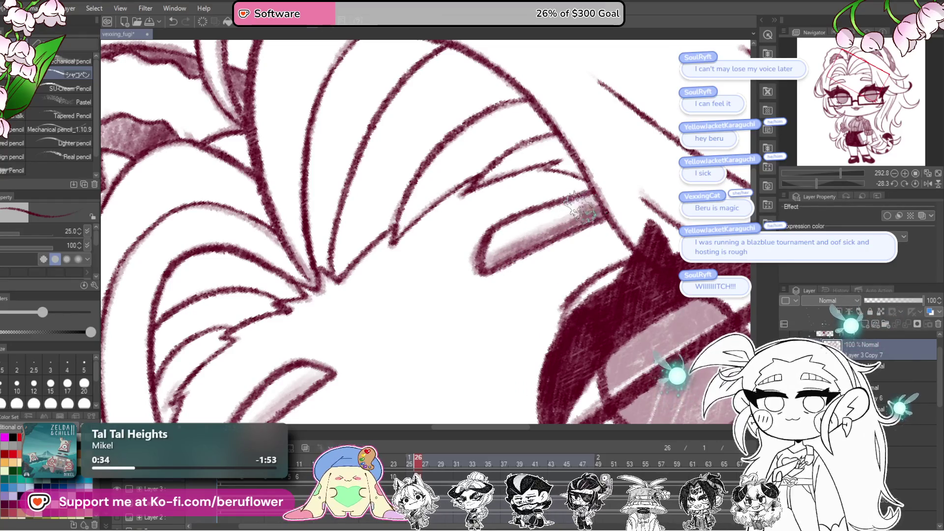
drag(590, 196, 417, 319)
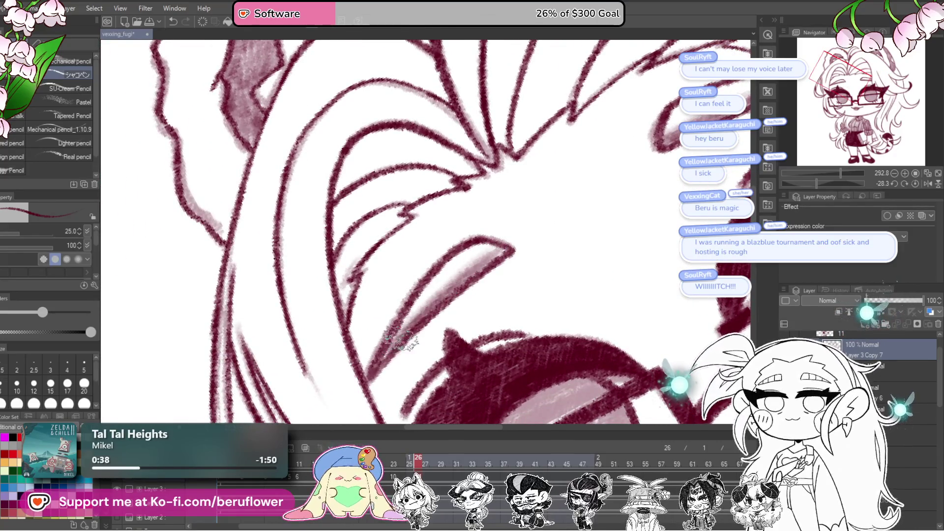
key(ctrl+0)
scroll(643, 380, up, 5)
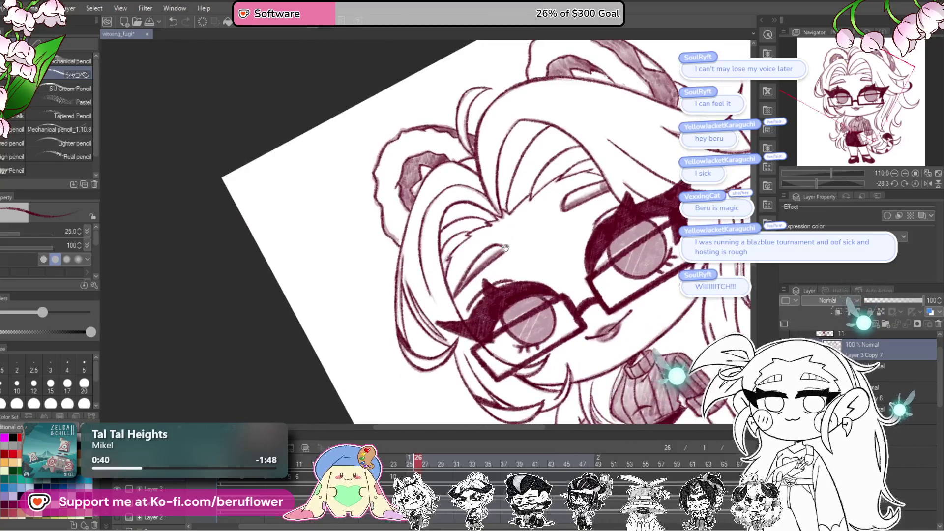
Recentre the character upright and turn on onion skin to compare frames.
drag(643, 381, 584, 336)
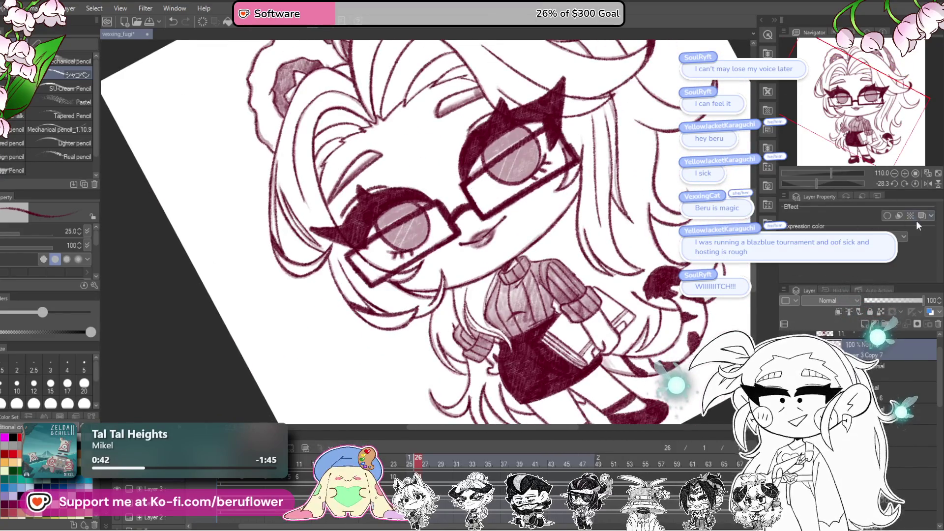
click(914, 184)
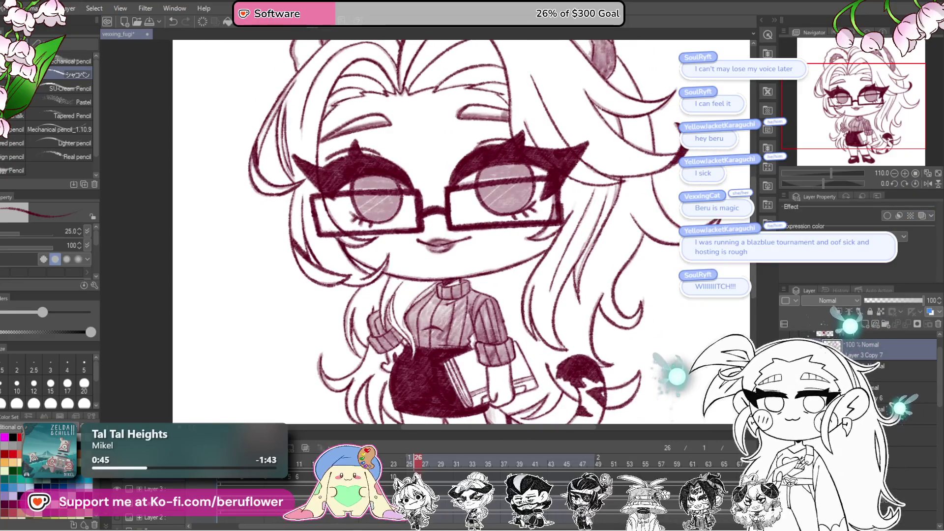
click(306, 449)
scroll(457, 211, up, 4)
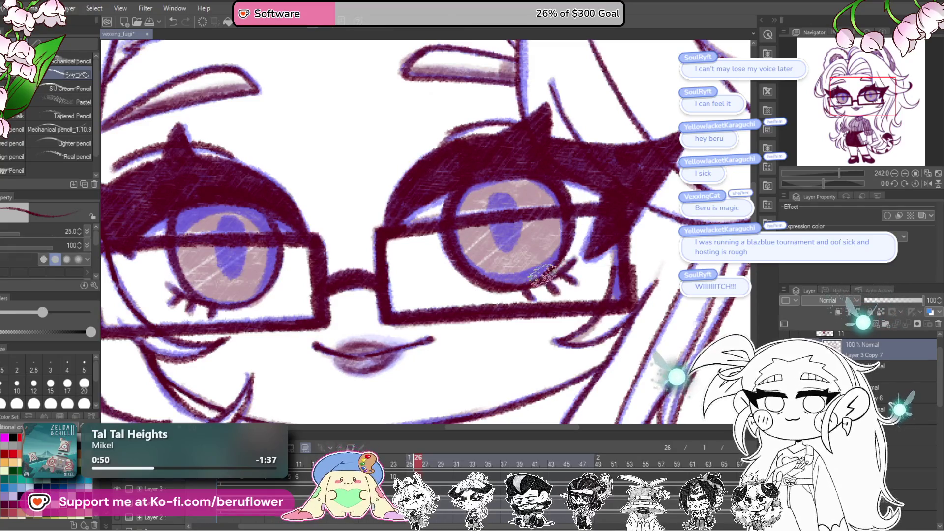
scroll(544, 276, left, 5)
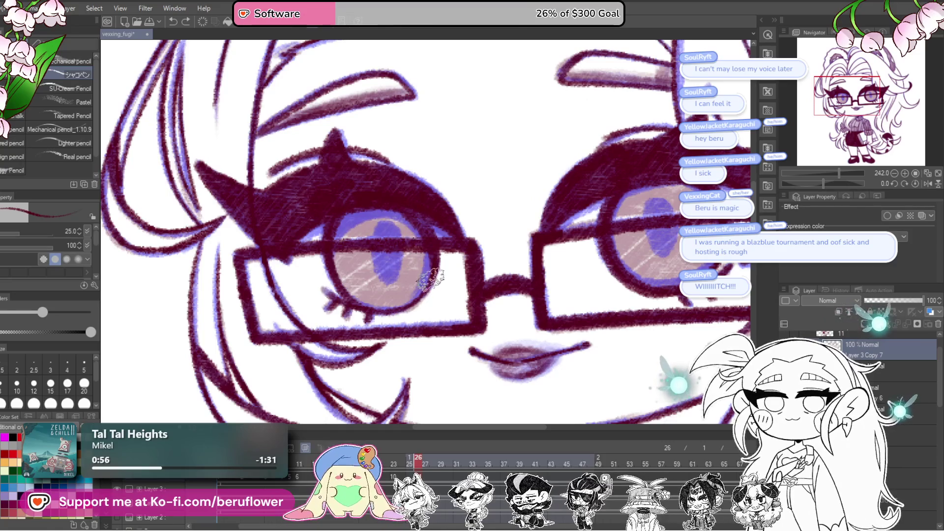
Outline and fill the left eye's pupil in dark maroon.
mouse_move(399, 223)
mouse_down()
mouse_move(395, 253)
mouse_move(375, 253)
mouse_move(402, 238)
mouse_move(382, 267)
mouse_move(384, 250)
mouse_up()
drag(649, 236, 567, 256)
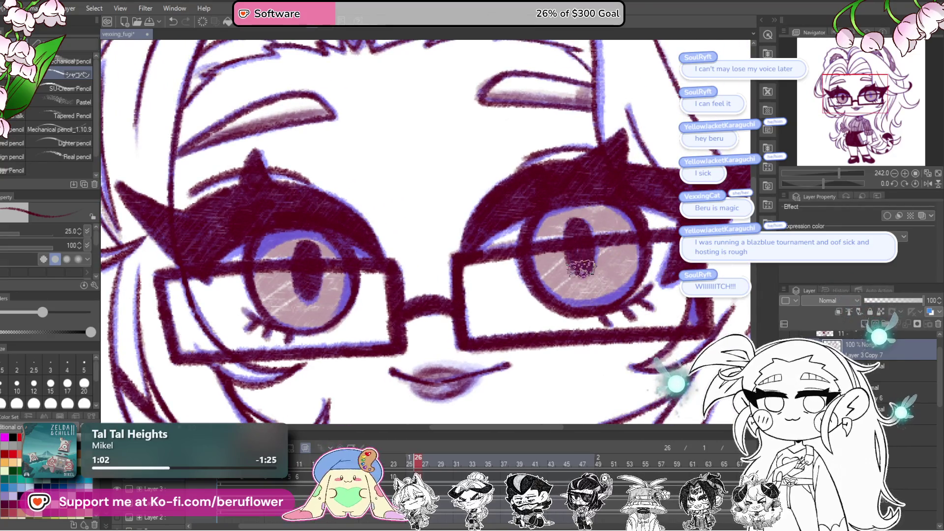
scroll(572, 248, down, 5)
scroll(492, 366, up, 2)
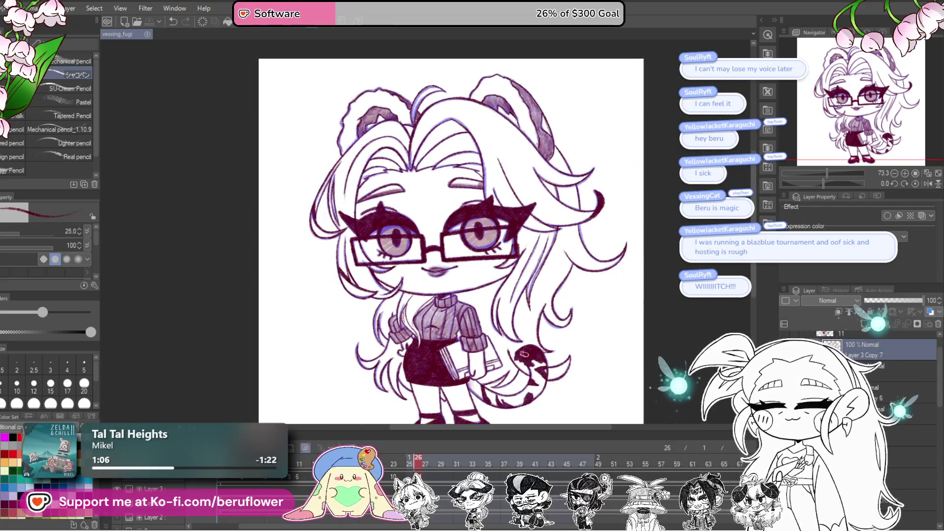
drag(518, 375, 518, 348)
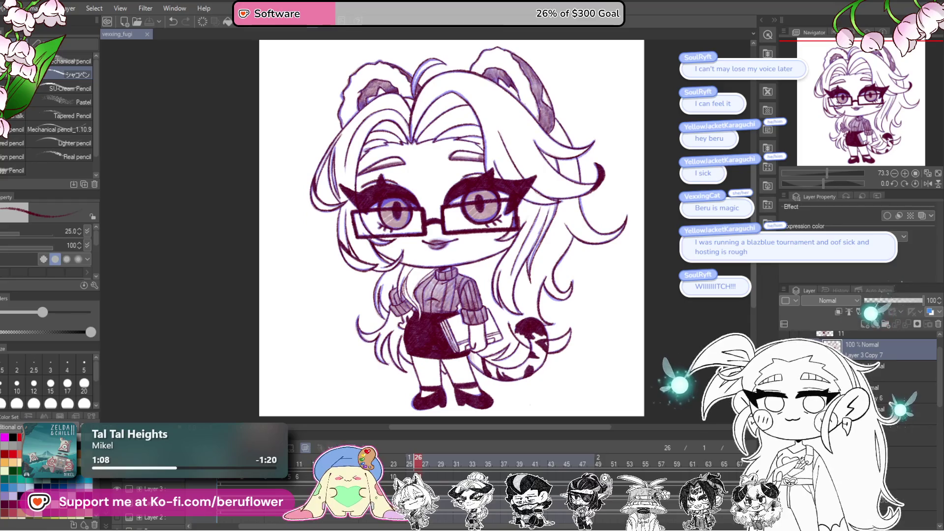
Undo the brown iris colouring and compare frames 25 and 26.
key(ctrl+z)
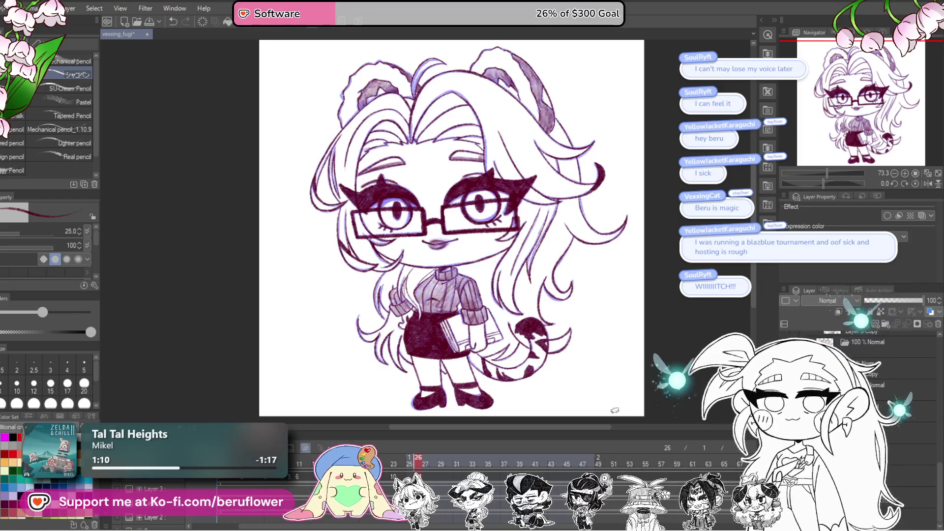
key(ctrl+z)
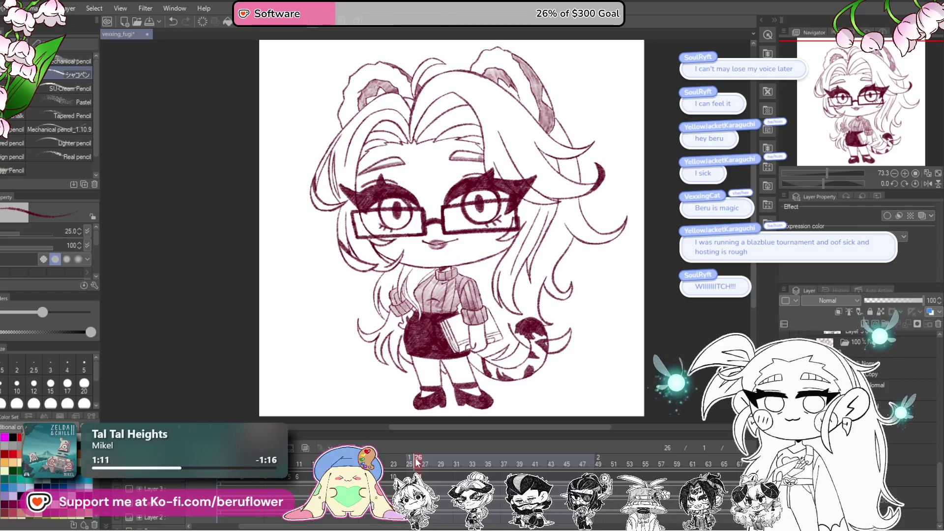
click(406, 464)
click(420, 464)
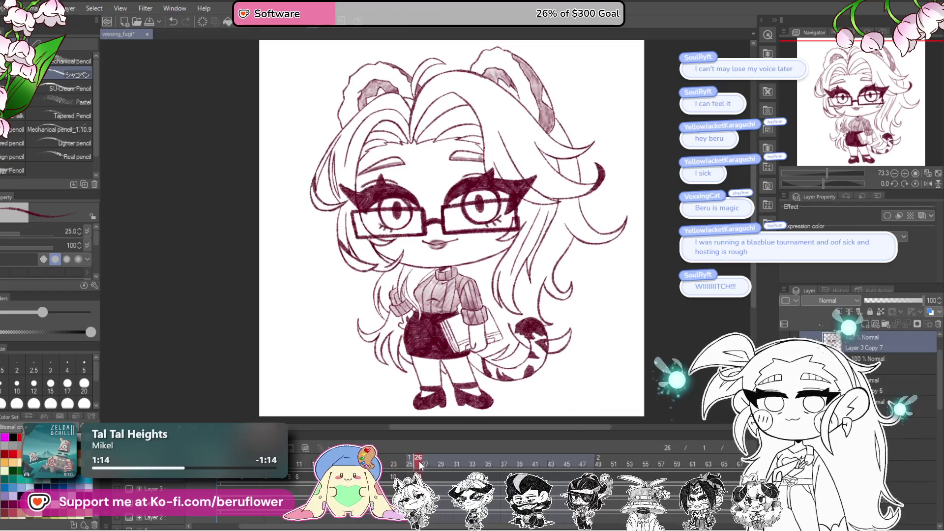
scroll(425, 202, up, 5)
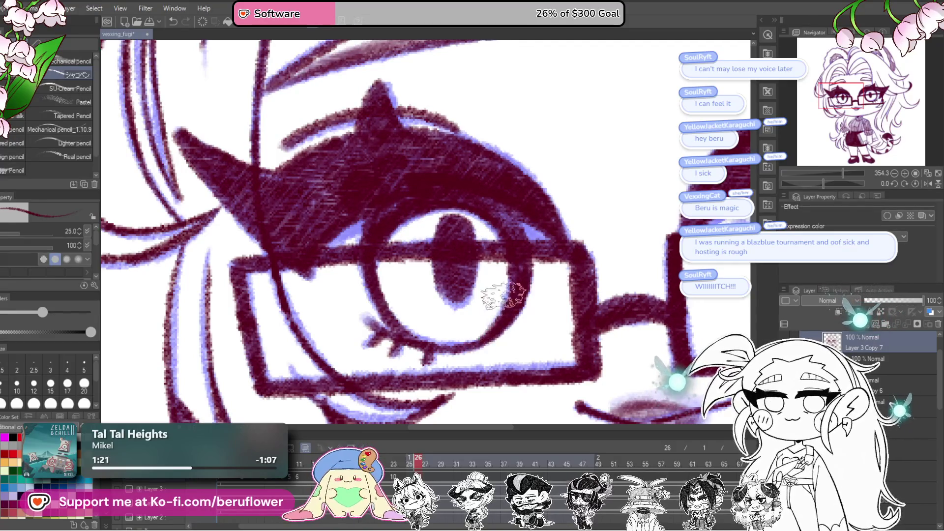
scroll(501, 216, down, 5)
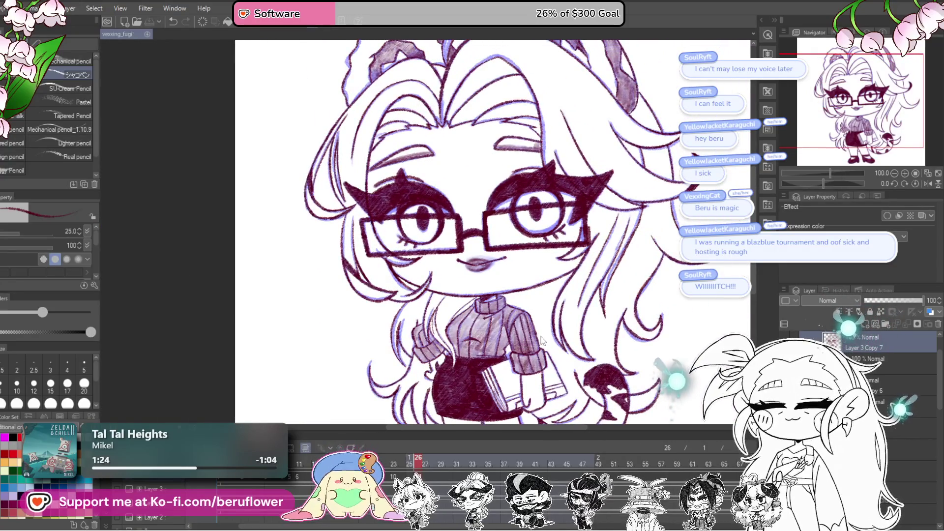
Hide the blue onion-skin lines and centre both eyes in view.
click(425, 453)
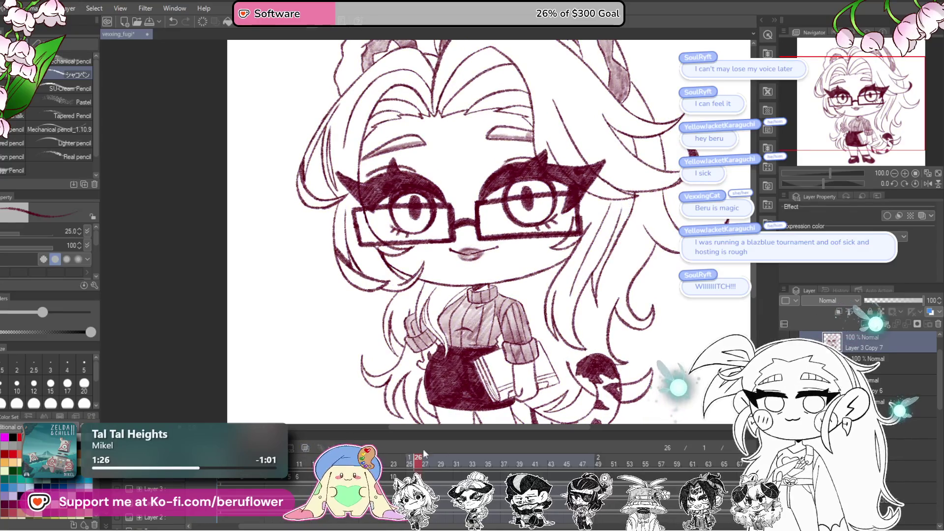
scroll(393, 195, down, 4)
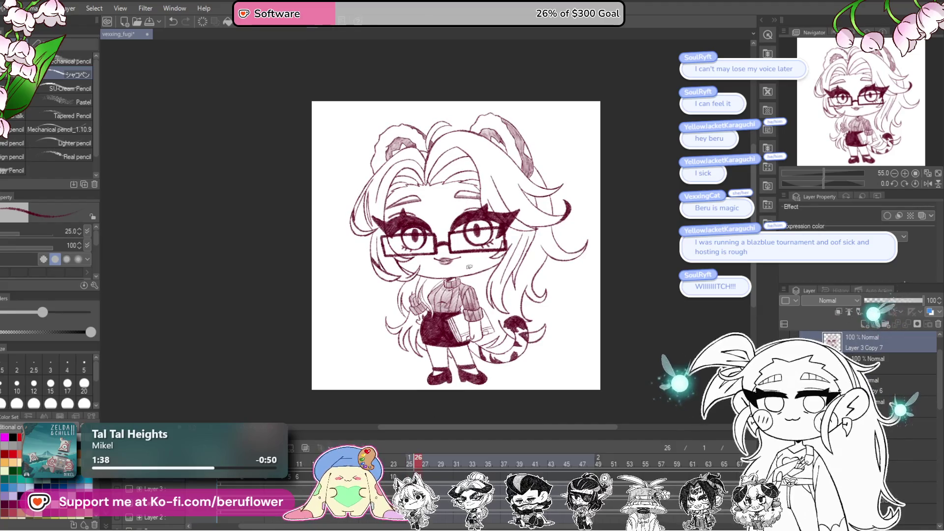
scroll(490, 233, up, 5)
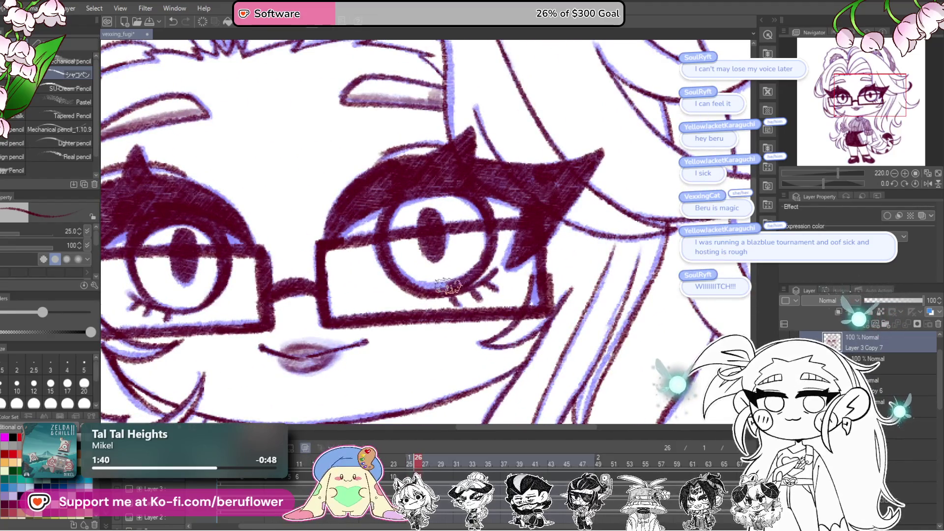
drag(418, 248, 477, 241)
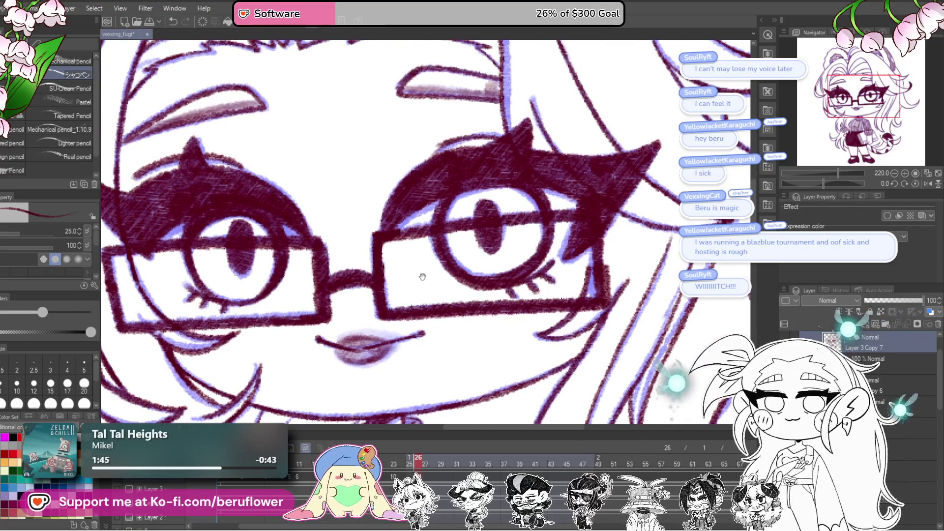
drag(422, 277, 476, 290)
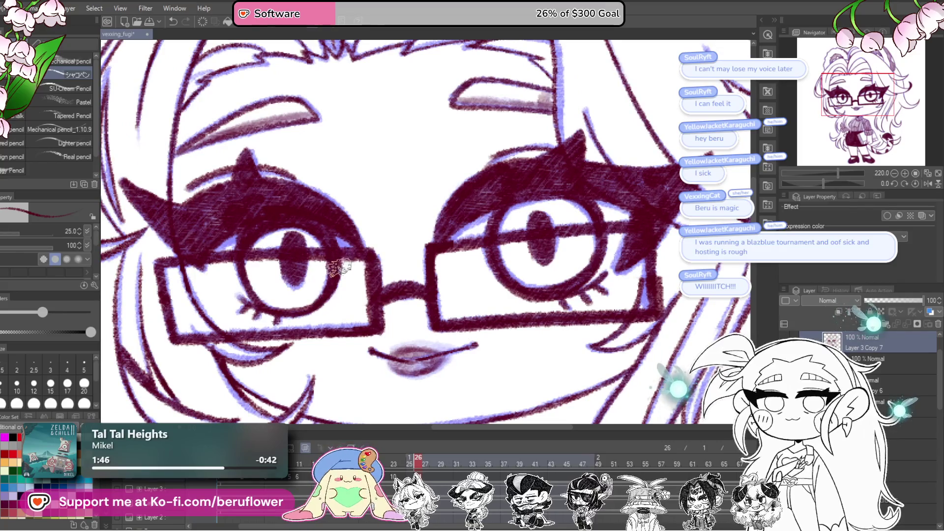
scroll(580, 282, down, 5)
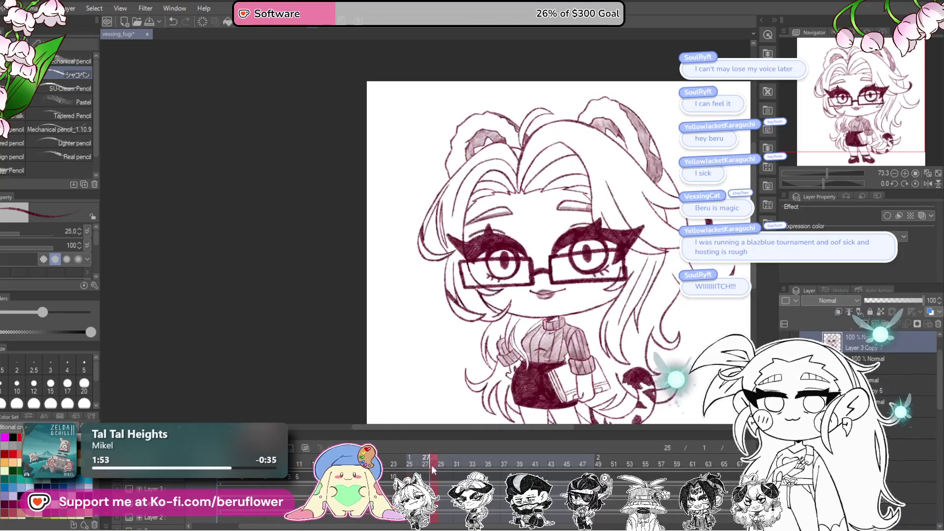
Scrub the blink animation from frame 11 through frame 23.
drag(627, 349, 555, 326)
scroll(555, 326, down, 3)
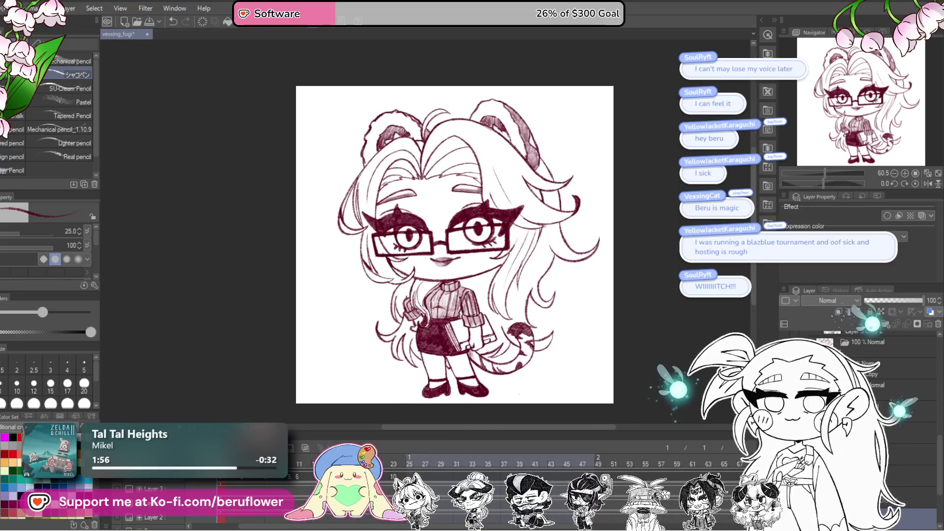
click(301, 465)
mouse_move(301, 464)
mouse_down()
mouse_move(400, 430)
mouse_move(384, 434)
mouse_up()
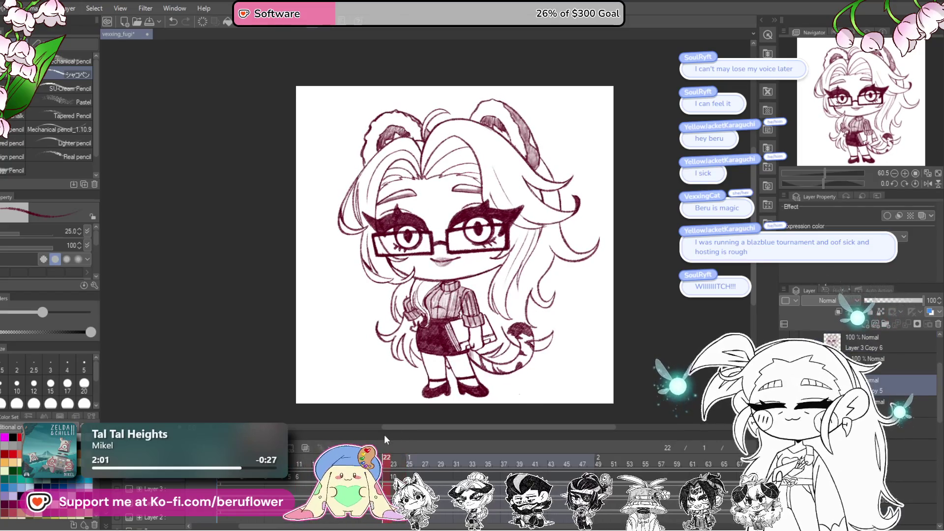
Shade over the lips with the maroon mechanical pencil.
scroll(434, 257, up, 4)
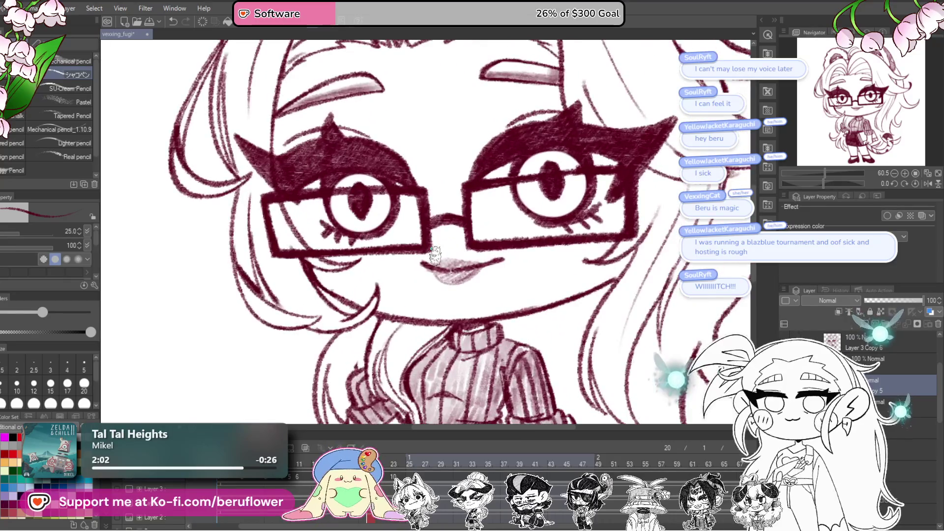
mouse_move(479, 276)
mouse_down()
mouse_move(511, 261)
mouse_move(473, 263)
mouse_up()
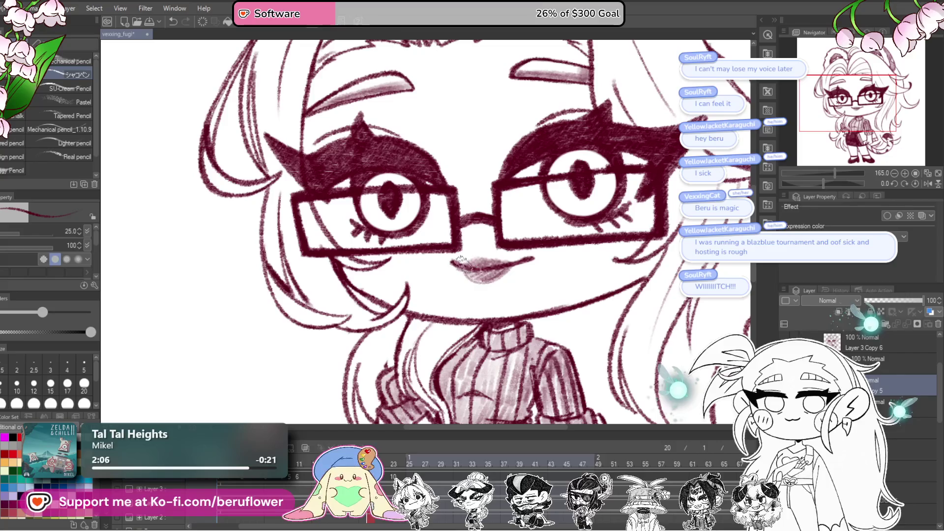
scroll(516, 267, down, 4)
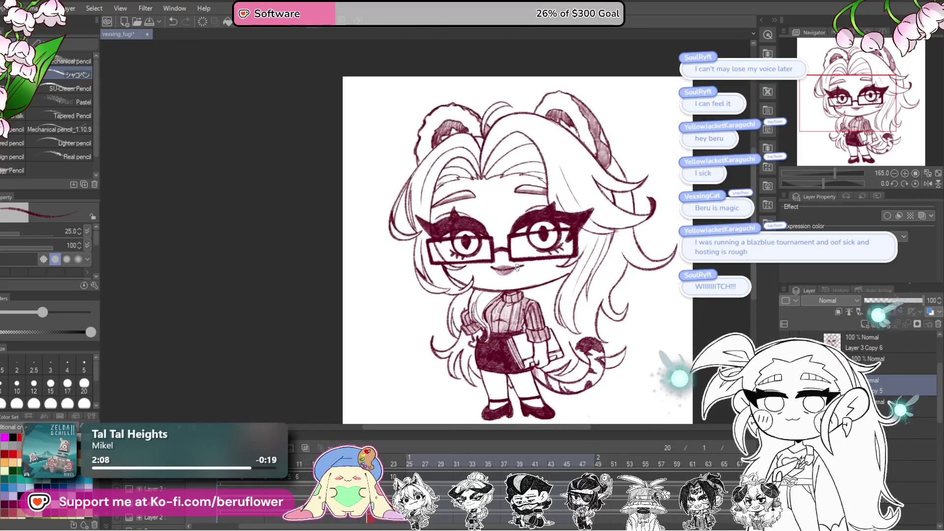
scroll(466, 368, up, 1)
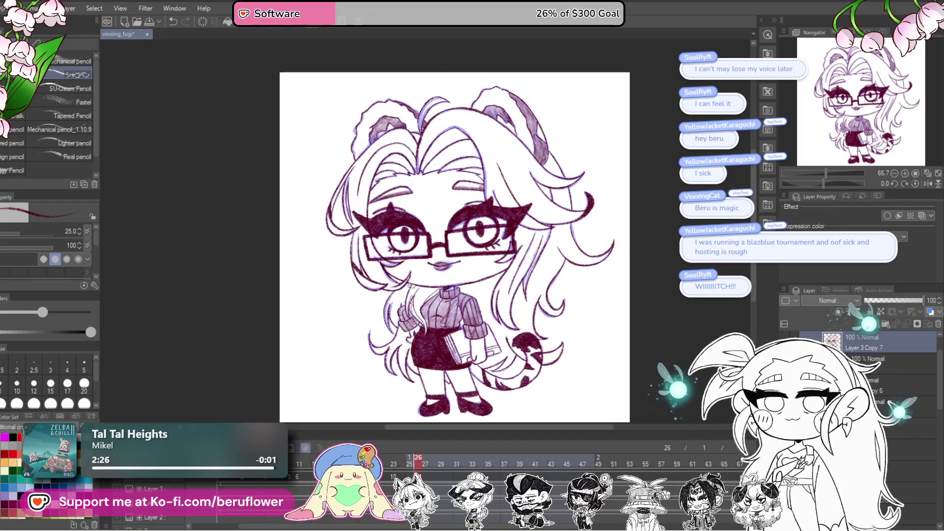
Tilt the canvas and build up a darker blush stroke on the cheek under the glasses.
scroll(417, 268, up, 5)
drag(824, 188, 812, 188)
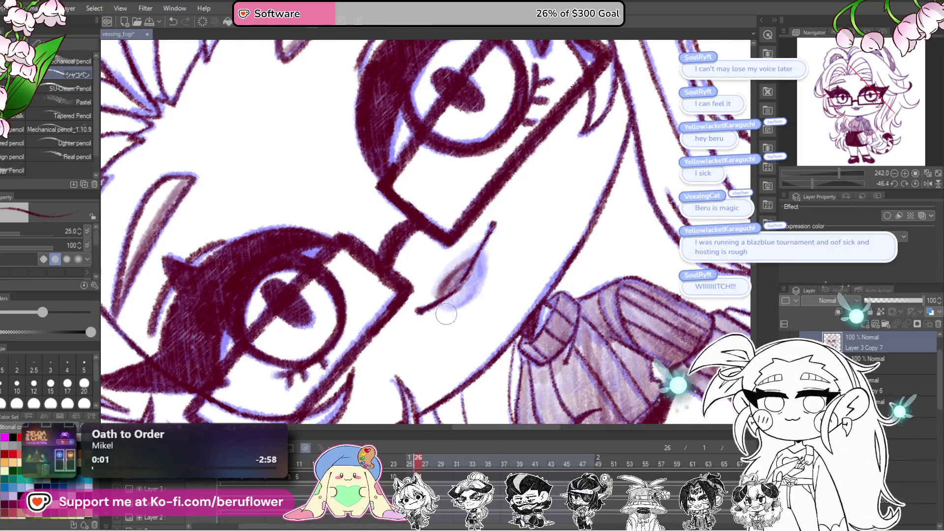
mouse_move(463, 258)
mouse_down()
mouse_move(433, 293)
mouse_move(498, 283)
mouse_move(486, 308)
mouse_move(457, 327)
mouse_move(480, 275)
mouse_move(472, 314)
mouse_up()
mouse_move(464, 282)
mouse_down()
mouse_move(453, 305)
mouse_move(462, 309)
mouse_move(474, 290)
mouse_move(460, 309)
mouse_move(489, 297)
mouse_move(501, 275)
mouse_up()
scroll(501, 275, down, 5)
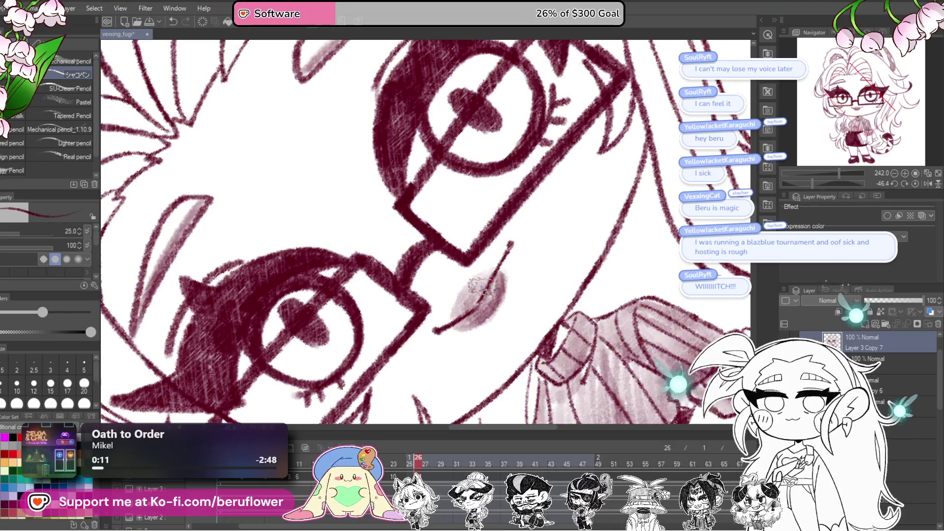
scroll(484, 292, down, 5)
scroll(484, 291, up, 5)
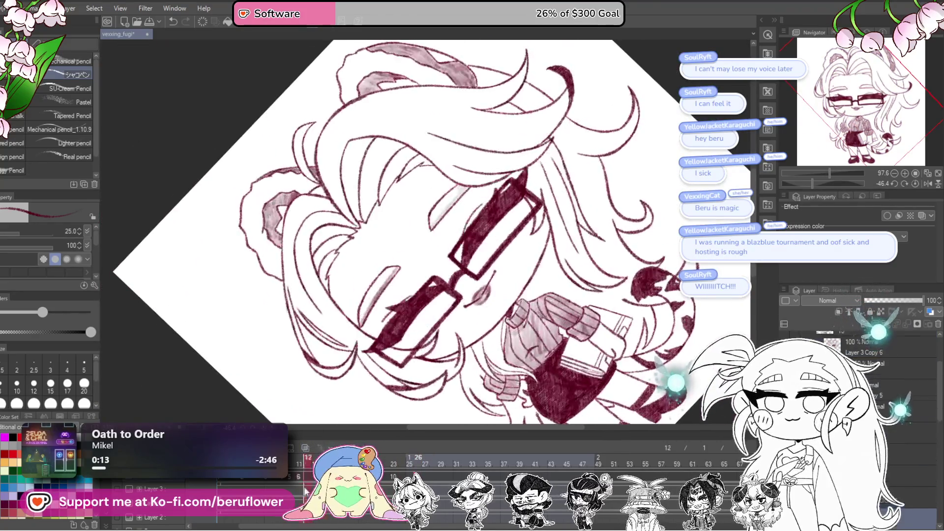
Toggle the last stroke with undo and redo, then set the canvas upright.
key(ctrl+z)
key(ctrl+y)
key(ctrl+z)
key(ctrl+y)
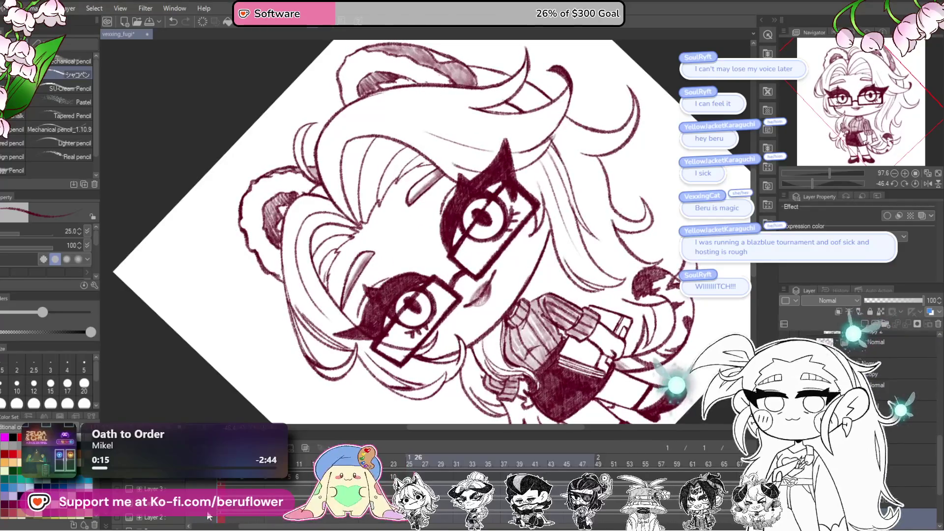
click(915, 184)
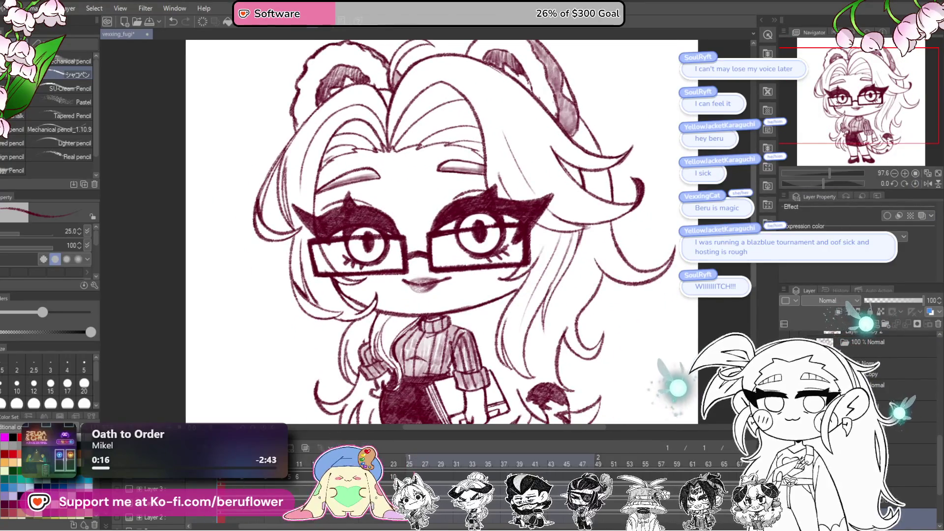
Preview the blink from frame 25, then frames 10 and 7 and their neighbours.
click(409, 456)
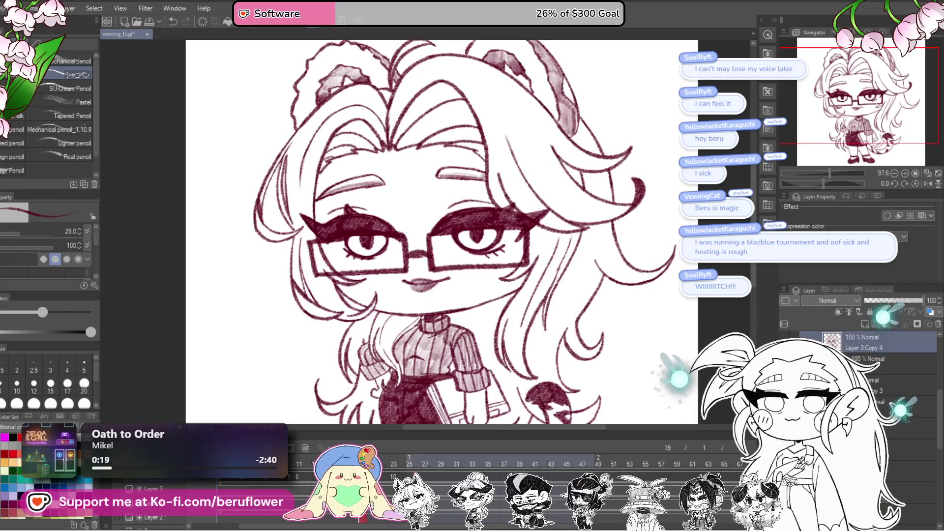
mouse_move(409, 455)
mouse_down()
mouse_move(273, 457)
mouse_move(419, 451)
mouse_up()
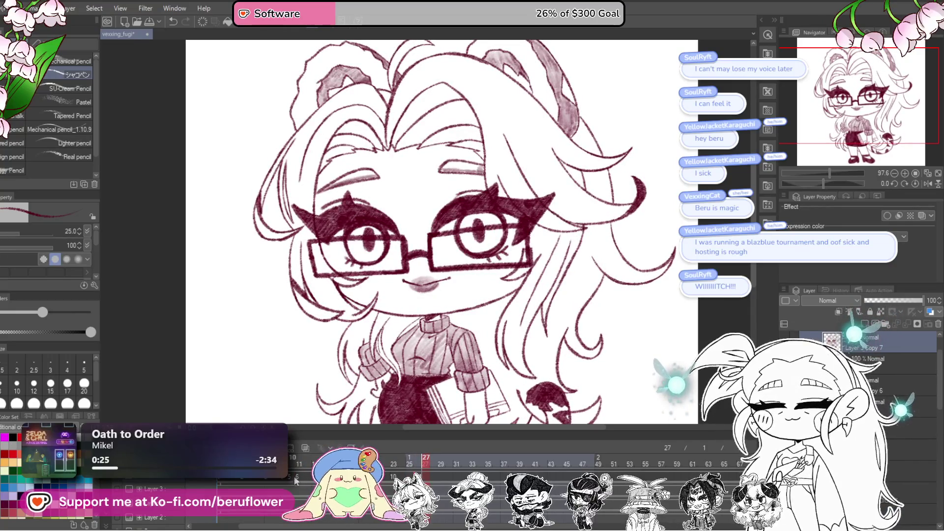
click(291, 479)
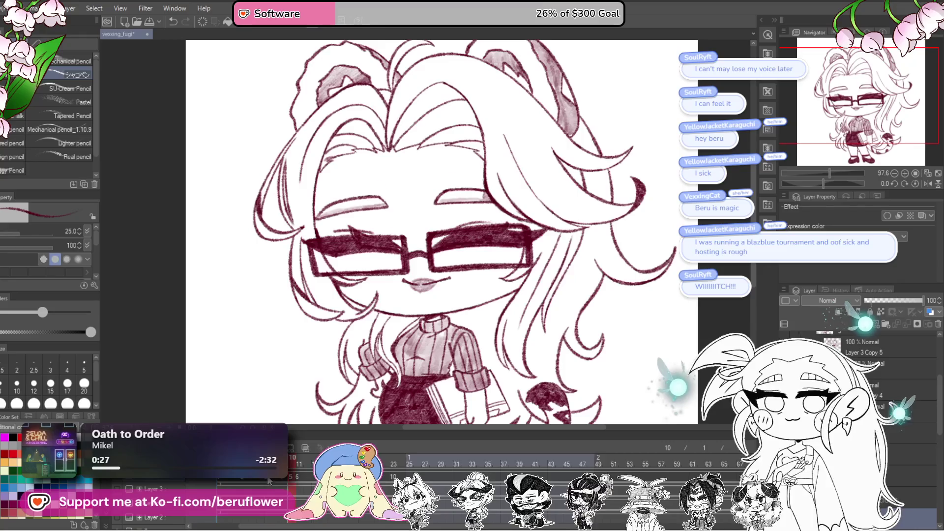
click(266, 480)
click(282, 482)
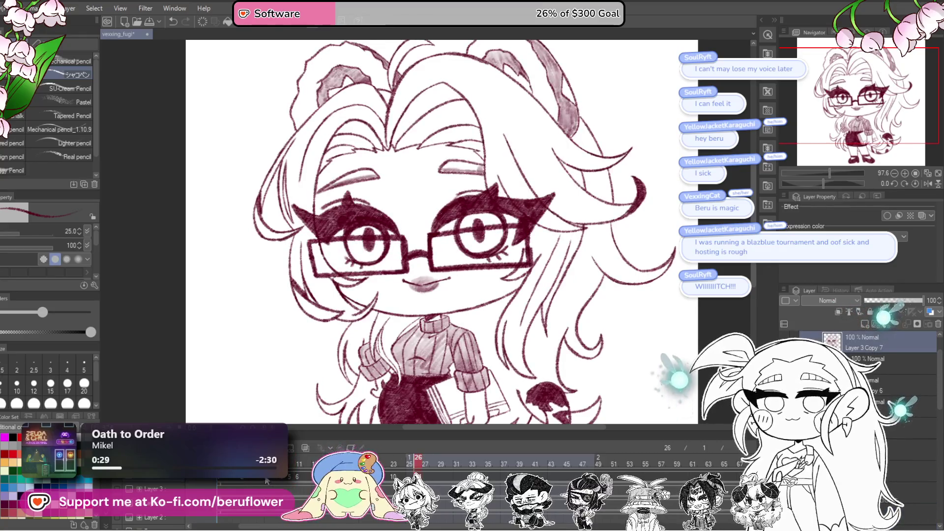
click(275, 485)
Check frames 23 and 7, then move to frame 29.
click(394, 464)
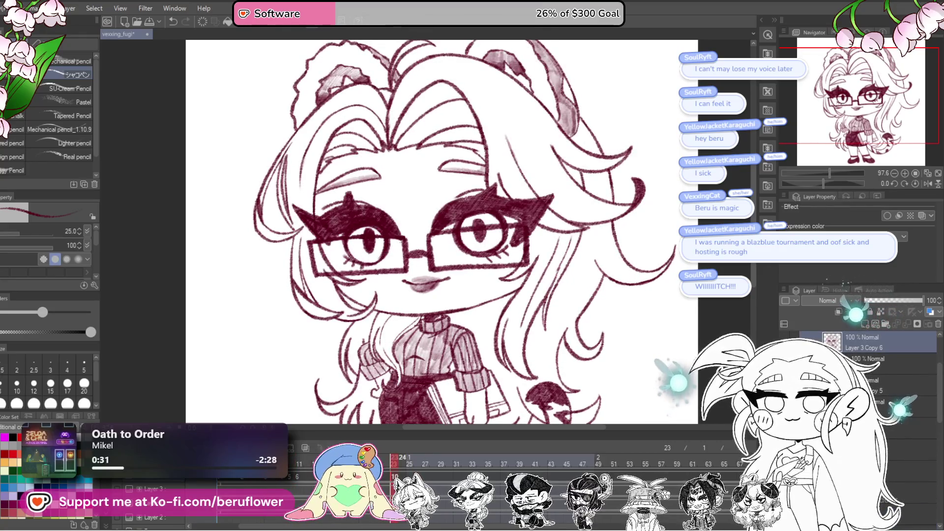
click(266, 477)
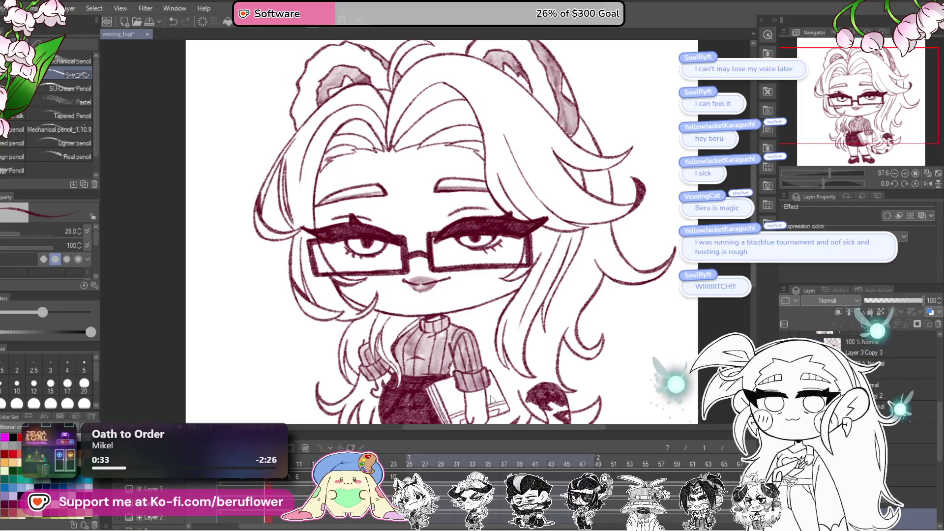
click(440, 466)
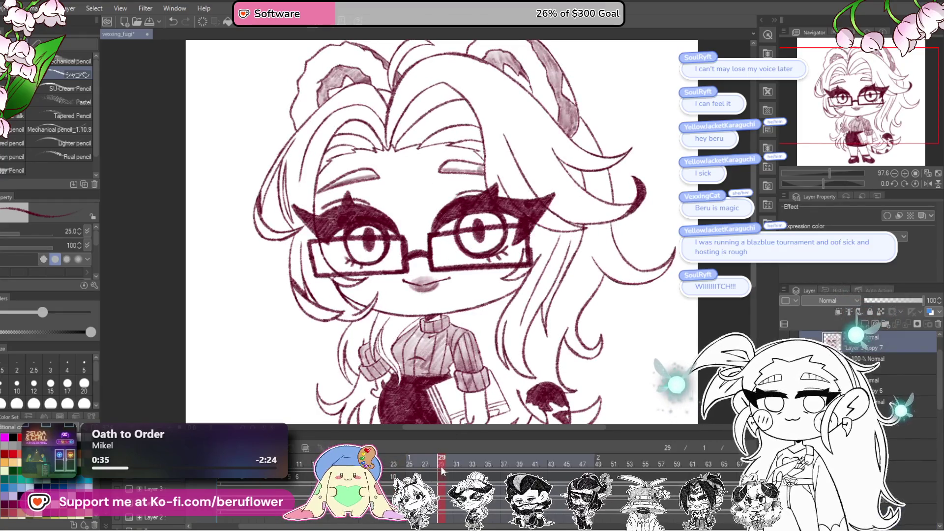
Add a new cel at frame 29, paste the half-lidded drawing in, and enable onion skin.
key(ctrl+shift+alt+n)
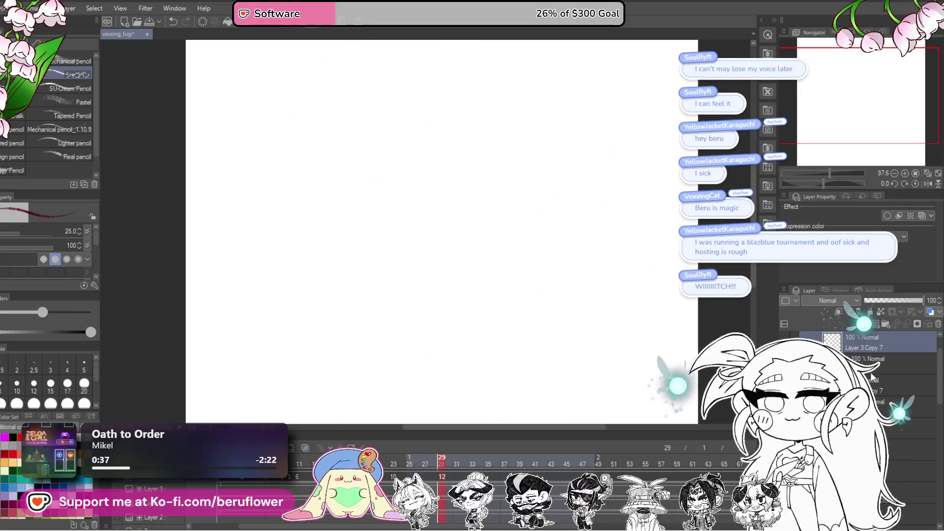
key(ctrl+v)
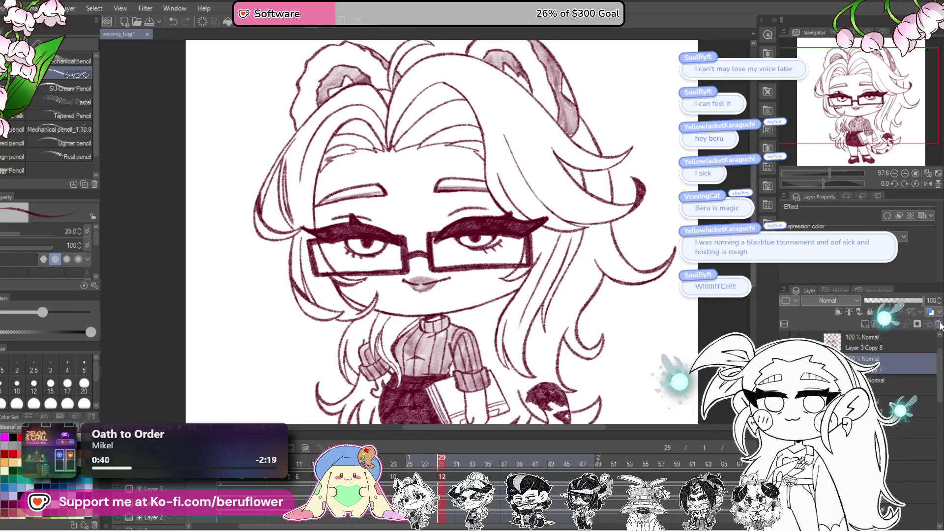
click(306, 446)
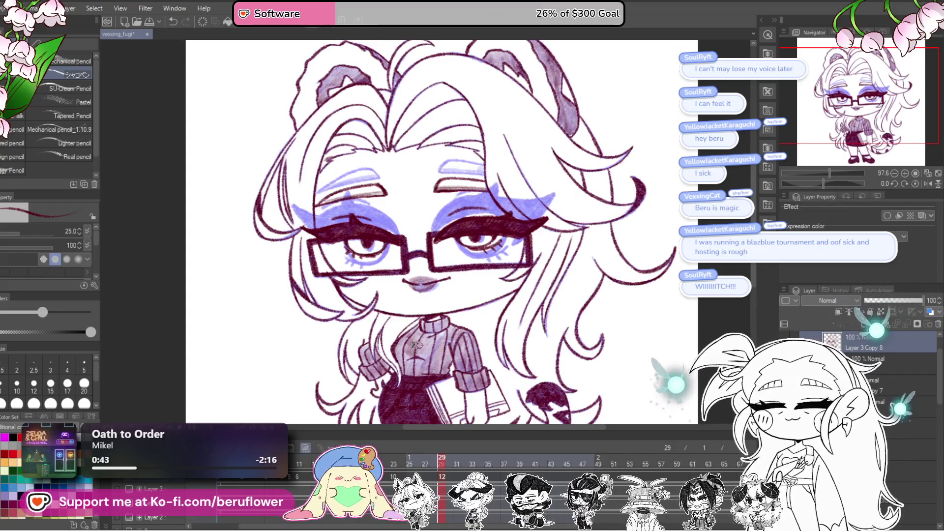
scroll(423, 257, up, 3)
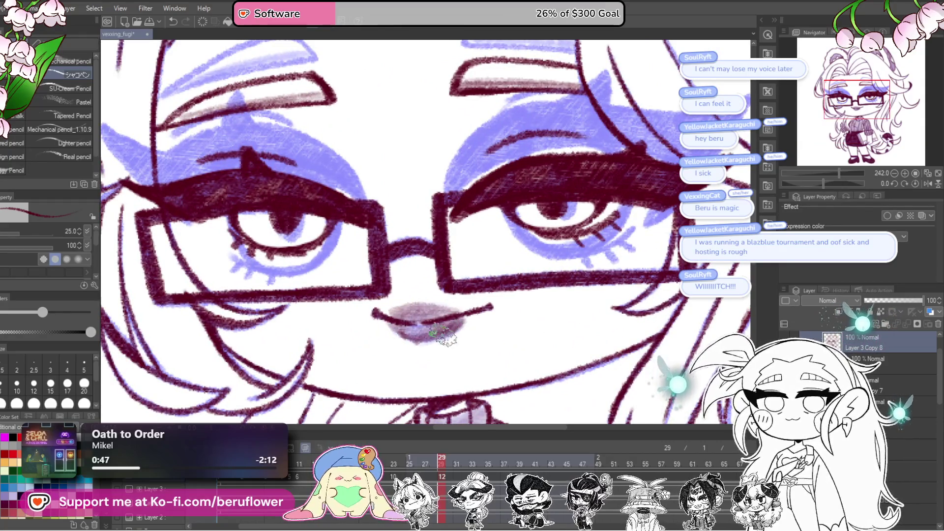
scroll(425, 310, down, 3)
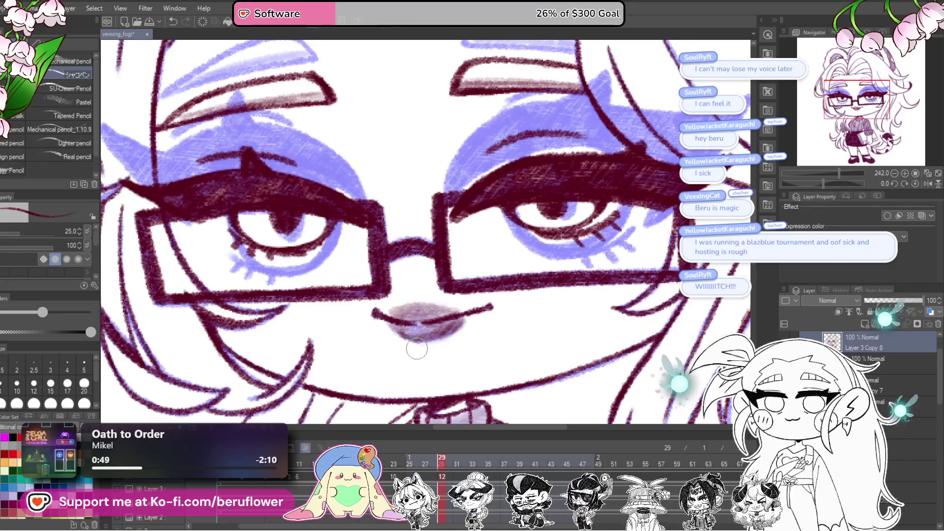
scroll(423, 342, down, 3)
scroll(565, 339, up, 2)
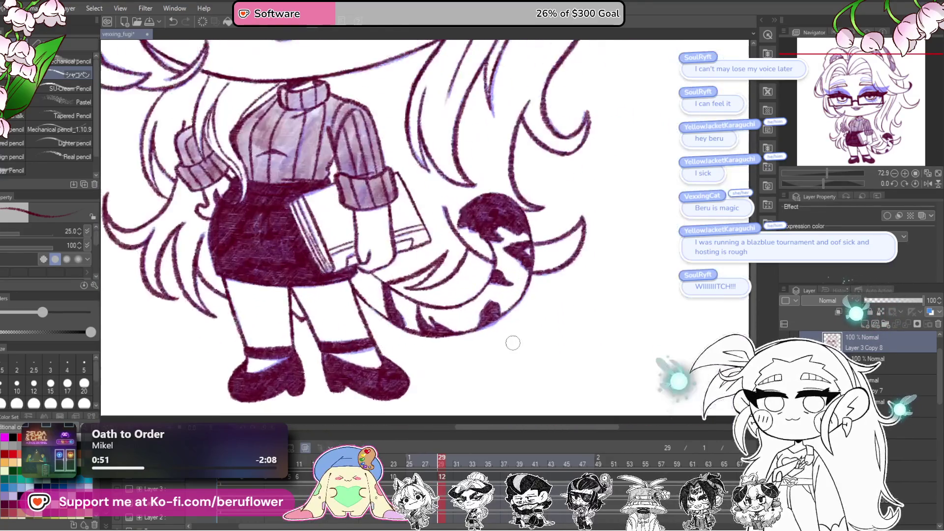
scroll(527, 369, down, 3)
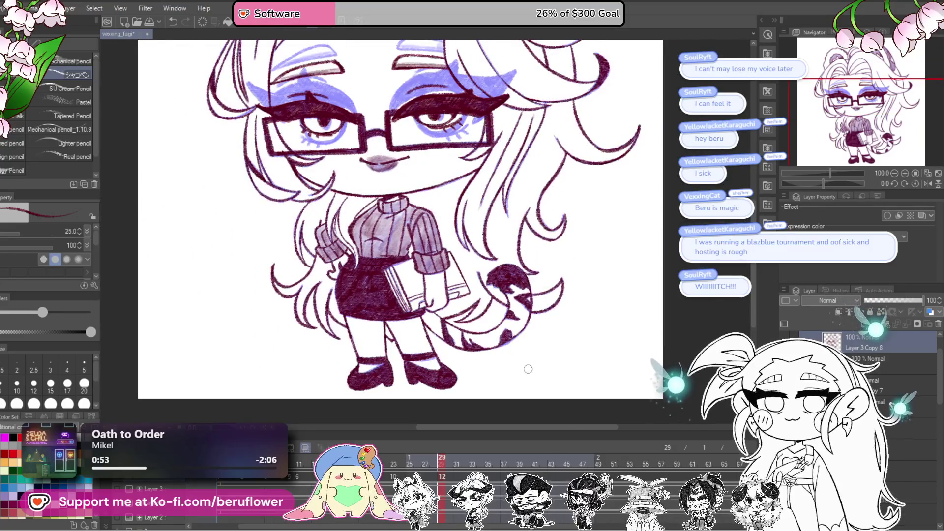
scroll(385, 369, up, 4)
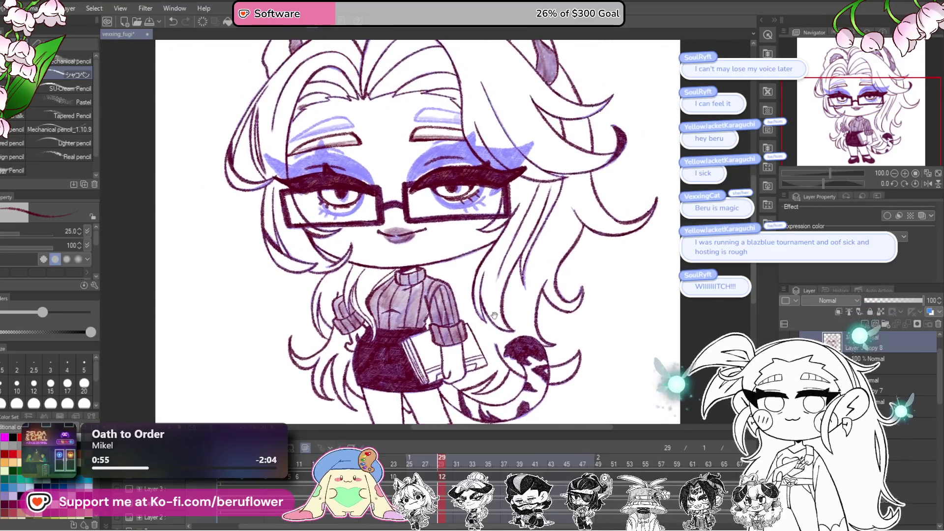
scroll(505, 304, up, 4)
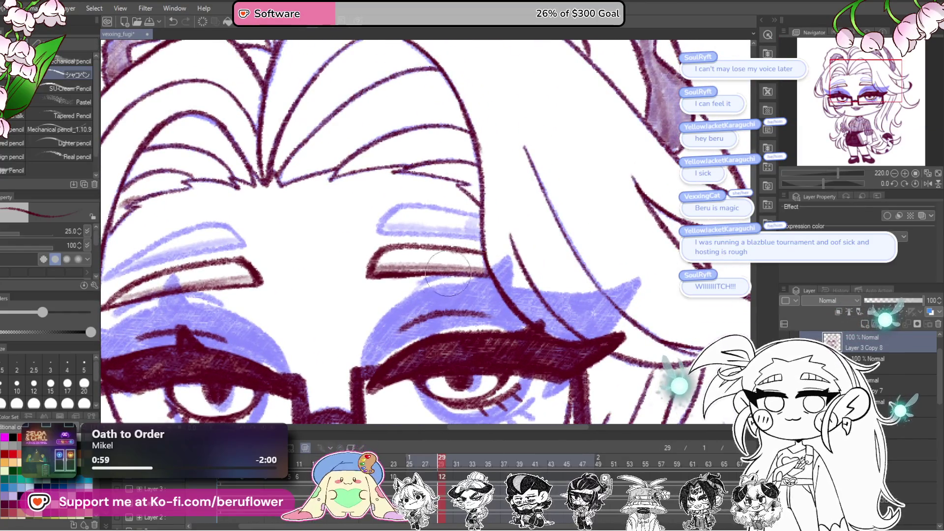
Erase the right eye's lashes and the left eye's dark lid and pupil on Layer 3 Copy 8.
mouse_move(486, 294)
mouse_down()
mouse_move(502, 277)
mouse_move(420, 311)
mouse_up()
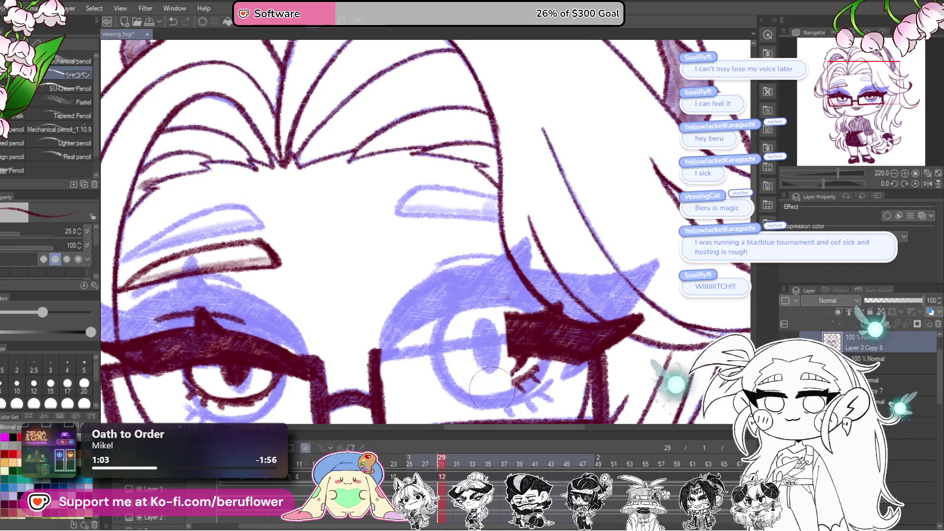
drag(491, 344, 447, 266)
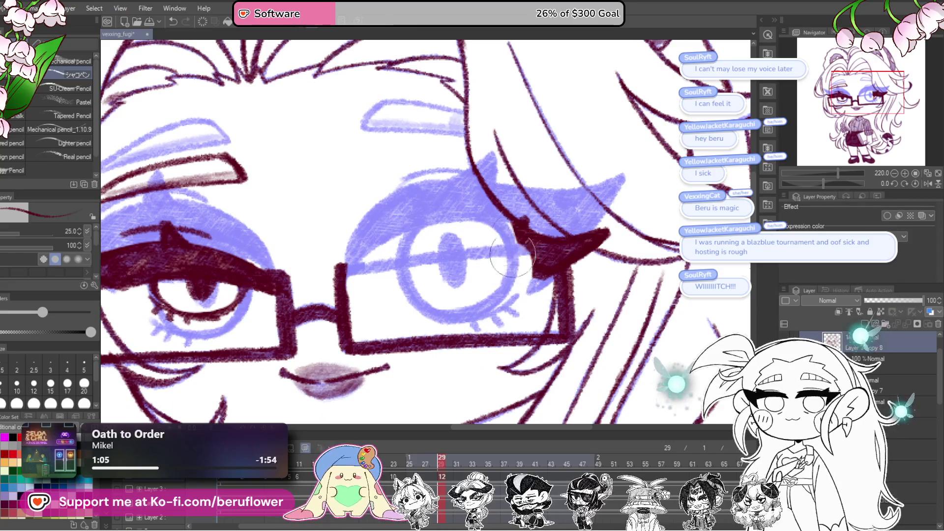
mouse_move(598, 226)
mouse_down()
mouse_move(621, 263)
mouse_move(629, 242)
mouse_move(660, 236)
mouse_up()
drag(422, 236, 408, 214)
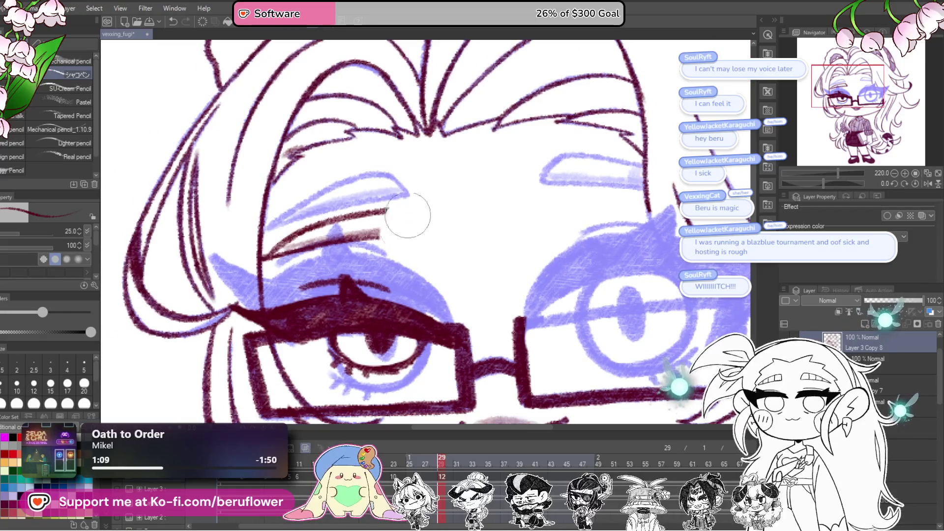
drag(289, 253, 356, 230)
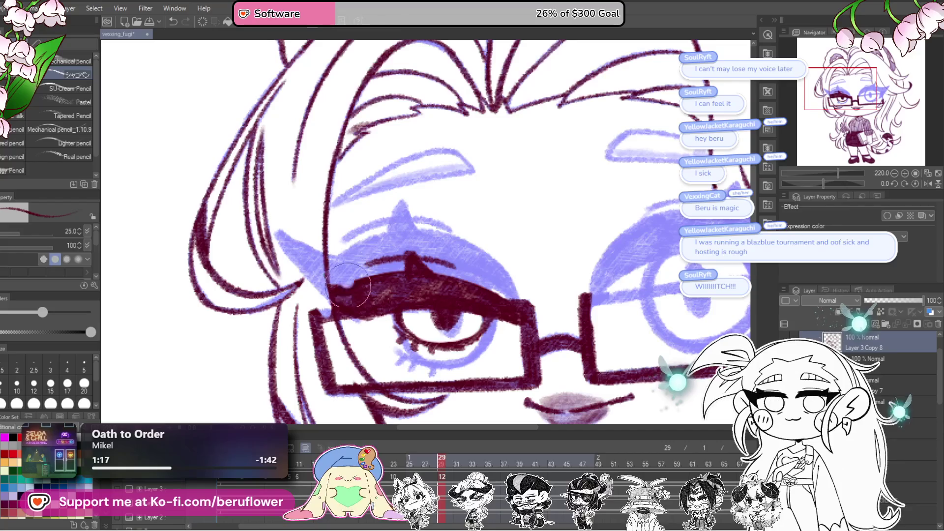
mouse_move(359, 312)
mouse_down()
mouse_move(423, 276)
mouse_move(460, 314)
mouse_up()
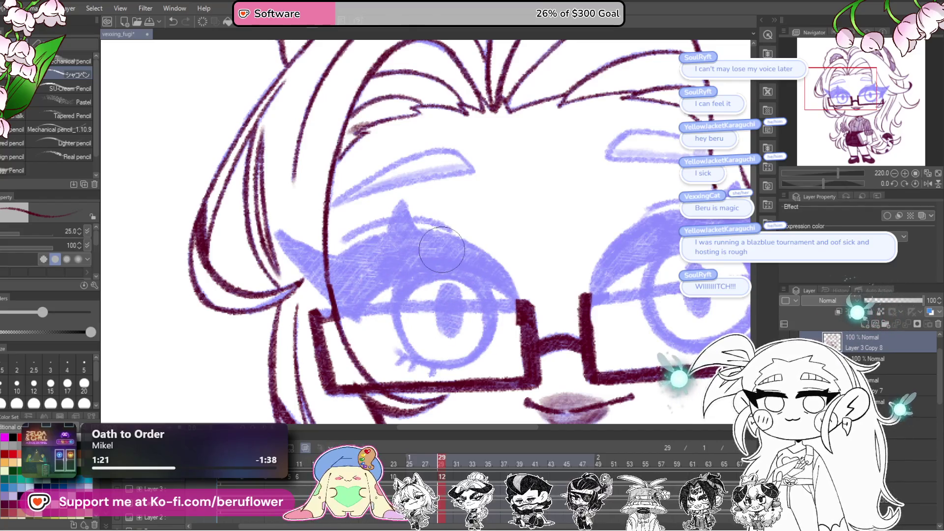
scroll(442, 249, down, 4)
scroll(491, 319, up, 2)
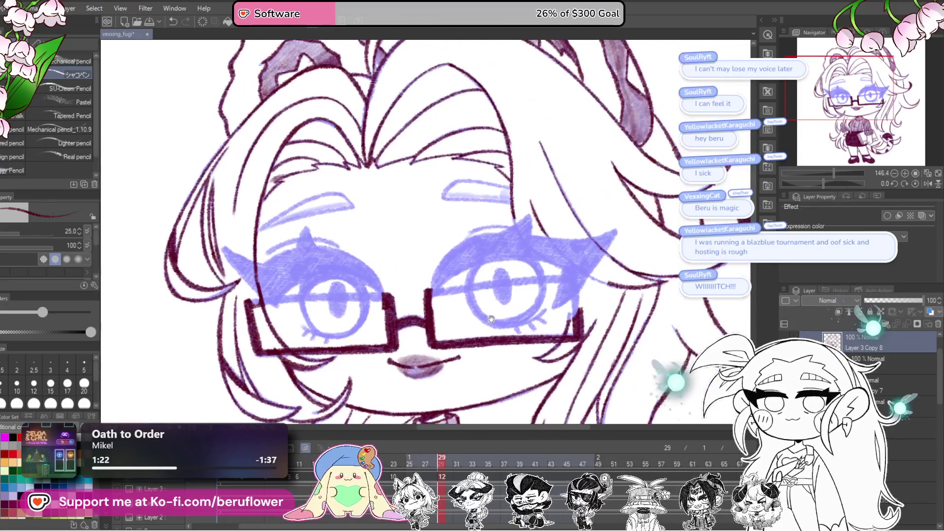
scroll(520, 265, up, 3)
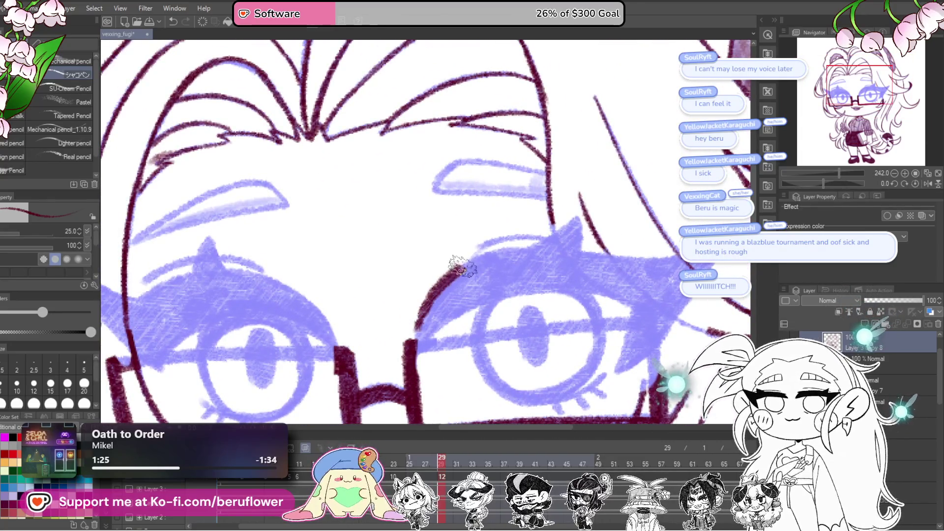
Draw and thicken the outer edge of the right eye's upper lash flick in maroon.
drag(824, 183, 819, 183)
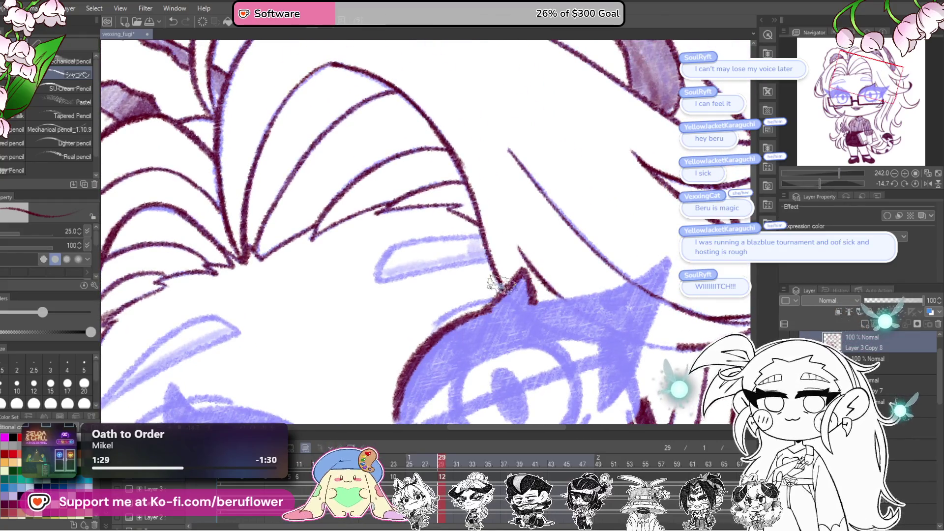
mouse_move(572, 310)
mouse_down()
mouse_move(625, 313)
mouse_move(630, 269)
mouse_up()
drag(818, 181, 815, 181)
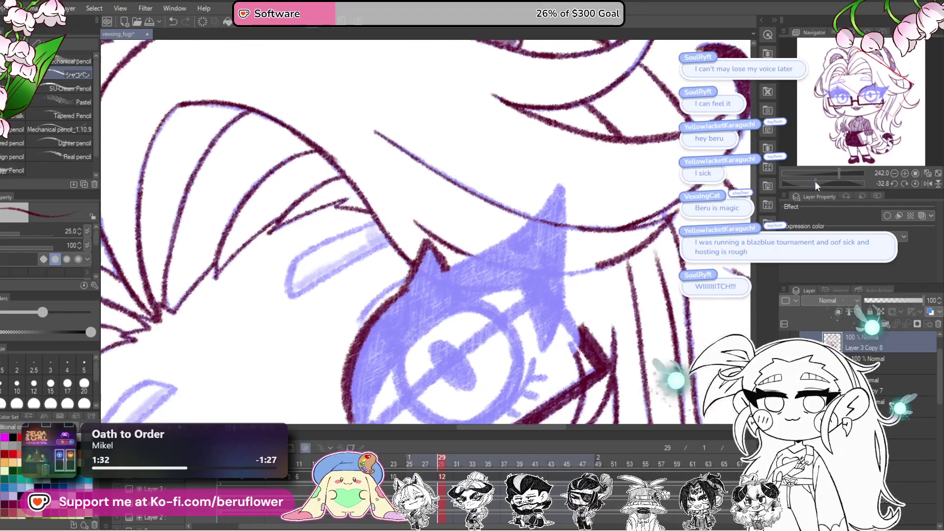
scroll(467, 317, up, 4)
drag(467, 317, 469, 342)
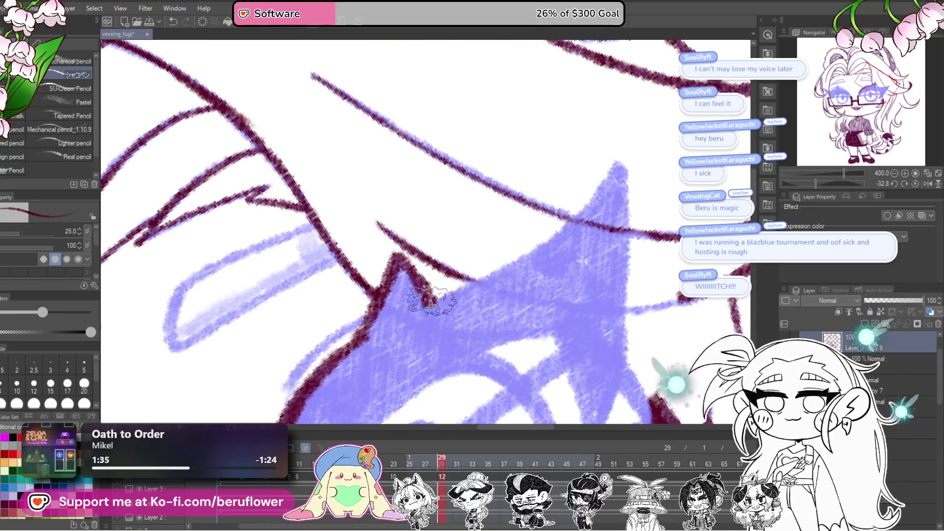
drag(622, 329, 598, 227)
drag(596, 187, 568, 319)
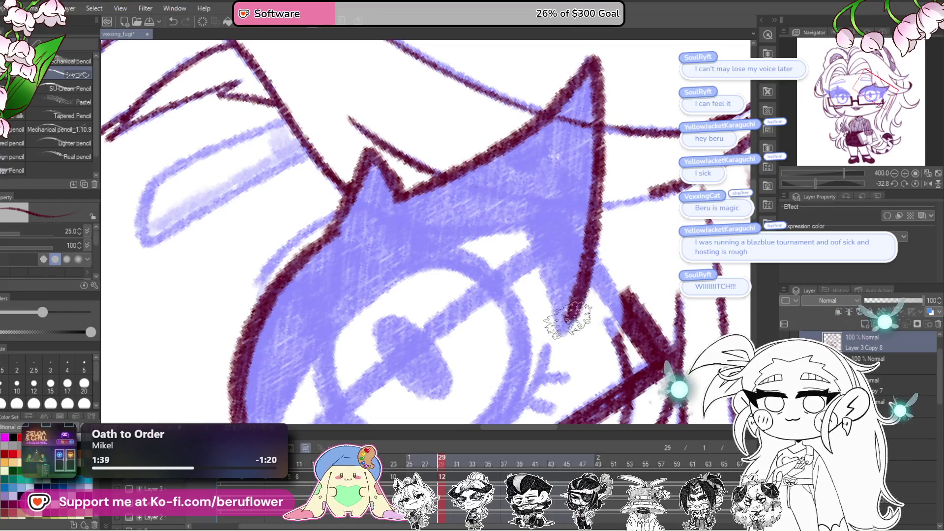
mouse_move(521, 231)
mouse_down()
mouse_move(625, 166)
mouse_move(413, 295)
mouse_move(379, 393)
mouse_move(511, 172)
mouse_up()
drag(496, 212, 373, 354)
drag(561, 157, 457, 236)
drag(521, 167, 540, 231)
mouse_move(482, 241)
mouse_down()
mouse_move(506, 182)
mouse_move(487, 246)
mouse_move(408, 324)
mouse_move(393, 408)
mouse_move(403, 328)
mouse_move(516, 162)
mouse_move(442, 231)
mouse_up()
Extend the lash edge to the flick tip and fill the lash shape in dark maroon.
mouse_move(555, 186)
mouse_down()
mouse_move(449, 276)
mouse_move(548, 196)
mouse_up()
mouse_move(596, 230)
mouse_down()
mouse_move(512, 274)
mouse_move(651, 184)
mouse_up()
mouse_move(661, 153)
mouse_down()
mouse_move(491, 267)
mouse_move(491, 307)
mouse_move(525, 302)
mouse_move(589, 246)
mouse_move(565, 256)
mouse_up()
drag(565, 255, 521, 287)
mouse_move(635, 162)
mouse_down()
mouse_move(639, 206)
mouse_move(621, 292)
mouse_up()
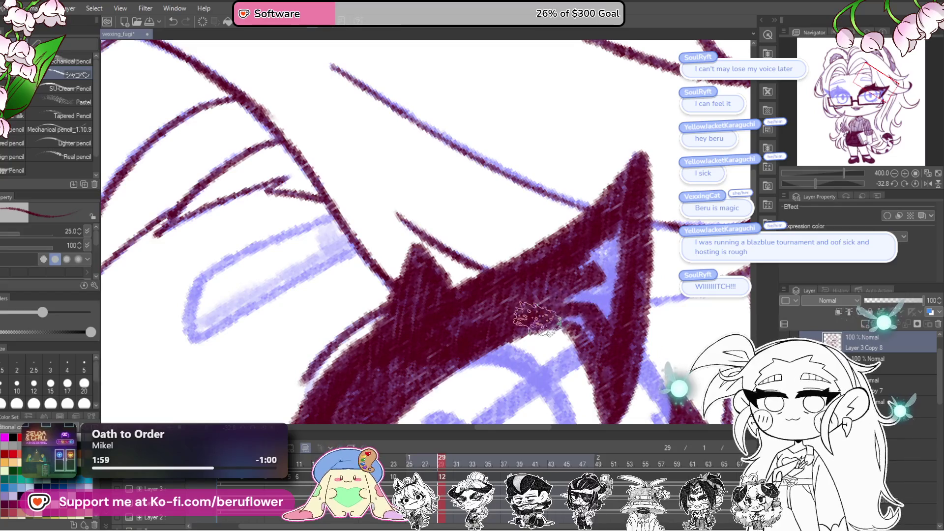
mouse_move(588, 330)
mouse_down()
mouse_move(623, 210)
mouse_move(587, 250)
mouse_move(570, 241)
mouse_move(590, 223)
mouse_up()
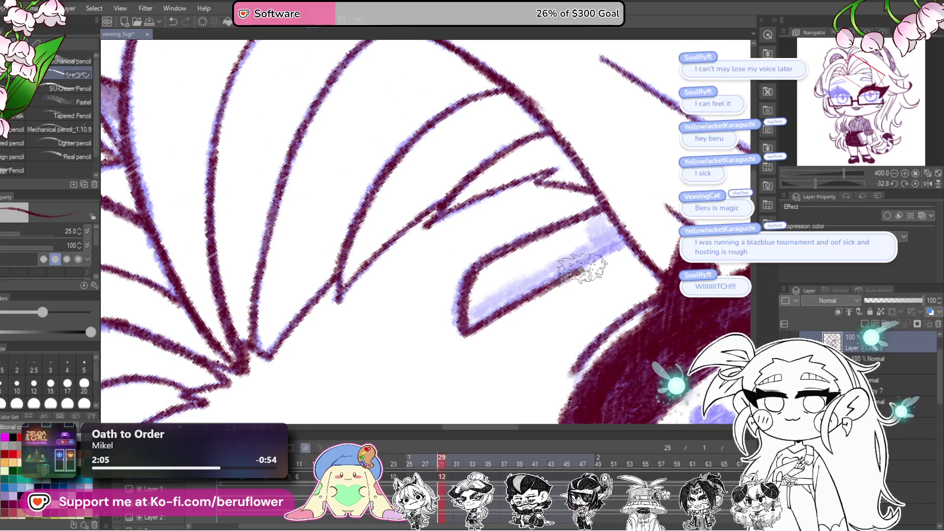
Tint the eyebrow lavender and redraw the glasses' top edge across the eye.
drag(597, 276, 599, 273)
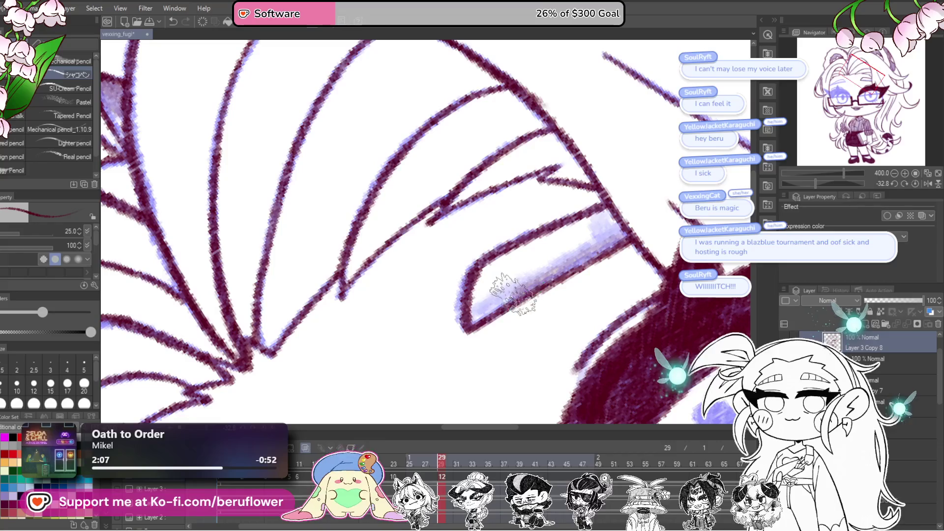
drag(472, 317, 583, 246)
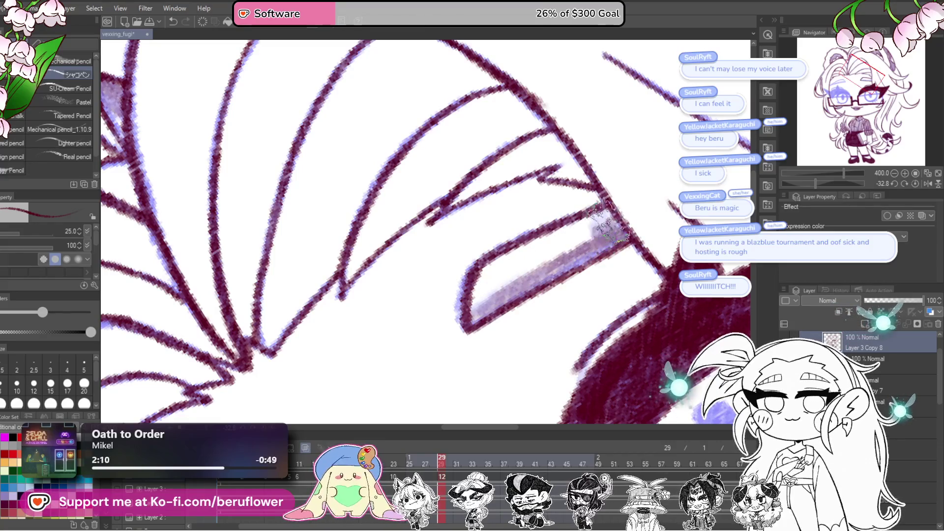
mouse_move(615, 236)
mouse_down()
mouse_move(383, 325)
mouse_move(560, 289)
mouse_move(618, 265)
mouse_up()
mouse_move(339, 391)
mouse_down()
mouse_move(649, 132)
mouse_move(596, 217)
mouse_up()
Level the canvas and draw the right eye's pupil in dark maroon.
click(915, 184)
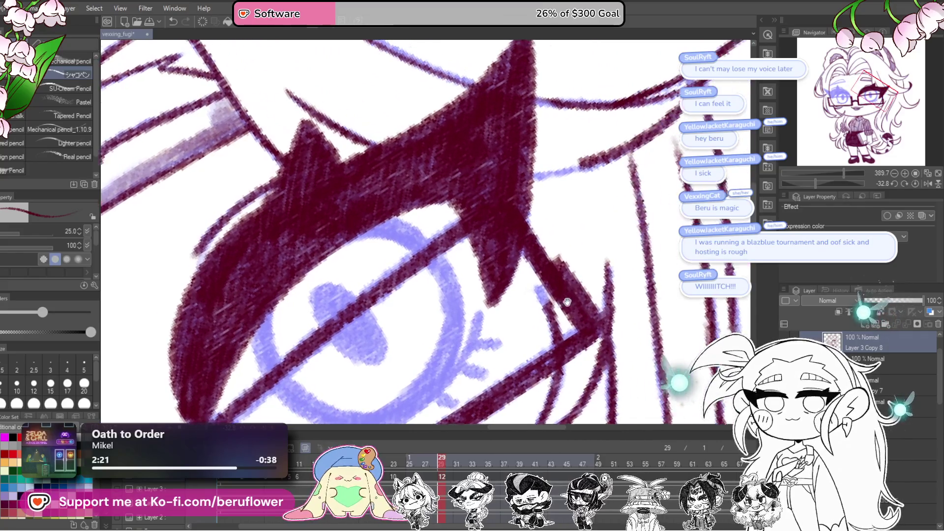
drag(553, 172, 661, 204)
drag(484, 291, 688, 294)
mouse_move(507, 296)
mouse_down()
mouse_move(499, 228)
mouse_move(530, 267)
mouse_up()
drag(524, 301, 506, 232)
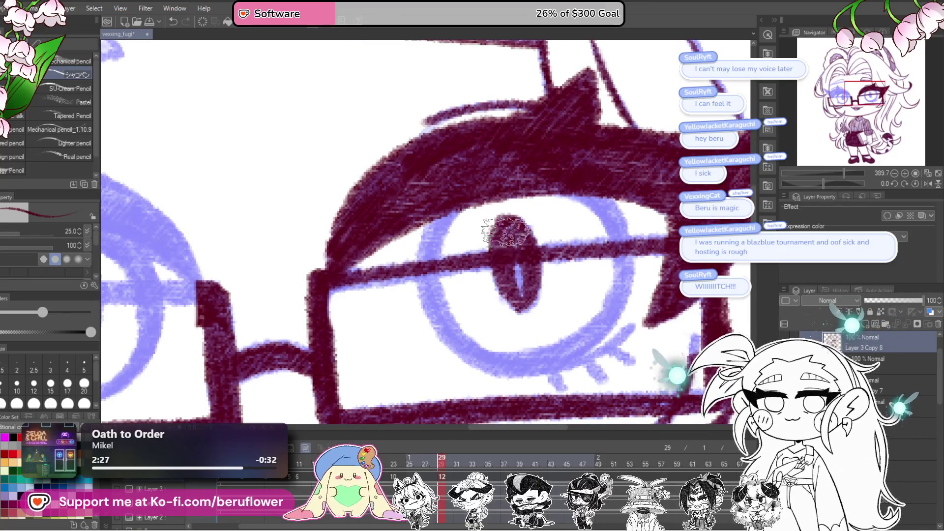
drag(516, 287, 526, 179)
Outline the iris's left side in maroon and rotate the canvas to about -23.8°.
drag(456, 199, 450, 242)
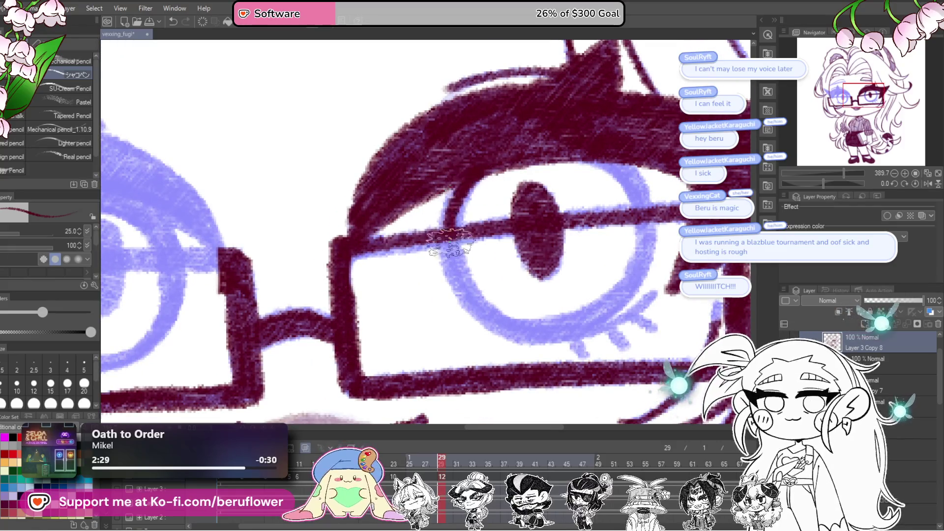
drag(463, 209, 463, 290)
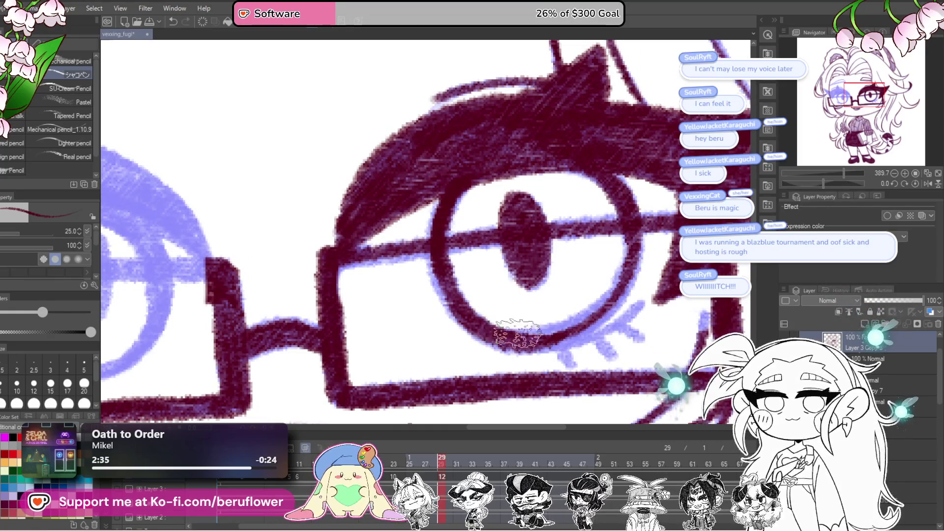
drag(823, 182, 822, 181)
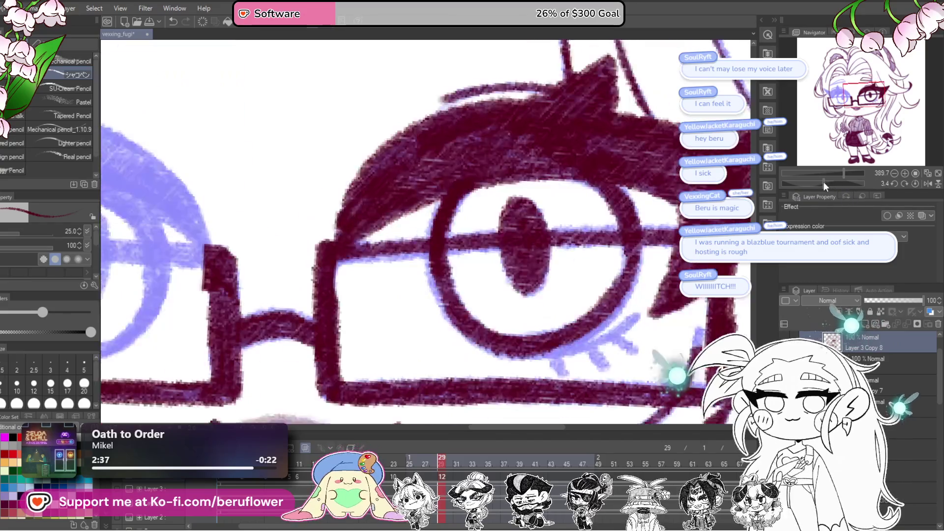
drag(616, 242, 598, 251)
drag(847, 180, 817, 182)
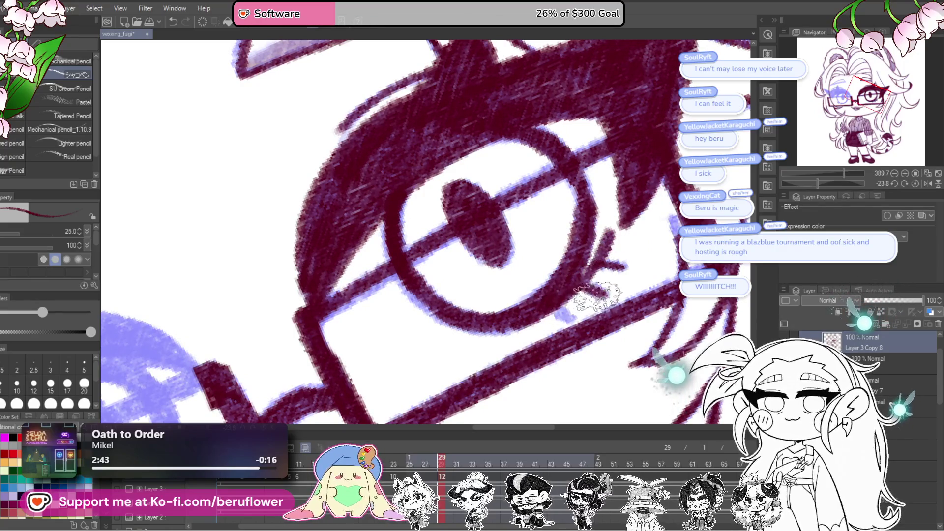
Trace the glasses frame line and the eyeshadow's left edge over the blue sketch in maroon pencil.
scroll(554, 319, down, 5)
scroll(614, 290, up, 4)
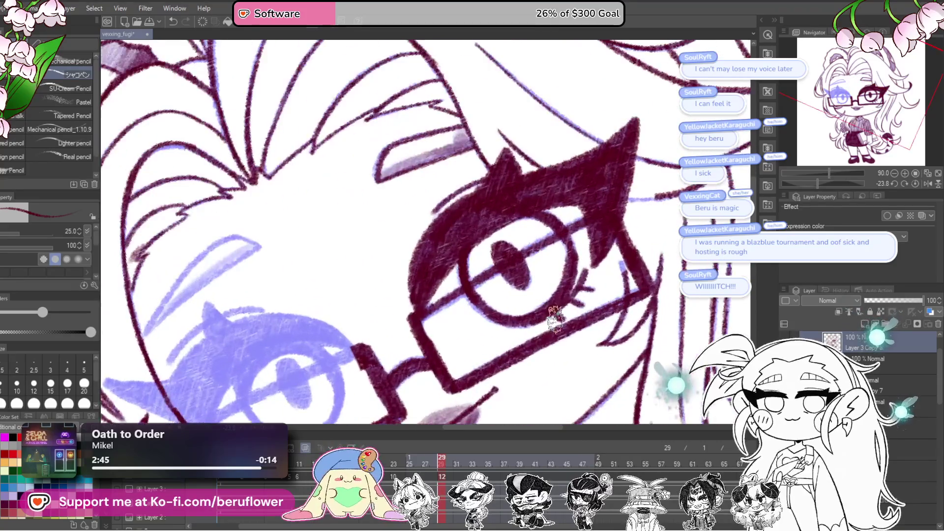
scroll(565, 280, up, 4)
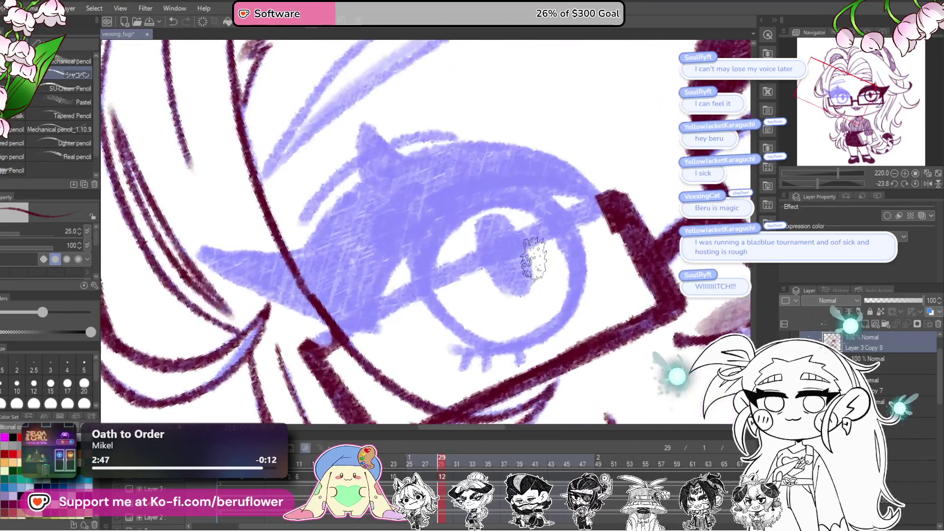
drag(495, 287, 592, 314)
drag(634, 196, 540, 241)
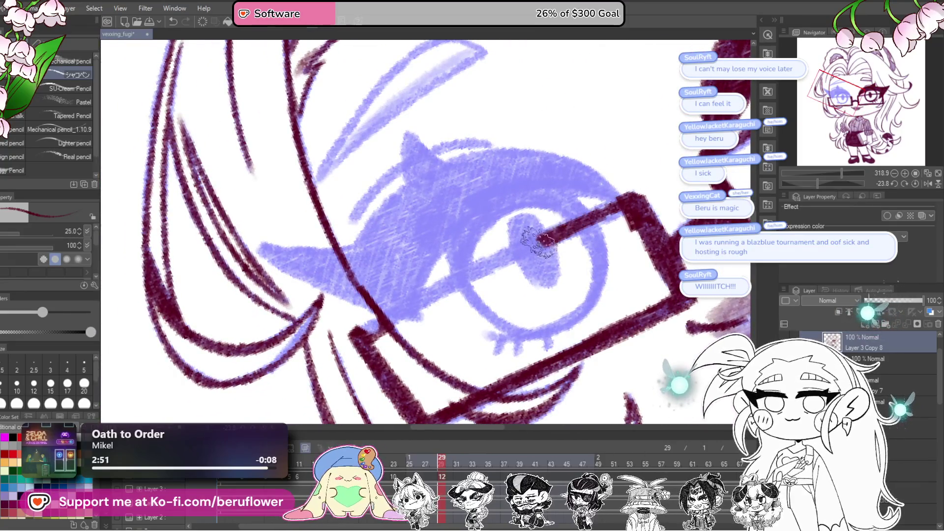
mouse_move(602, 283)
mouse_down()
mouse_move(529, 253)
mouse_move(541, 287)
mouse_move(493, 337)
mouse_move(415, 255)
mouse_move(430, 272)
mouse_move(489, 225)
mouse_up()
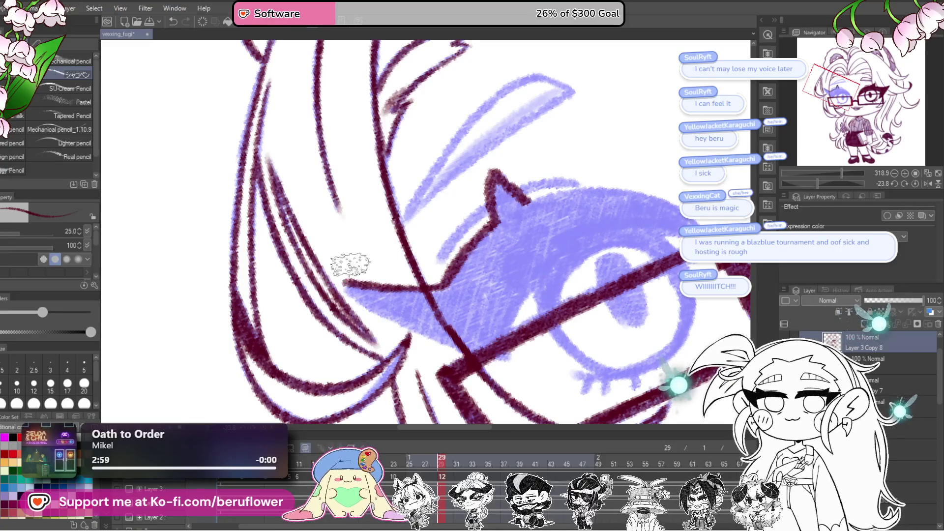
drag(818, 180, 829, 183)
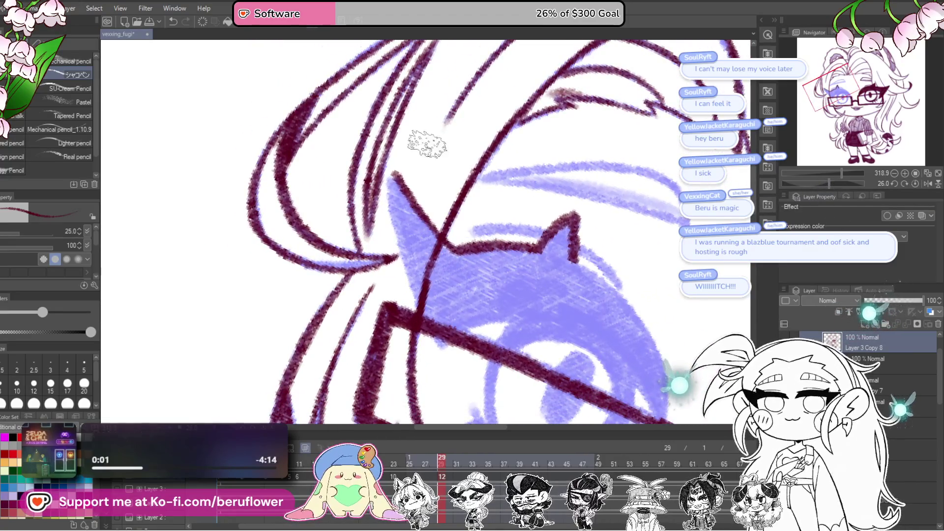
drag(391, 185, 422, 309)
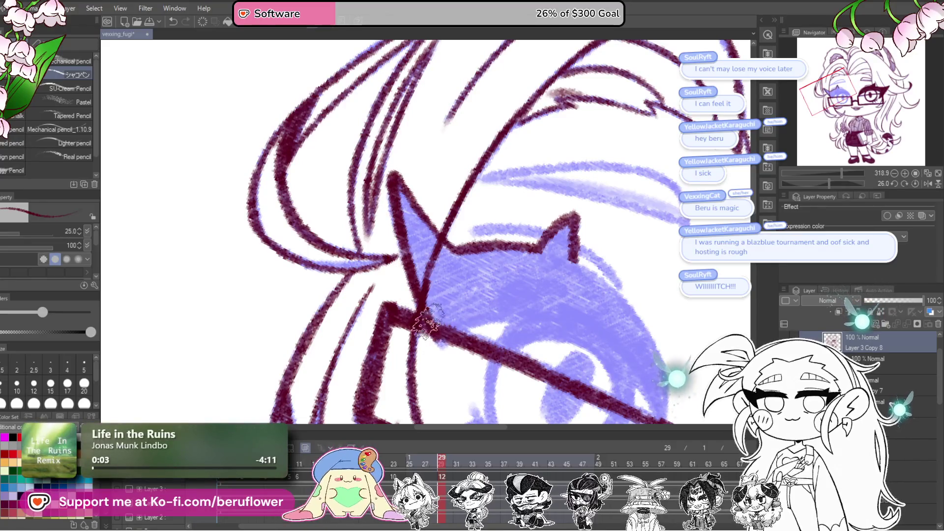
Draw and thicken the upper eyelid, filling the dark maroon eyeshadow beneath it.
drag(830, 184, 815, 183)
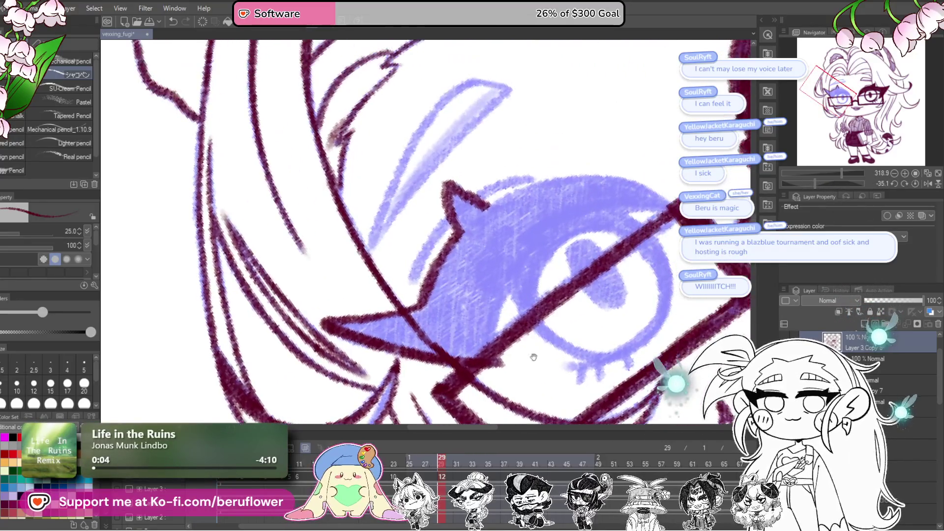
mouse_move(496, 354)
mouse_down()
mouse_move(565, 219)
mouse_move(607, 204)
mouse_move(670, 230)
mouse_up()
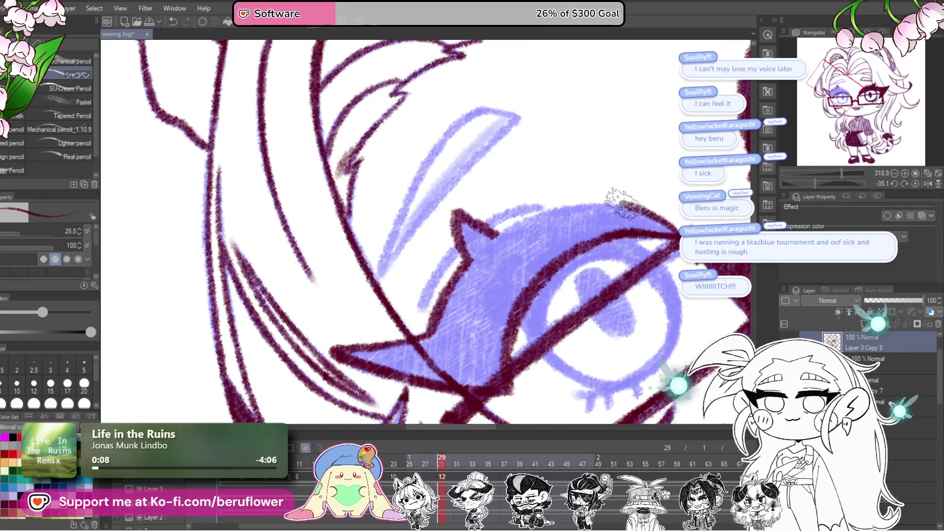
drag(821, 184, 806, 185)
drag(528, 190, 462, 276)
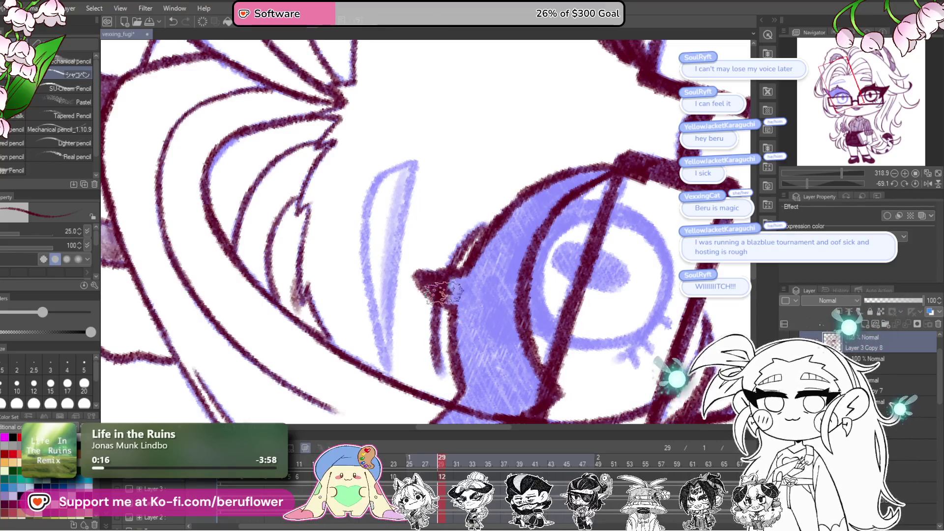
mouse_move(480, 263)
mouse_down()
mouse_move(573, 186)
mouse_move(506, 290)
mouse_move(452, 280)
mouse_up()
mouse_move(449, 236)
mouse_down()
mouse_move(474, 263)
mouse_move(513, 238)
mouse_up()
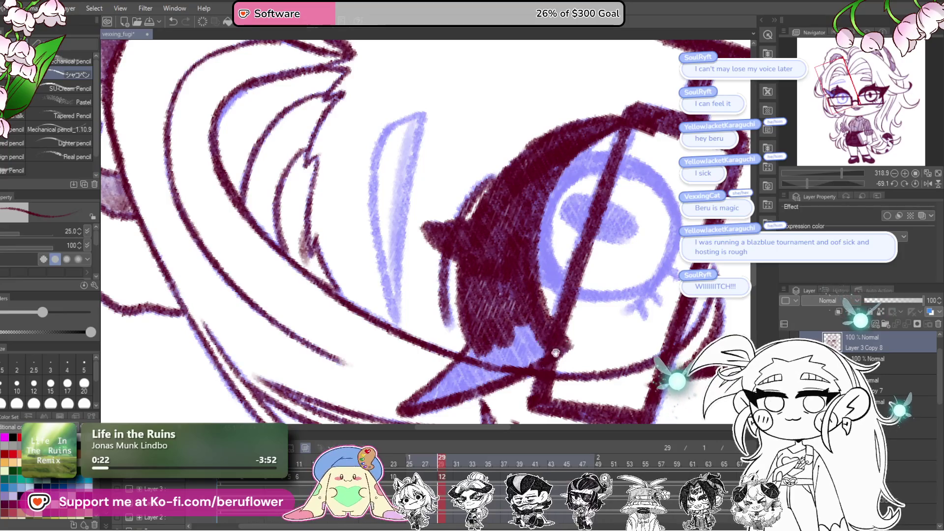
Hatch darker maroon shading along the inner eyelid.
drag(555, 353, 598, 236)
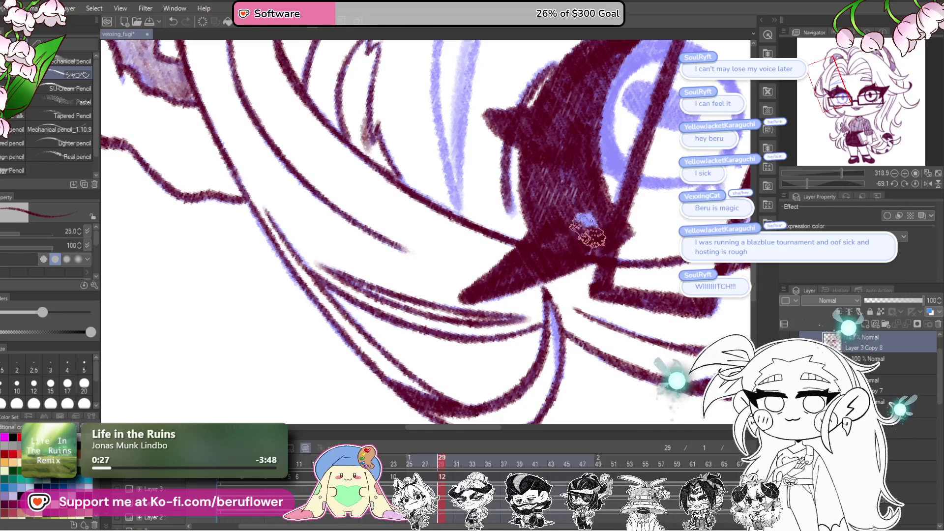
drag(639, 227, 467, 177)
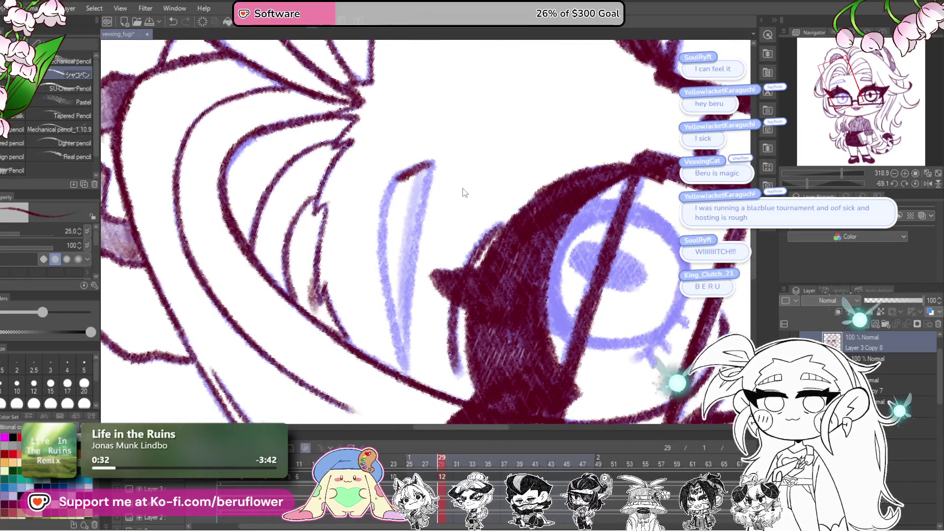
mouse_move(459, 226)
mouse_down()
mouse_move(457, 253)
mouse_move(446, 200)
mouse_up()
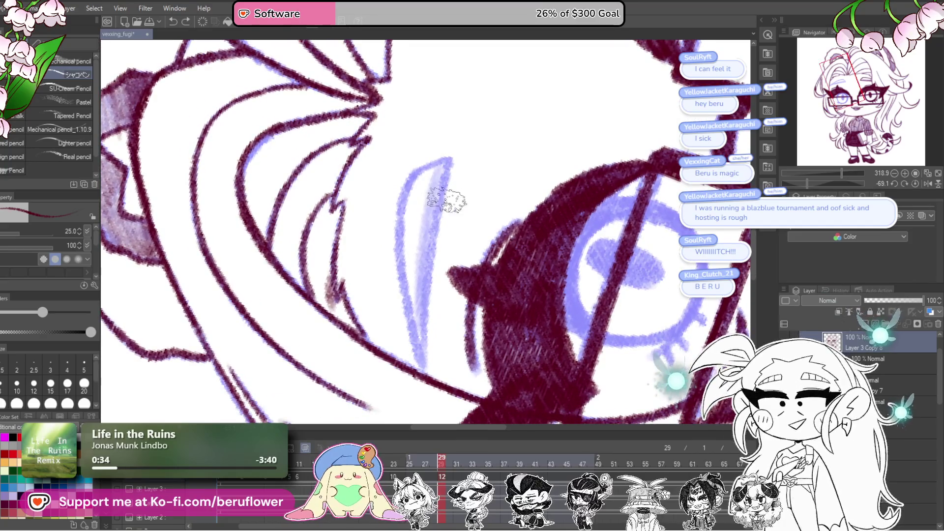
mouse_move(447, 161)
mouse_down()
mouse_move(441, 147)
mouse_move(457, 125)
mouse_up()
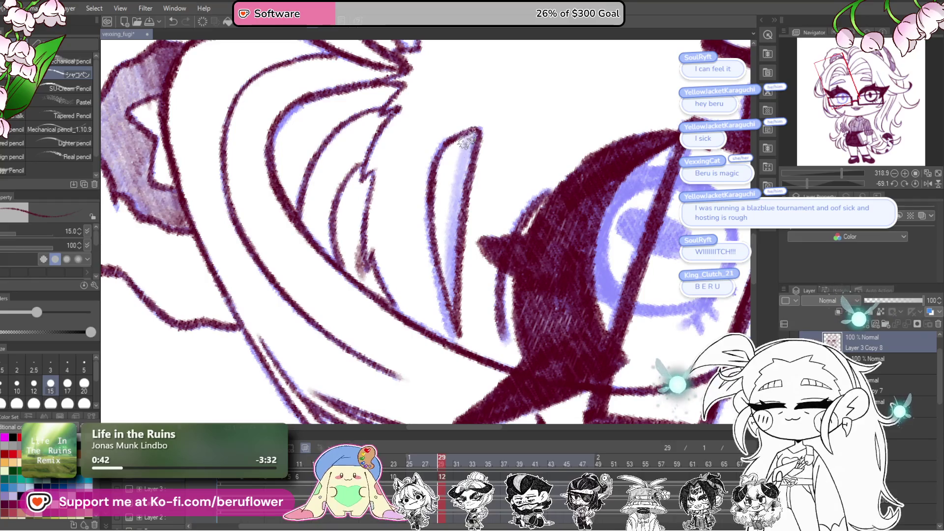
mouse_move(473, 132)
mouse_down()
mouse_move(457, 241)
mouse_move(455, 226)
mouse_up()
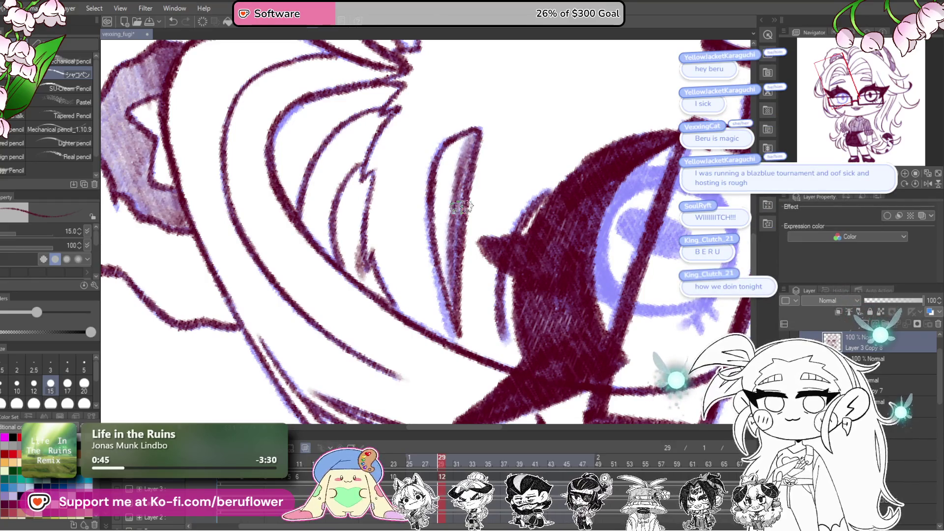
scroll(472, 145, down, 5)
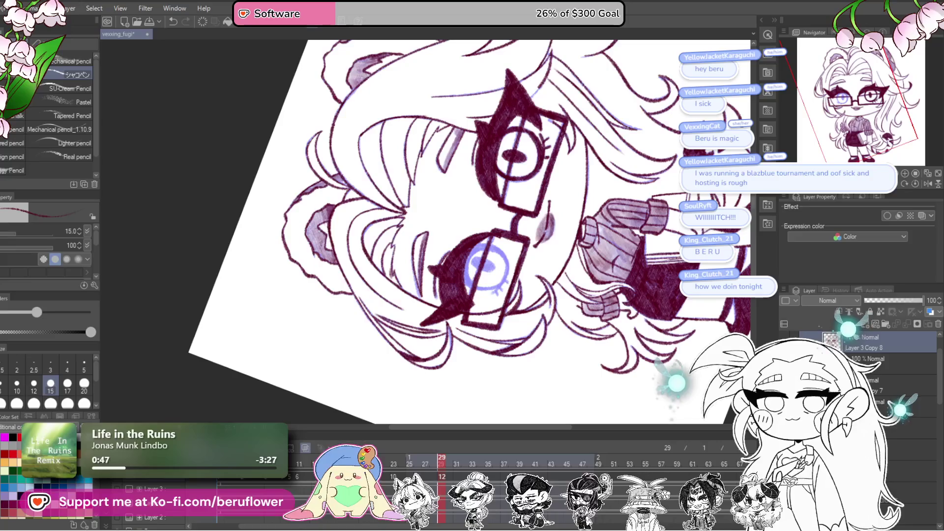
scroll(450, 314, up, 6)
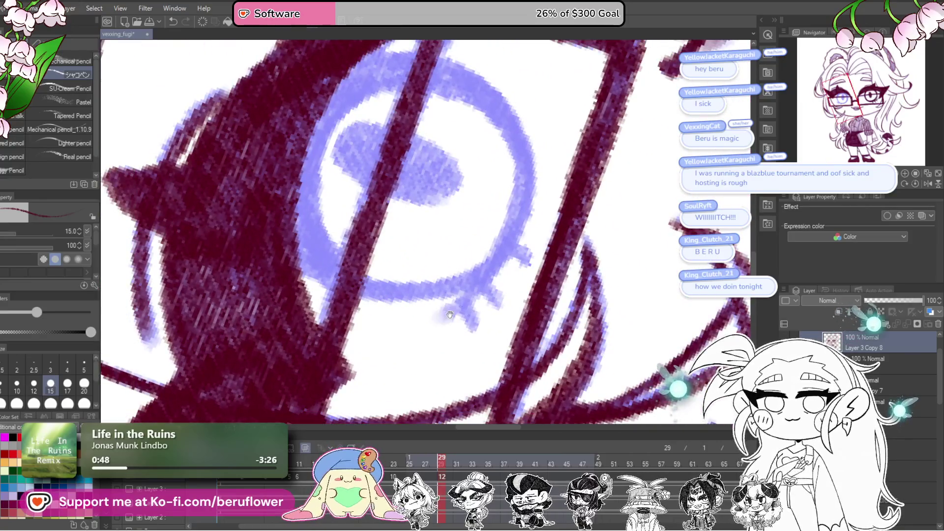
drag(450, 315, 448, 342)
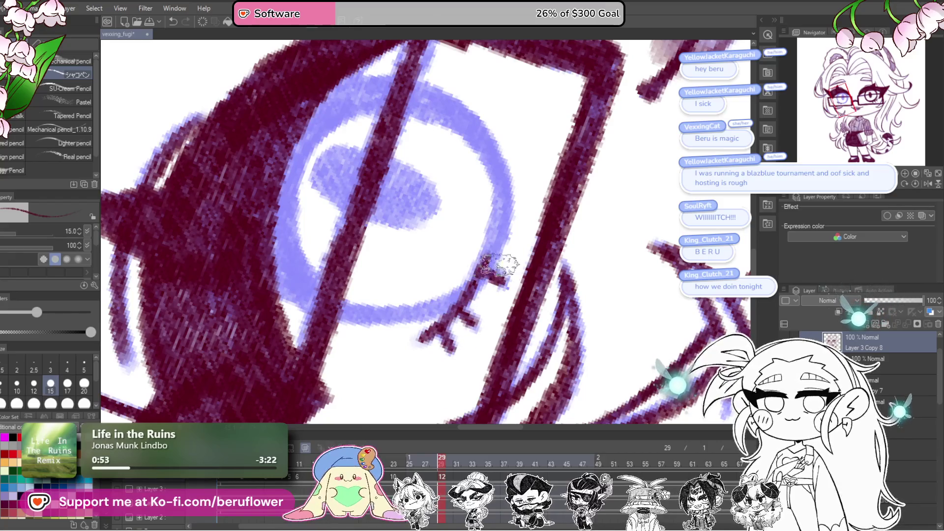
Level the canvas rotation and trace the eye's left and top outline in maroon.
click(914, 184)
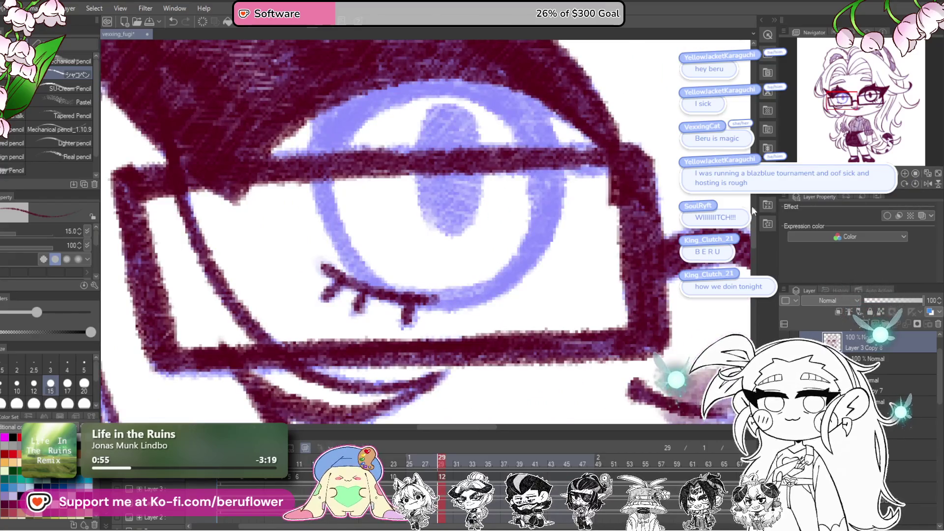
scroll(410, 177, up, 2)
drag(344, 140, 348, 272)
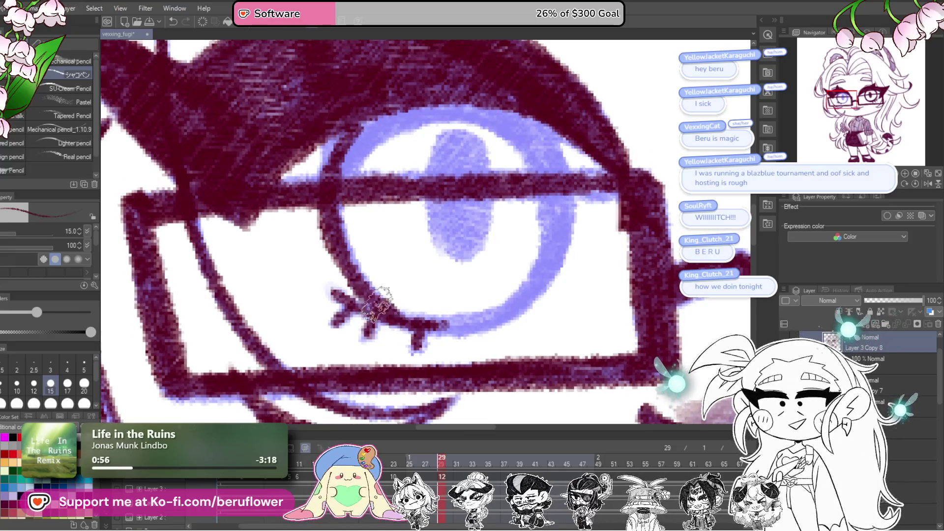
drag(335, 206, 370, 105)
drag(361, 147, 396, 107)
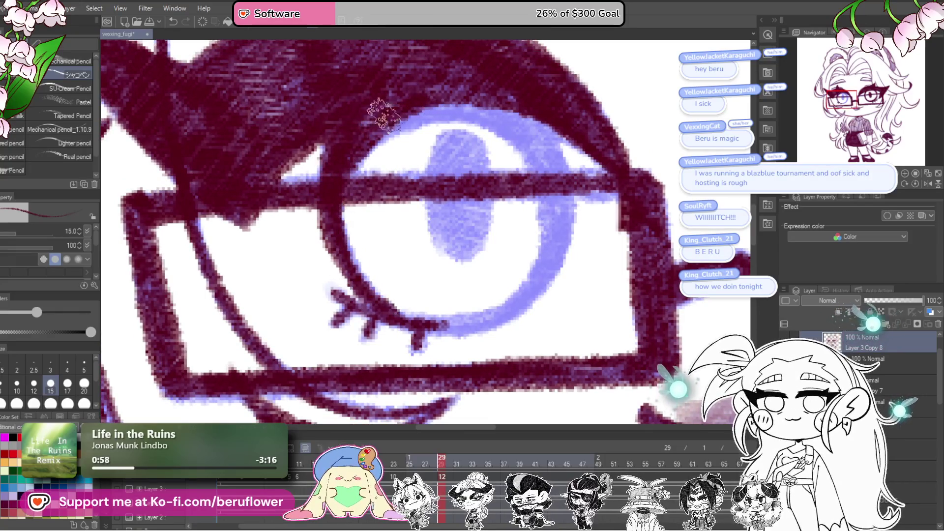
mouse_move(359, 142)
mouse_down()
mouse_move(492, 108)
mouse_move(521, 113)
mouse_move(570, 231)
mouse_move(494, 319)
mouse_move(428, 339)
mouse_move(528, 295)
mouse_move(573, 226)
mouse_move(531, 120)
mouse_move(458, 111)
mouse_move(548, 183)
mouse_move(518, 131)
mouse_move(557, 183)
mouse_move(545, 132)
mouse_up()
Outline the top of the iris in maroon and save the file.
scroll(546, 133, up, 1)
mouse_move(442, 197)
mouse_down()
mouse_move(459, 163)
mouse_move(491, 222)
mouse_move(470, 275)
mouse_move(453, 202)
mouse_move(479, 211)
mouse_move(465, 177)
mouse_move(470, 266)
mouse_move(457, 231)
mouse_move(472, 256)
mouse_move(468, 152)
mouse_up()
scroll(467, 152, down, 8)
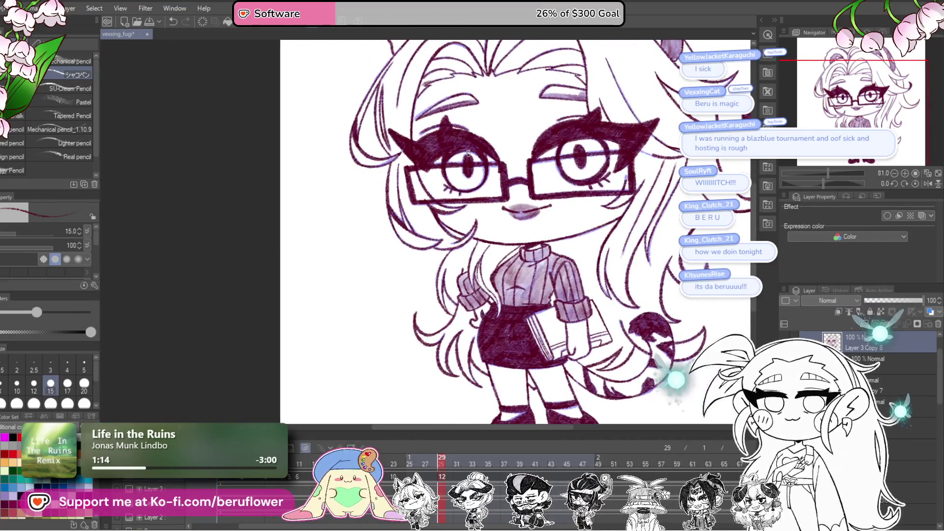
drag(652, 404, 625, 393)
key(ctrl+s)
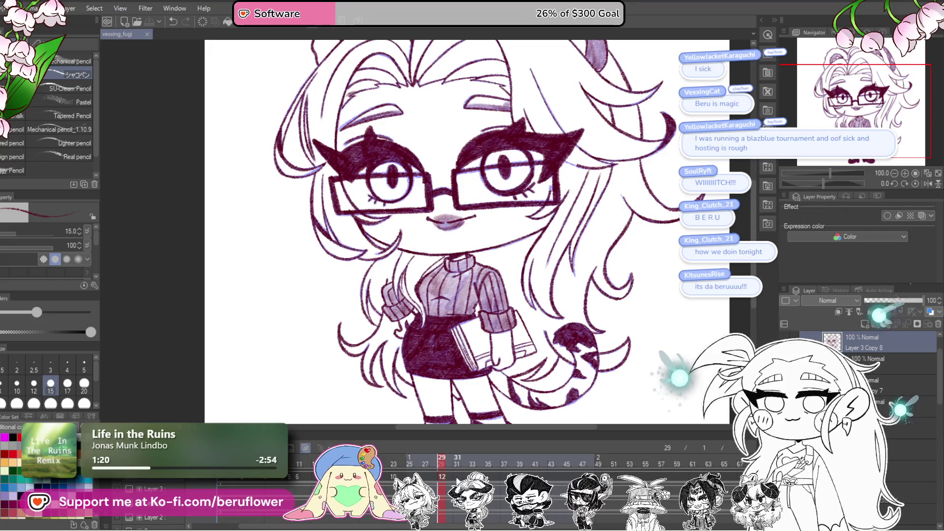
Add a new blank cel at frame 32.
drag(529, 332, 509, 333)
click(463, 461)
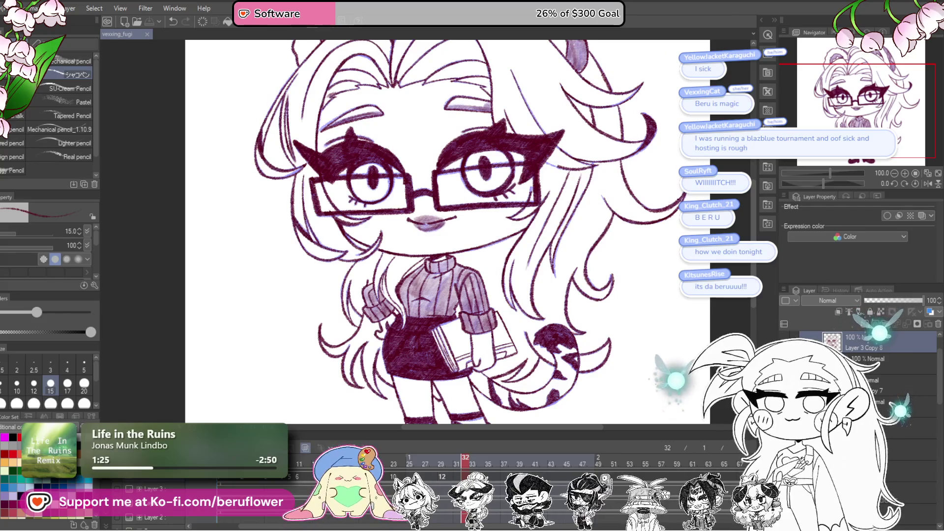
key(ctrl+shift+alt+n)
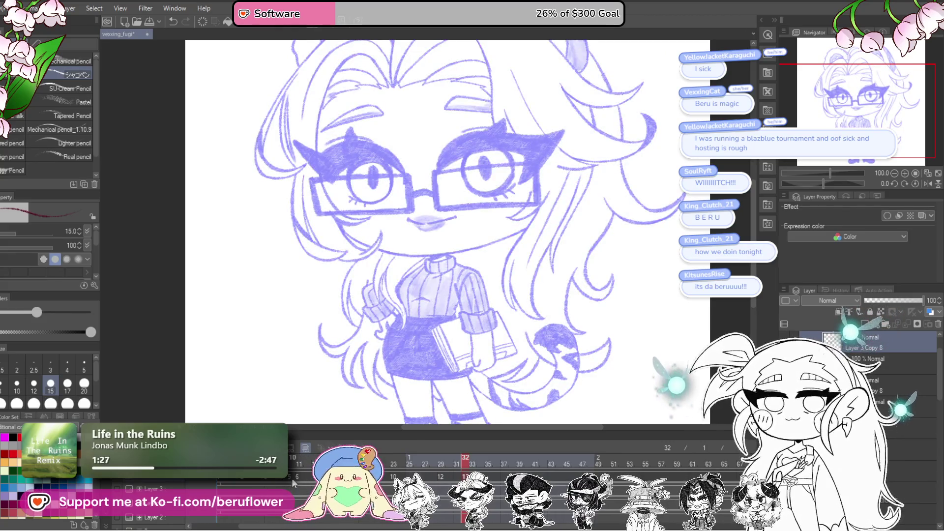
Compare frame 32 against the drawings at frames 9, 10, 12 and 25.
click(294, 478)
drag(297, 476, 283, 477)
click(464, 476)
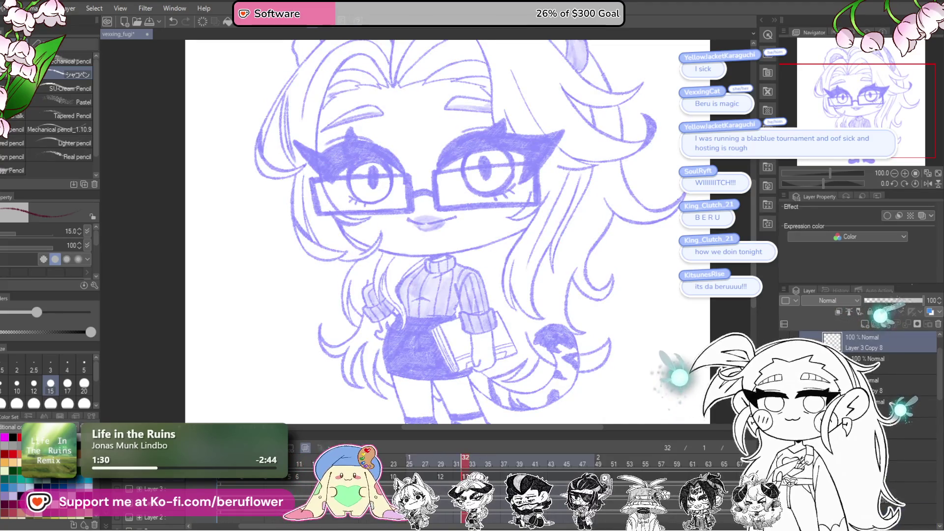
click(441, 476)
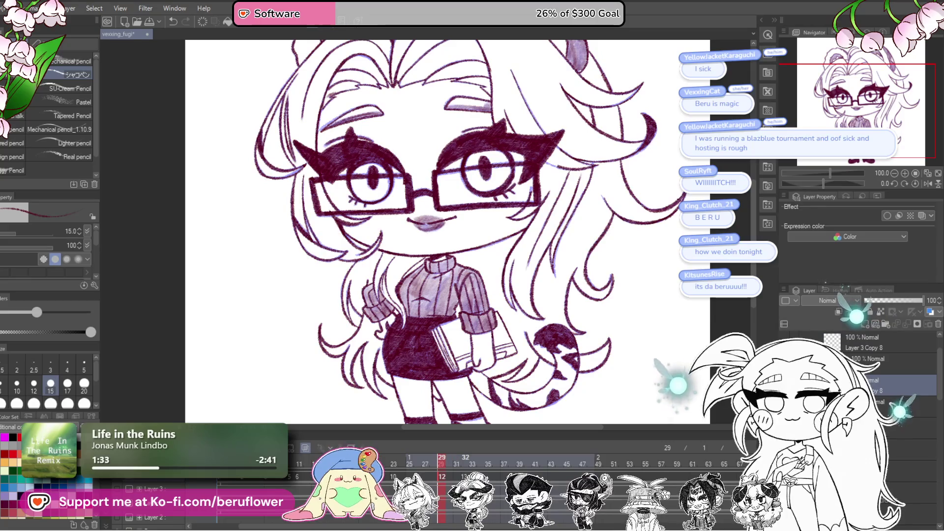
click(464, 476)
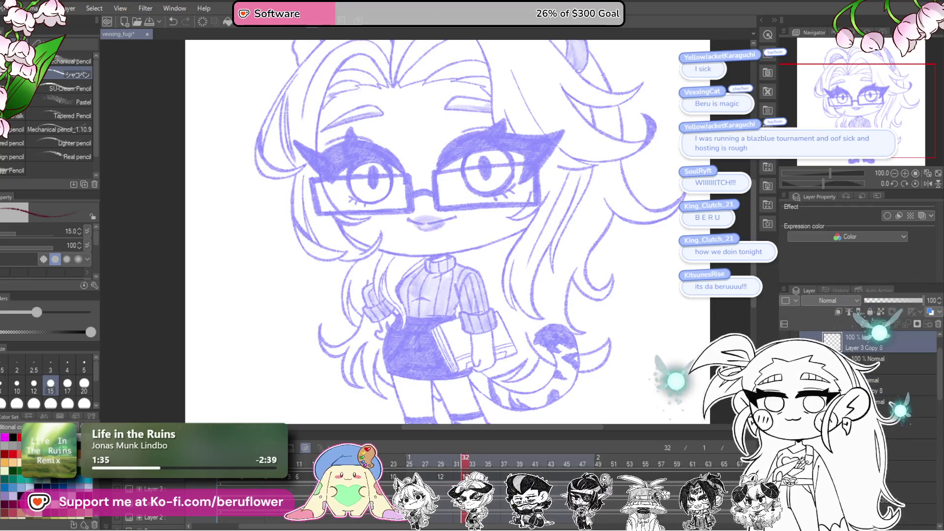
click(443, 478)
click(441, 479)
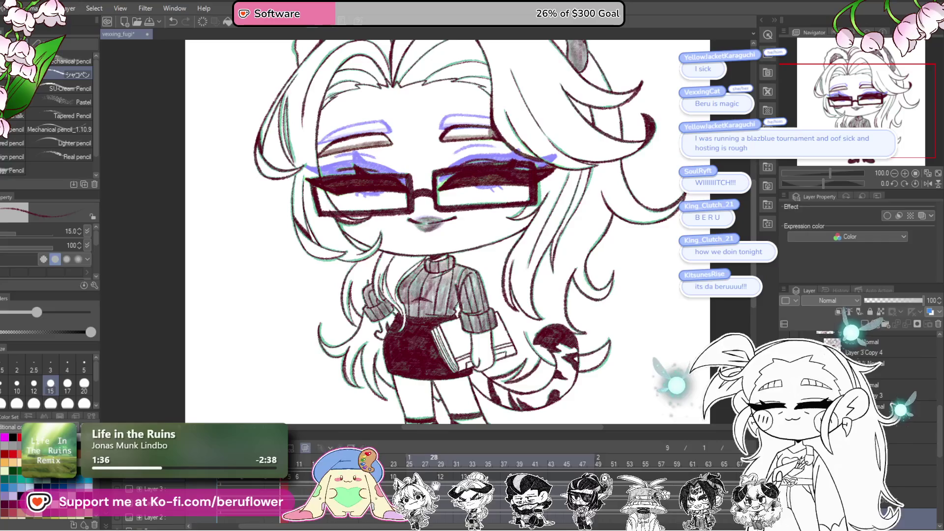
click(465, 478)
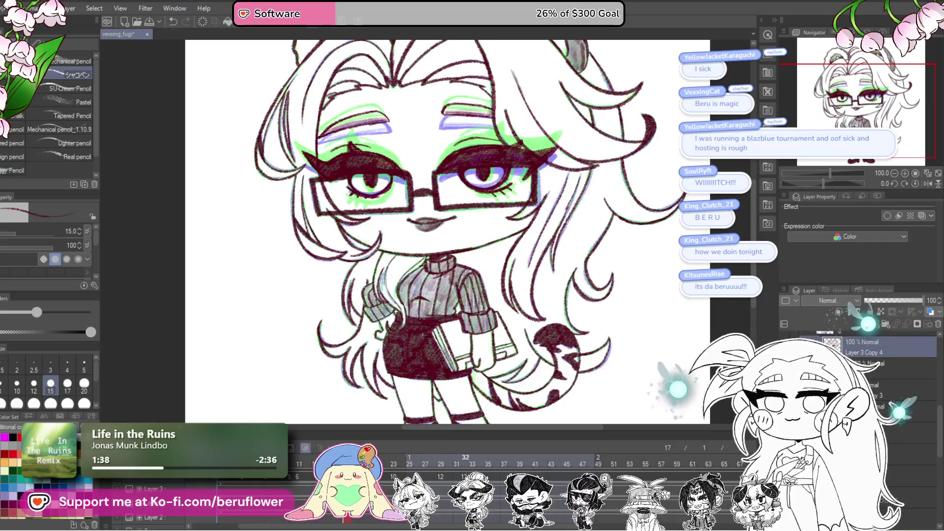
click(426, 472)
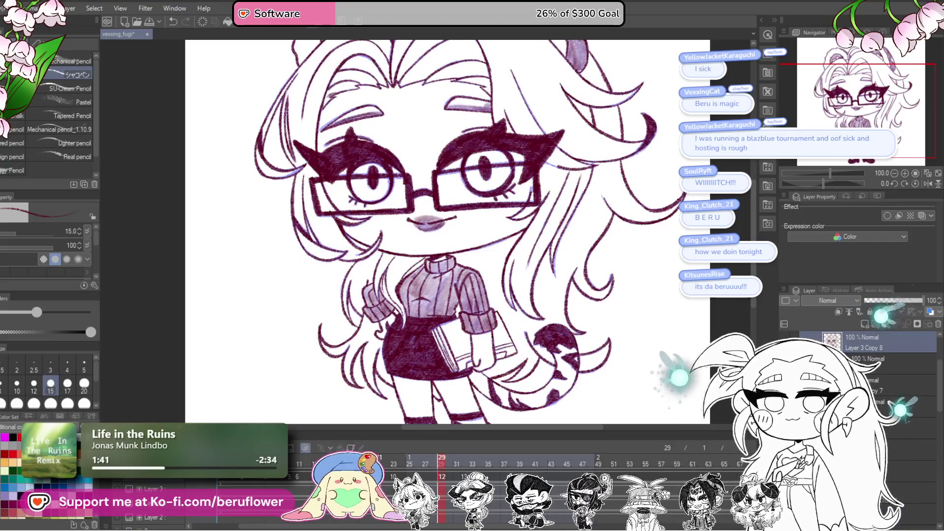
click(409, 468)
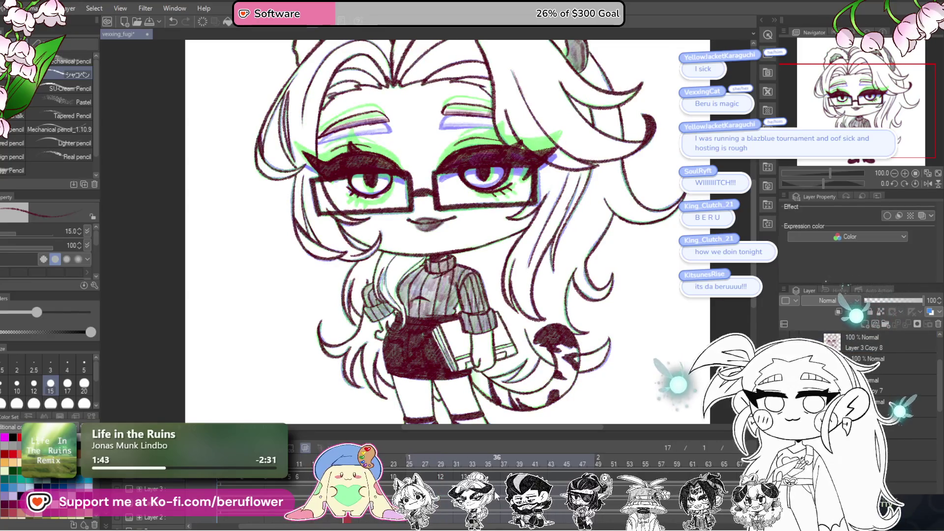
Flip through the closed-eye frames around 11, then paste Layer 3 Copy 9 at frame 32.
click(295, 477)
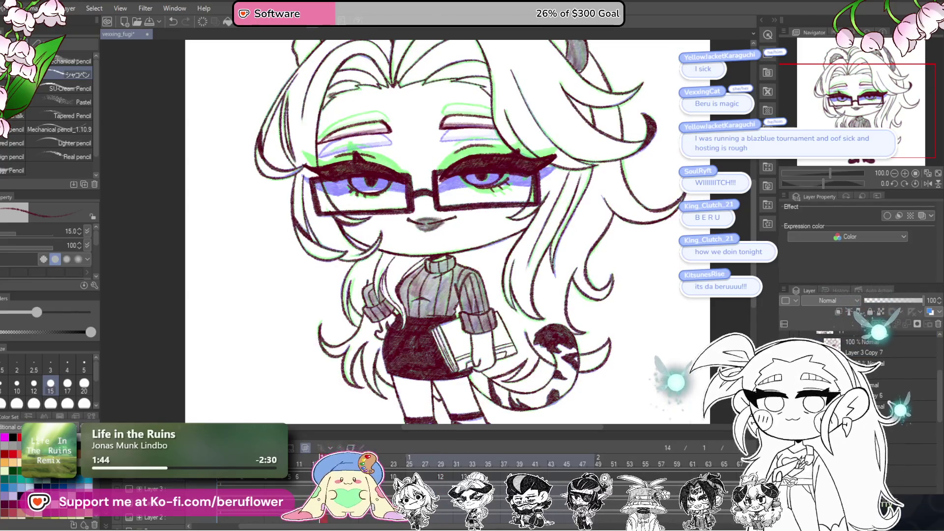
click(291, 479)
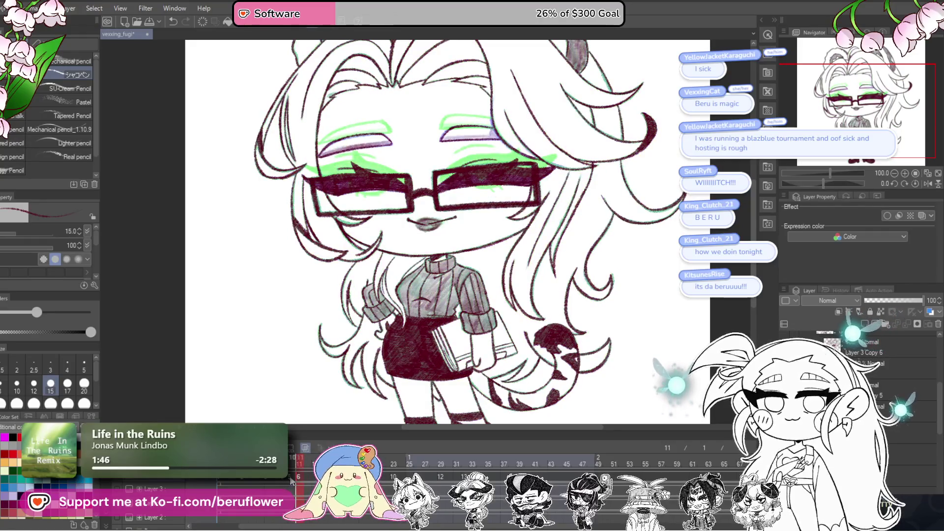
click(288, 481)
click(283, 481)
click(288, 481)
click(283, 480)
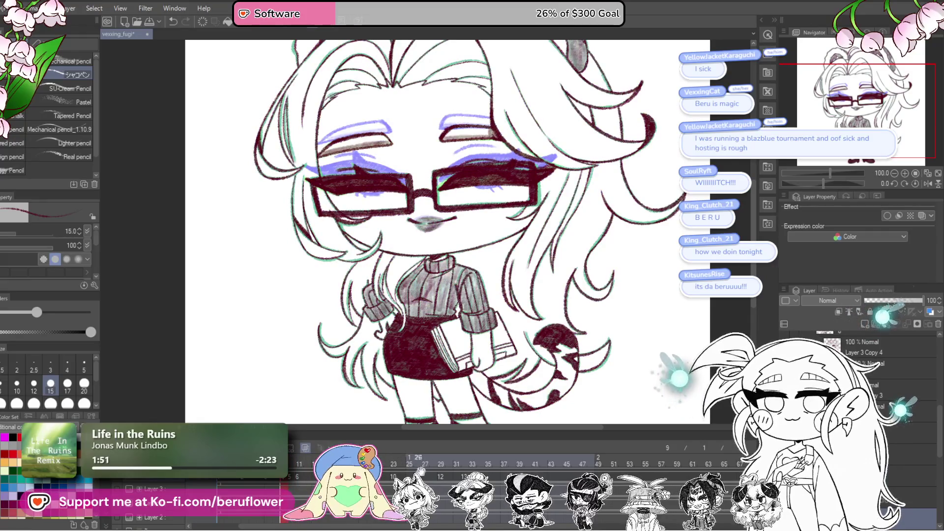
click(464, 476)
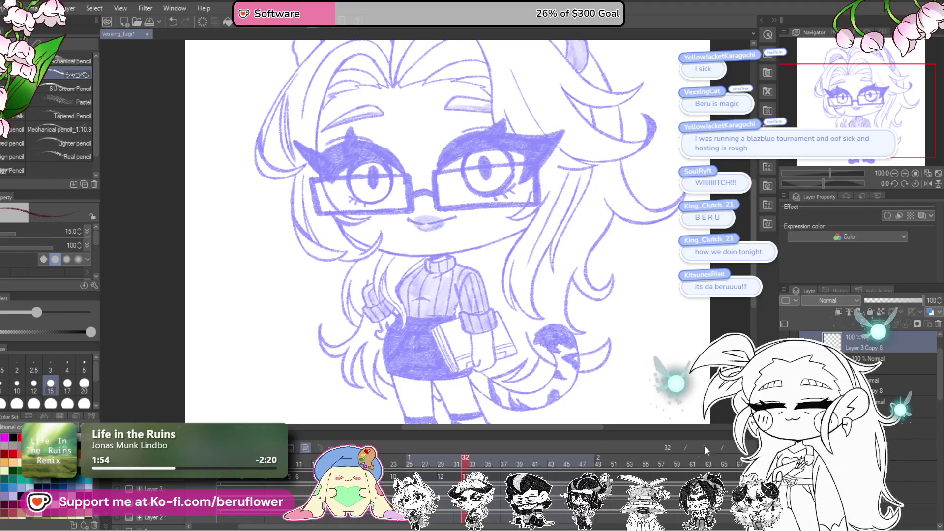
click(297, 476)
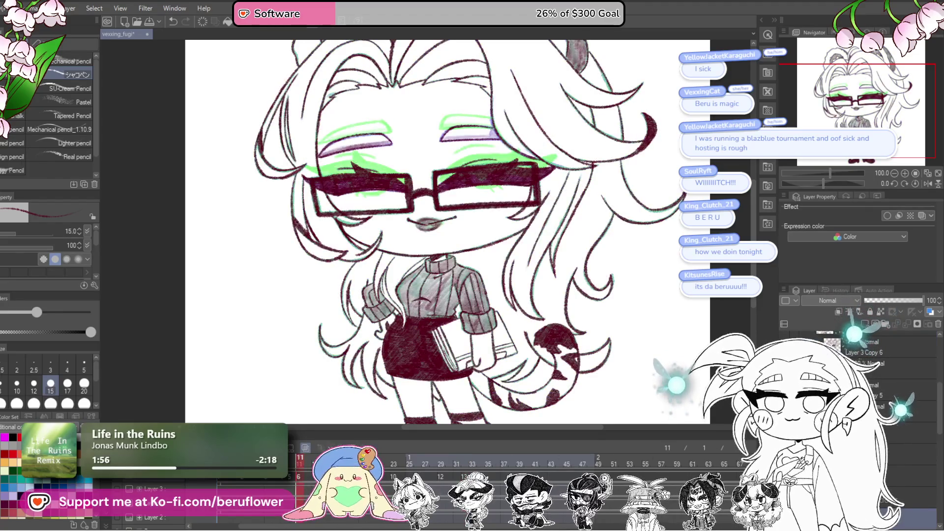
click(291, 476)
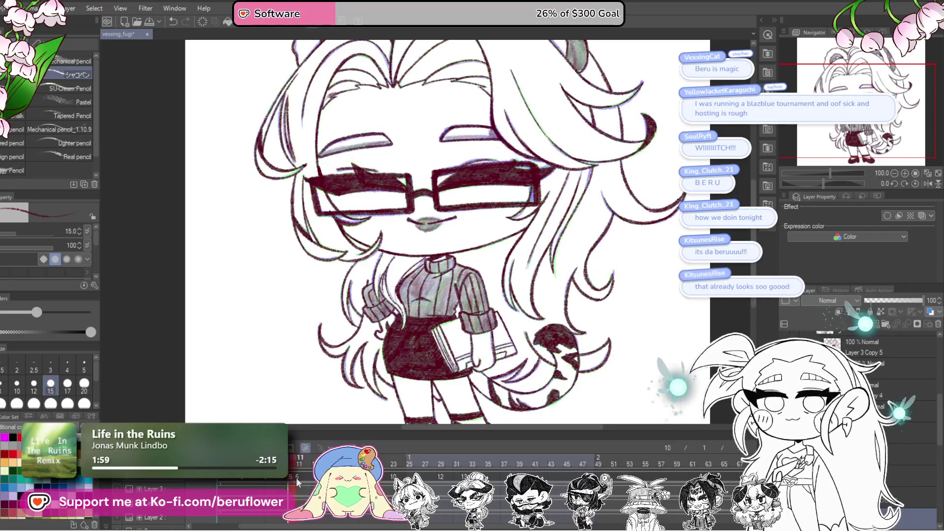
click(297, 477)
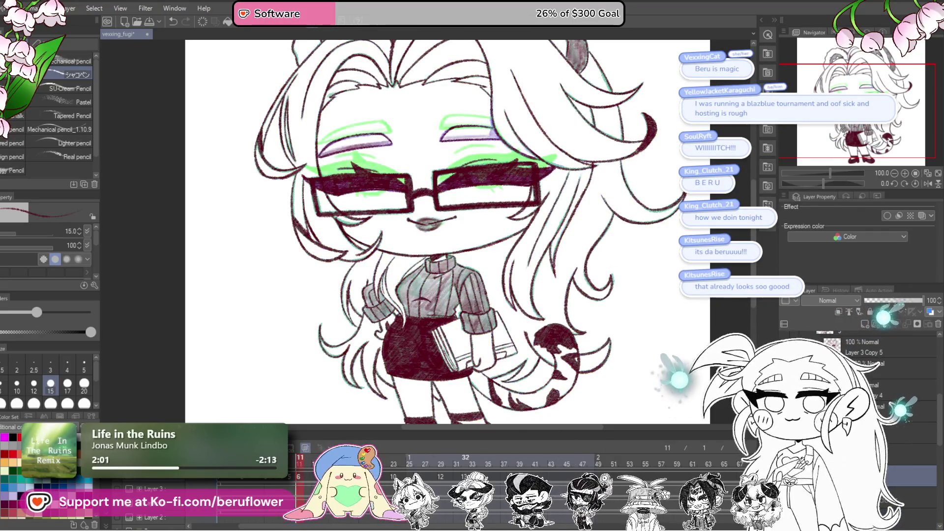
click(464, 476)
key(ctrl+v)
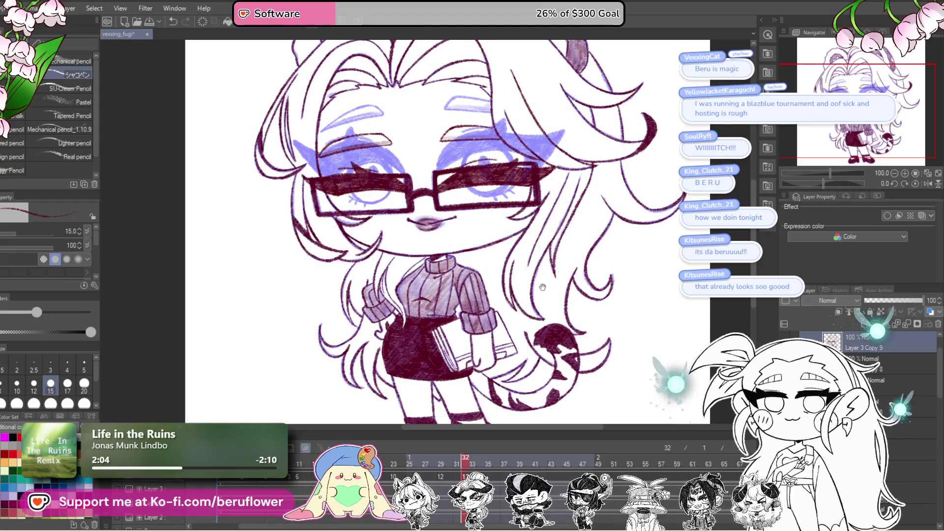
Erase the dark closed-eye lines inside the lenses, then rotate the view about -42 degrees.
scroll(448, 231, up, 2)
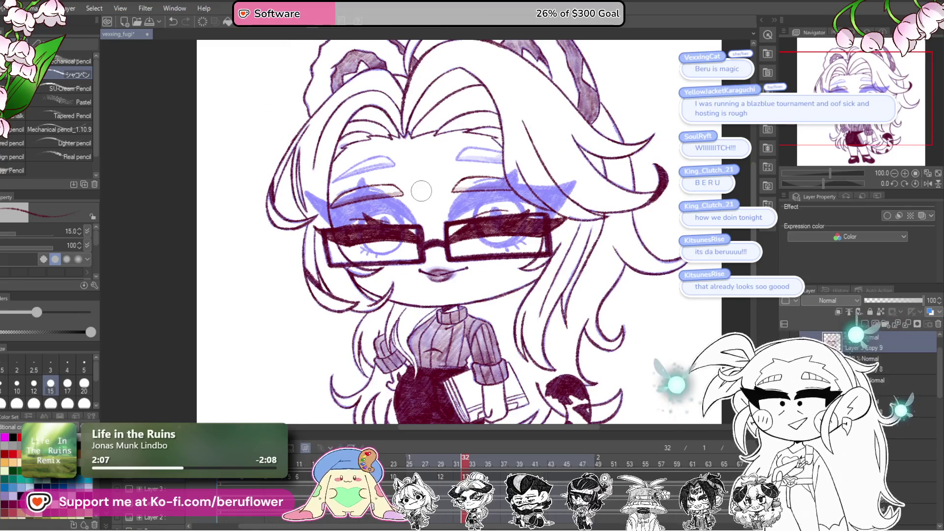
scroll(415, 187, up, 3)
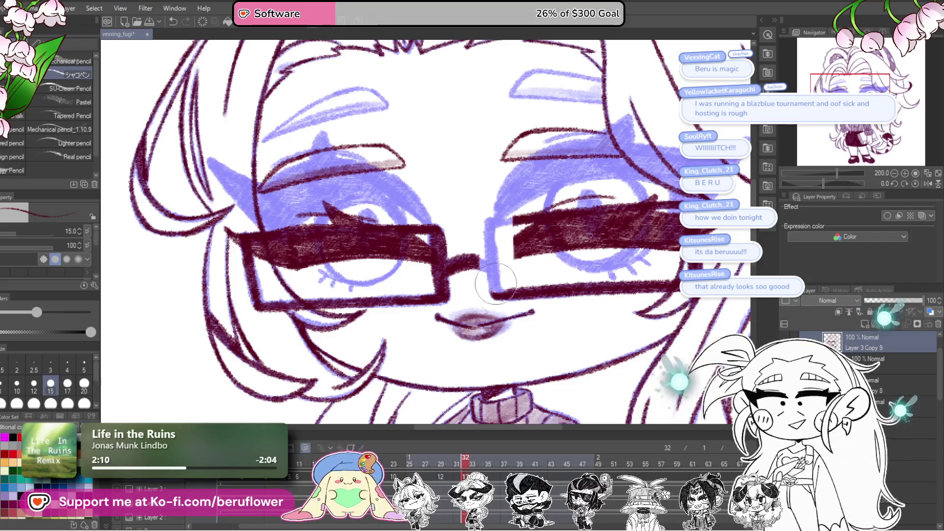
mouse_move(517, 245)
mouse_down()
mouse_move(649, 206)
mouse_move(615, 240)
mouse_up()
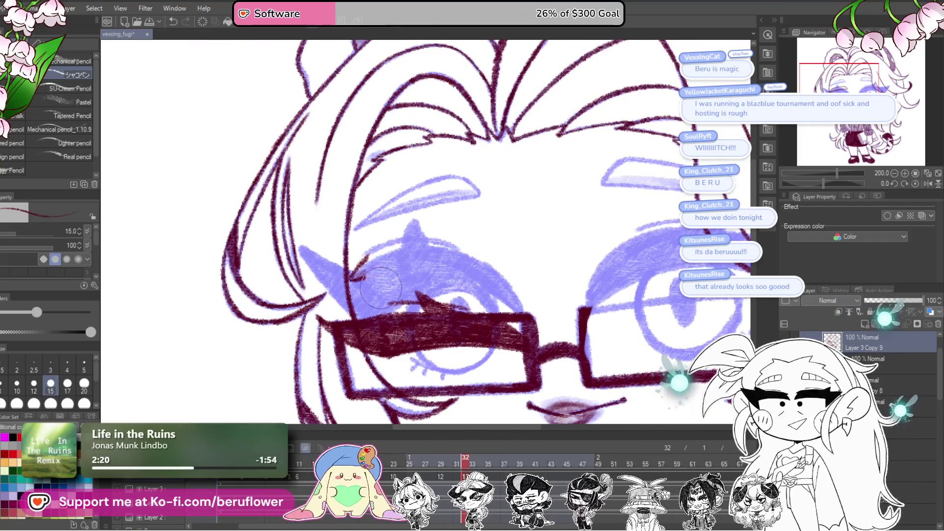
drag(366, 272, 419, 232)
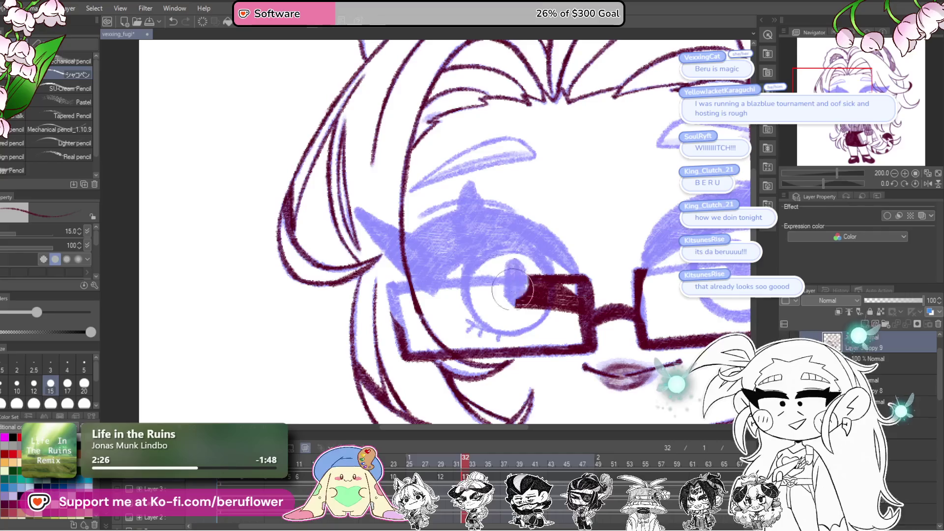
drag(666, 288, 646, 291)
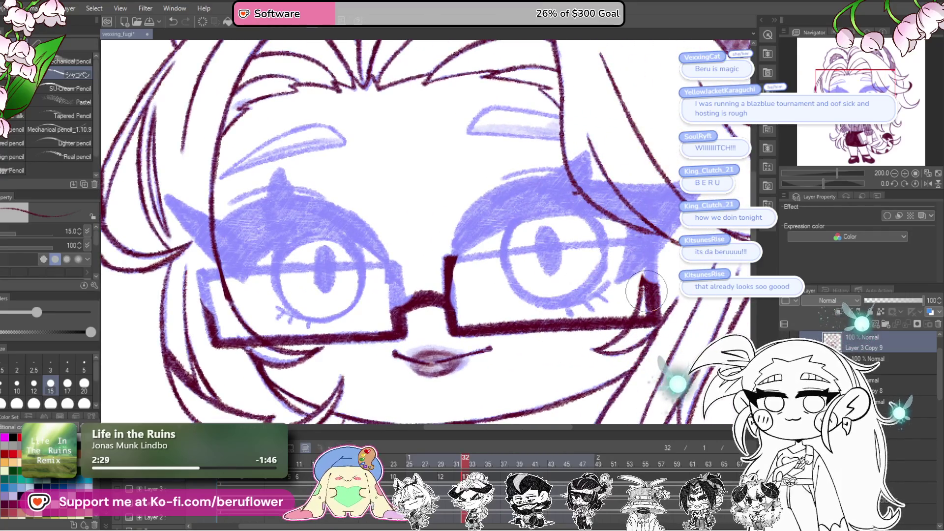
drag(668, 220, 625, 288)
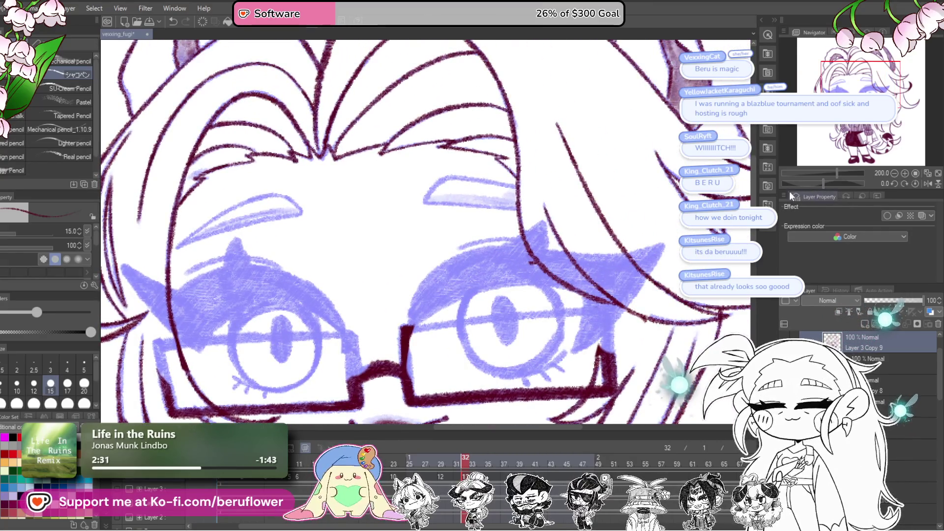
drag(650, 236, 650, 251)
drag(821, 181, 813, 182)
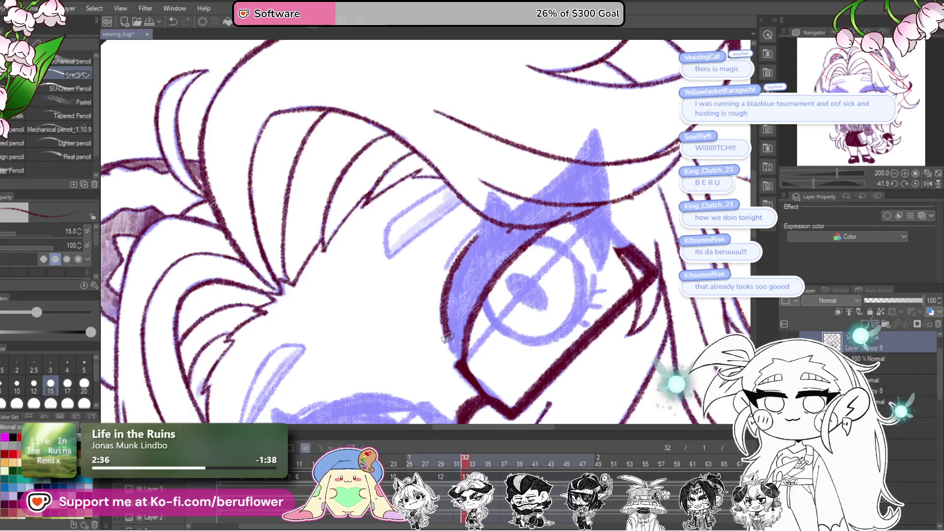
Center the rotated view on the right eye, then reset the canvas rotation upright.
scroll(477, 291, up, 2)
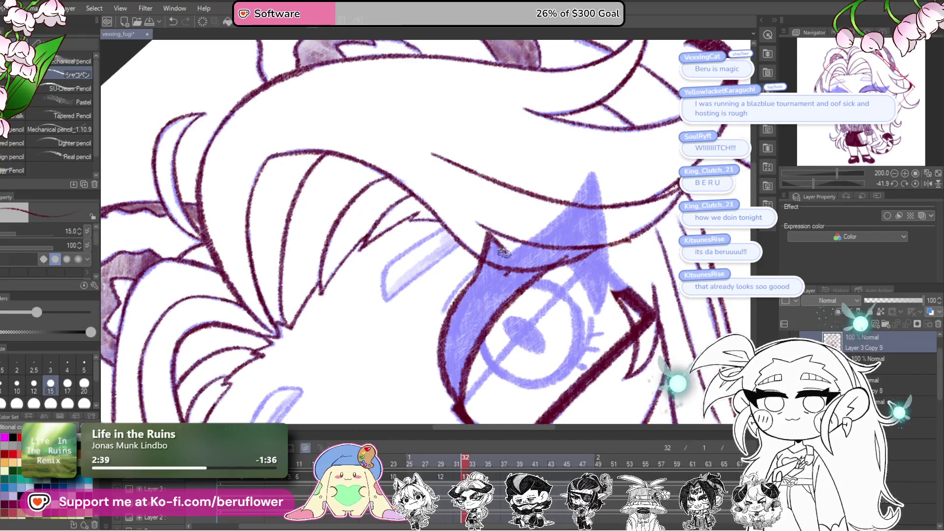
drag(540, 246, 523, 288)
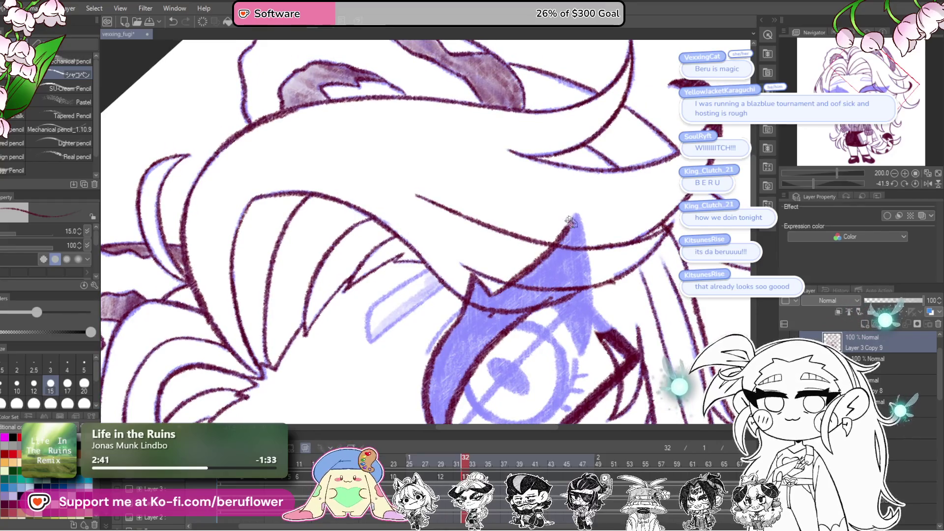
drag(612, 232, 598, 204)
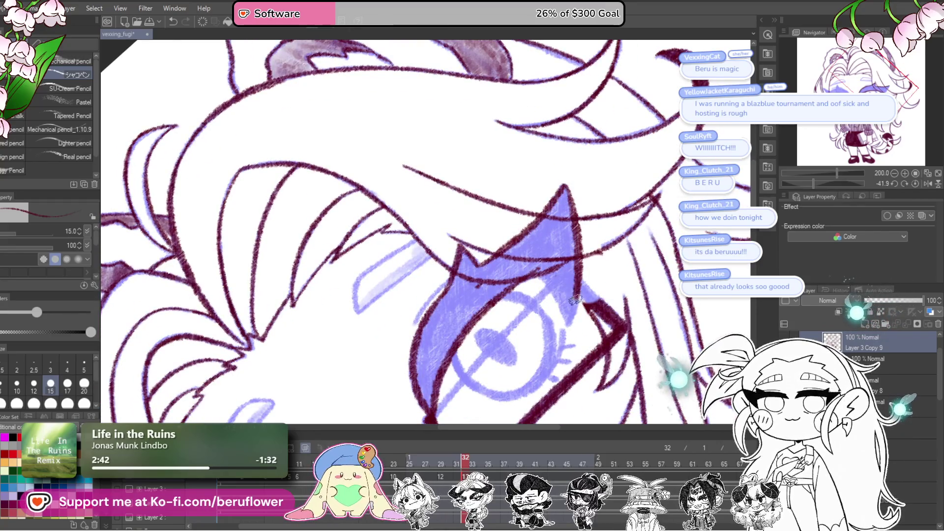
scroll(565, 322, down, 3)
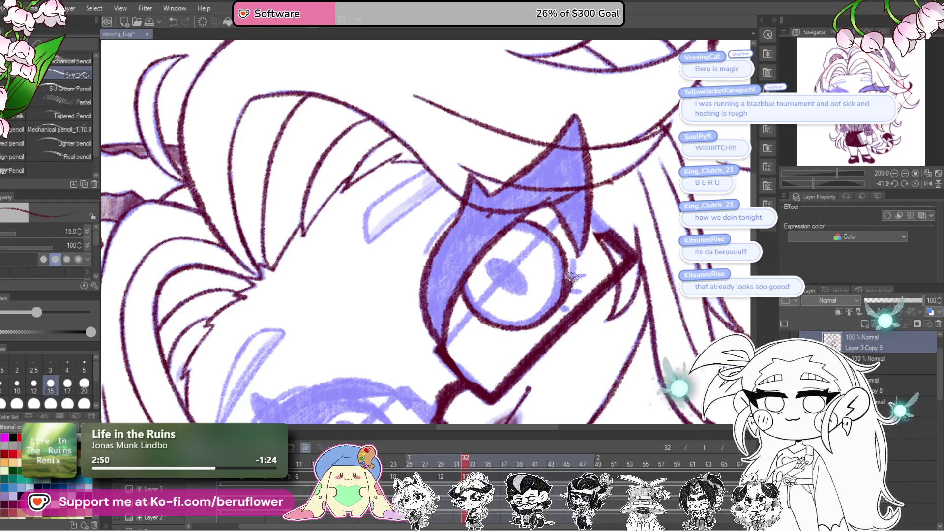
drag(560, 279, 564, 294)
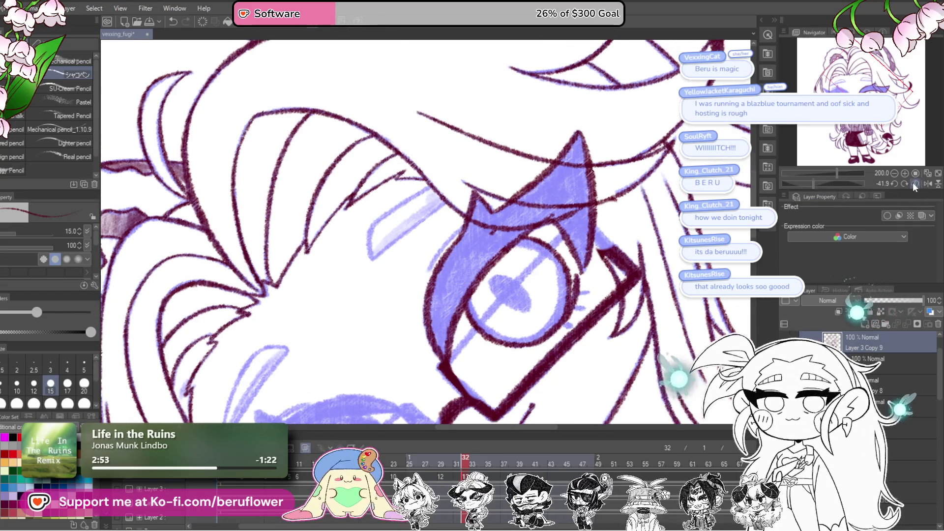
click(913, 183)
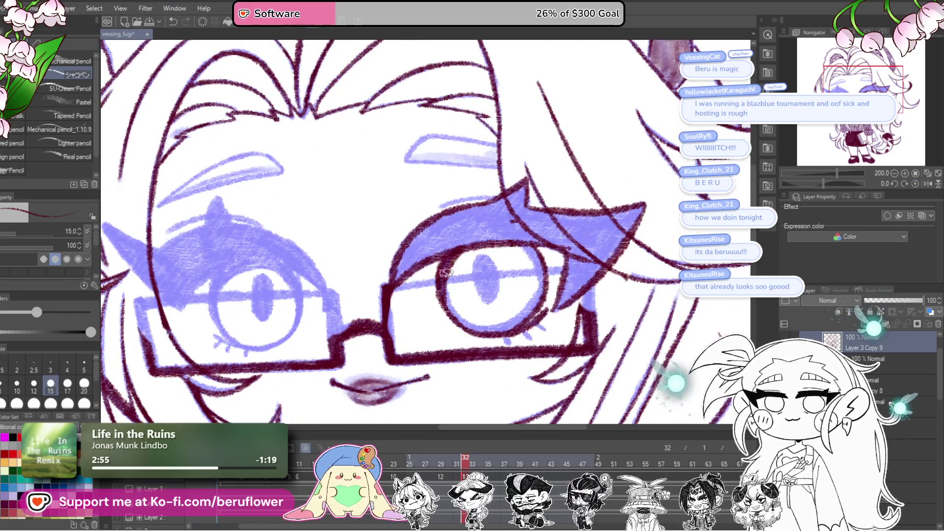
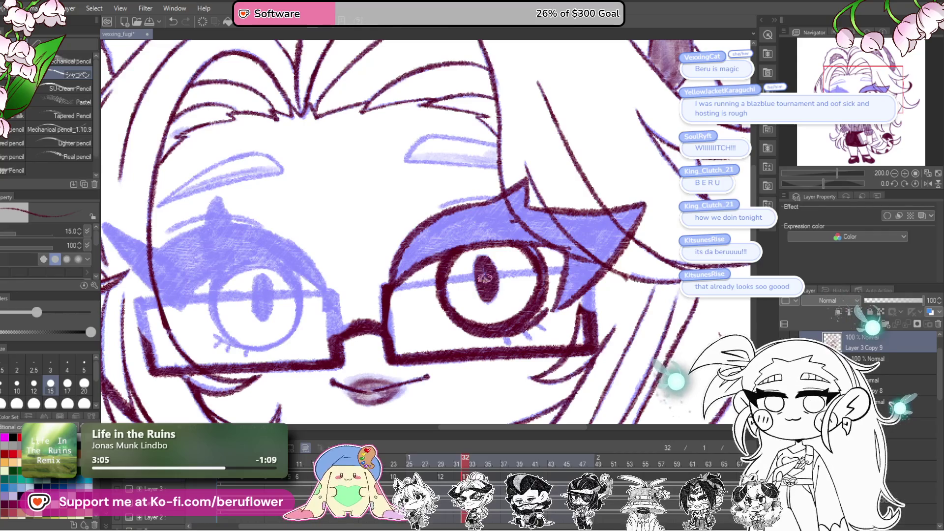
Undo the last pupil stroke and ink a maroon line along the eye outline.
key(ctrl+z)
drag(473, 267, 416, 465)
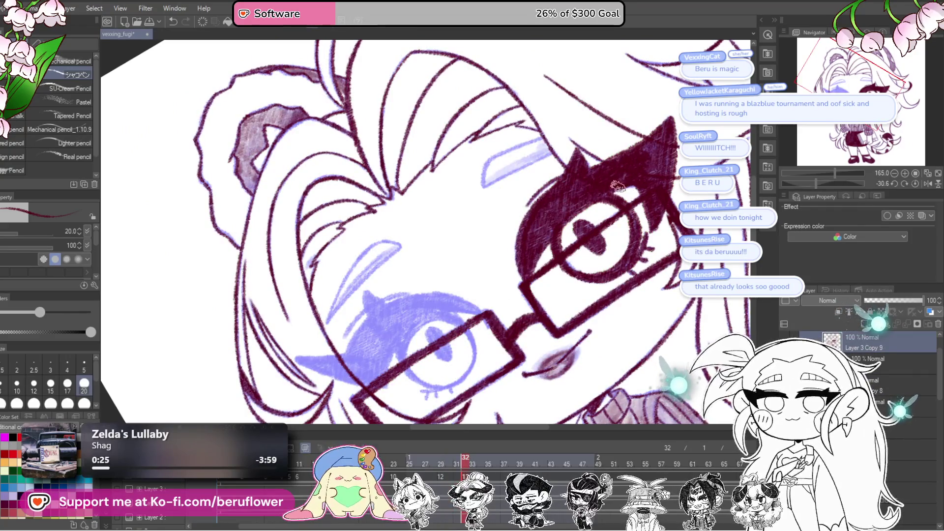
scroll(649, 183, up, 2)
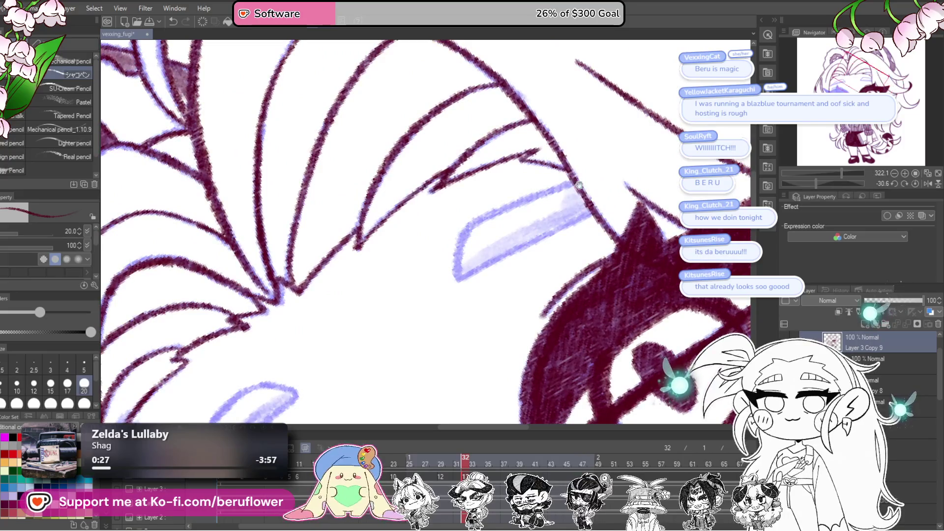
mouse_move(561, 184)
mouse_down()
mouse_move(477, 212)
mouse_move(459, 240)
mouse_move(460, 284)
mouse_move(487, 293)
mouse_move(587, 222)
mouse_move(594, 252)
mouse_move(471, 310)
mouse_move(584, 248)
mouse_up()
Shade the mouth and the area over the glasses in pencil.
scroll(580, 255, down, 5)
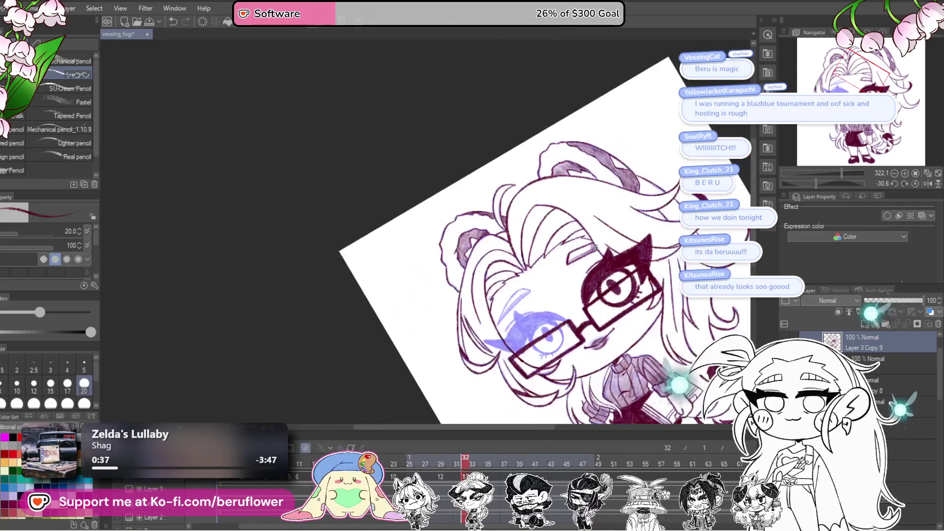
scroll(548, 266, up, 2)
scroll(548, 266, up, 5)
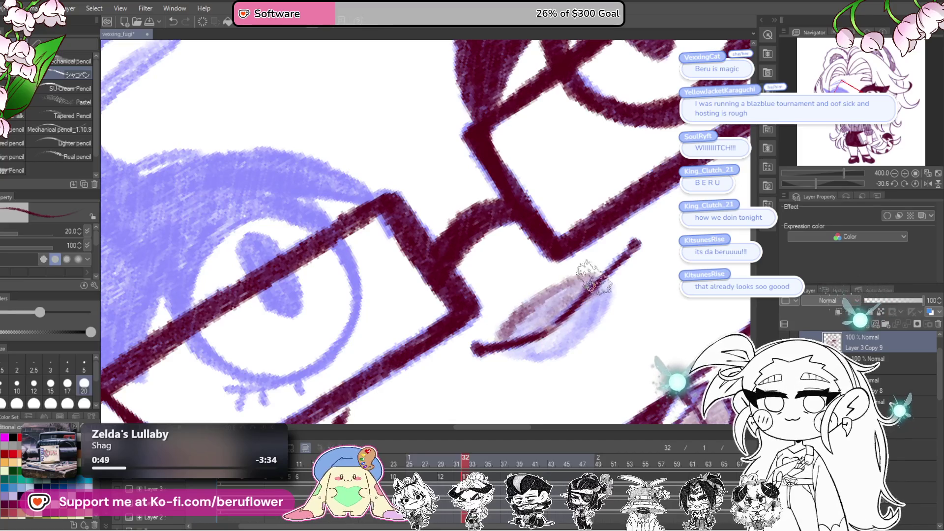
drag(559, 334, 564, 327)
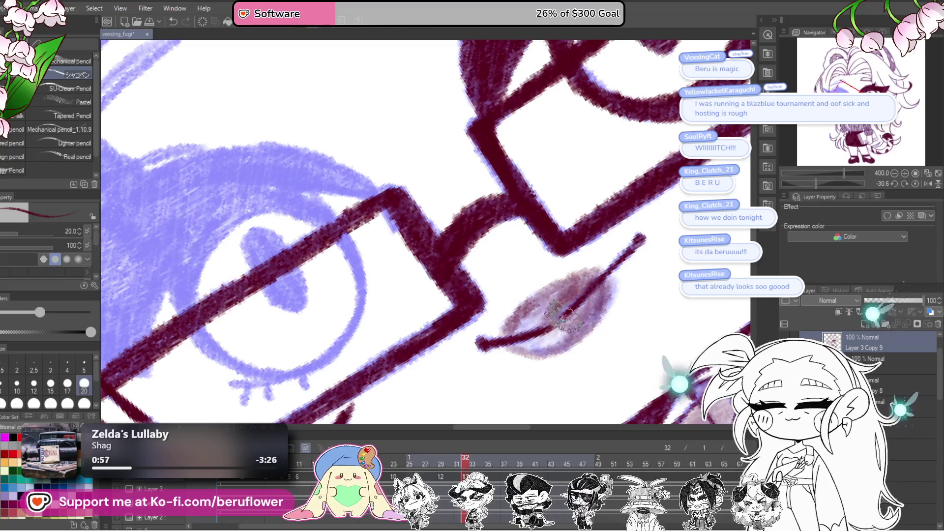
scroll(580, 309, down, 5)
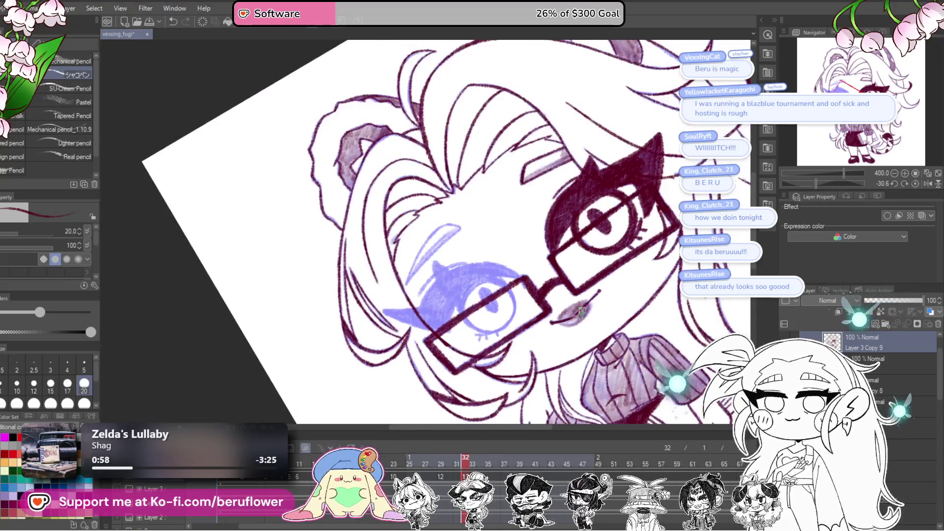
scroll(548, 310, up, 3)
scroll(548, 311, up, 3)
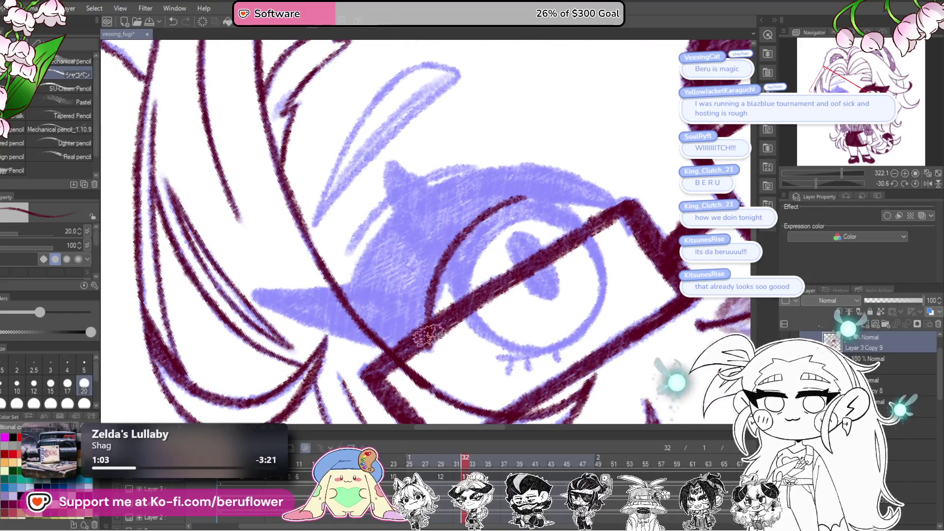
scroll(534, 212, up, 2)
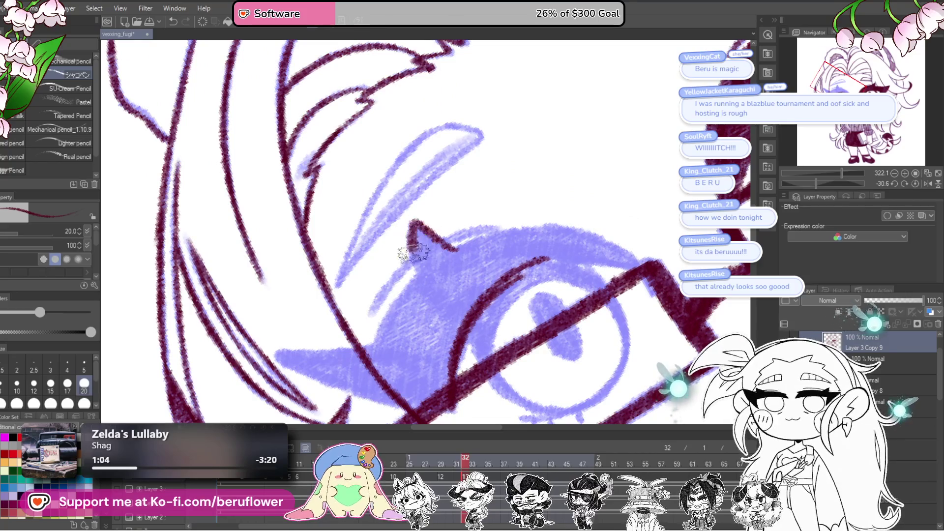
Trace the blue eye sketch in maroon pencil, finishing with the lower lashes beneath the iris.
drag(424, 277, 448, 246)
drag(817, 183, 800, 183)
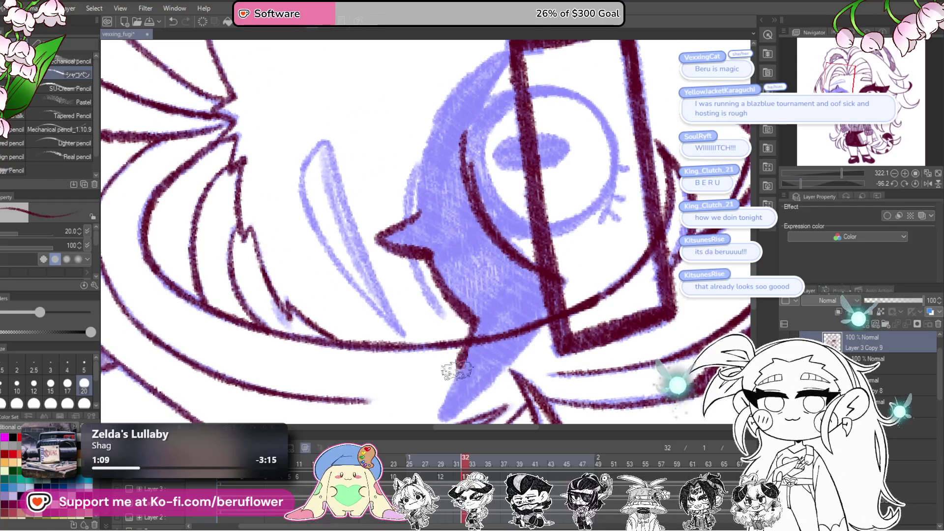
scroll(456, 372, down, 3)
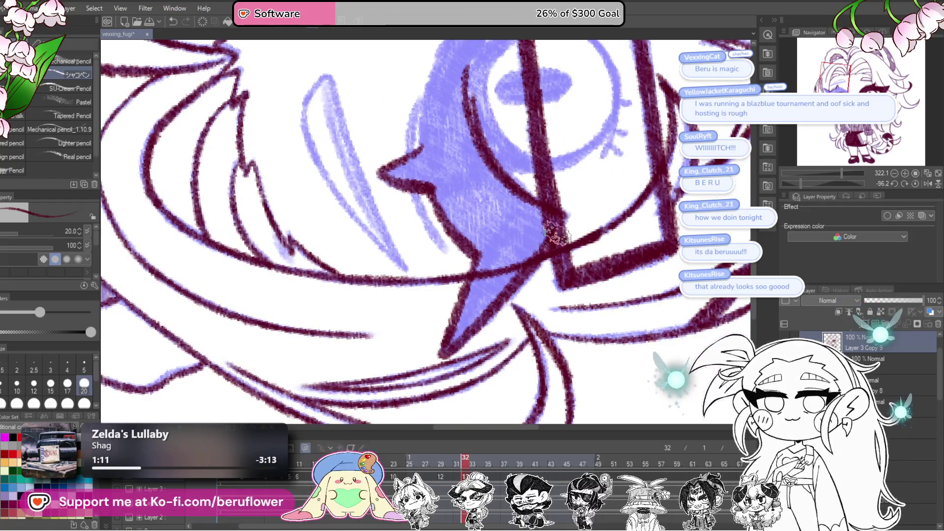
scroll(560, 212, up, 3)
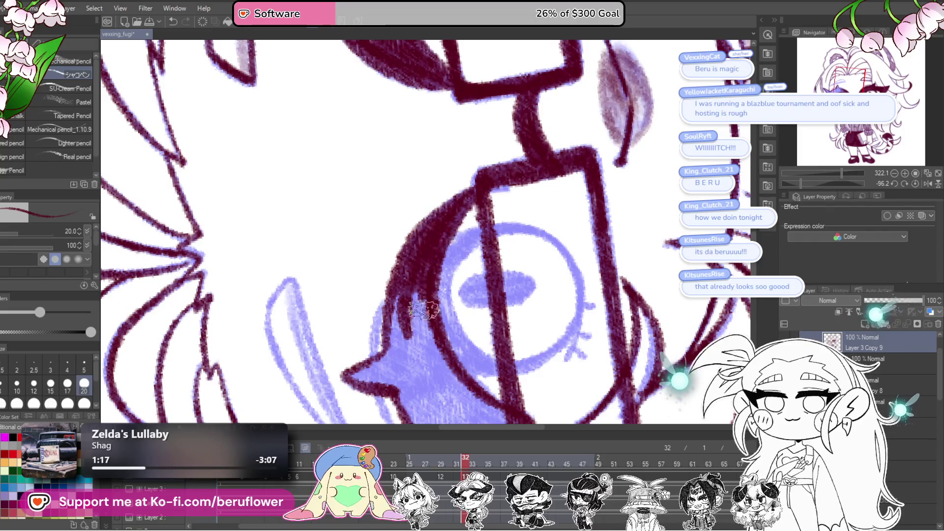
drag(432, 352, 451, 305)
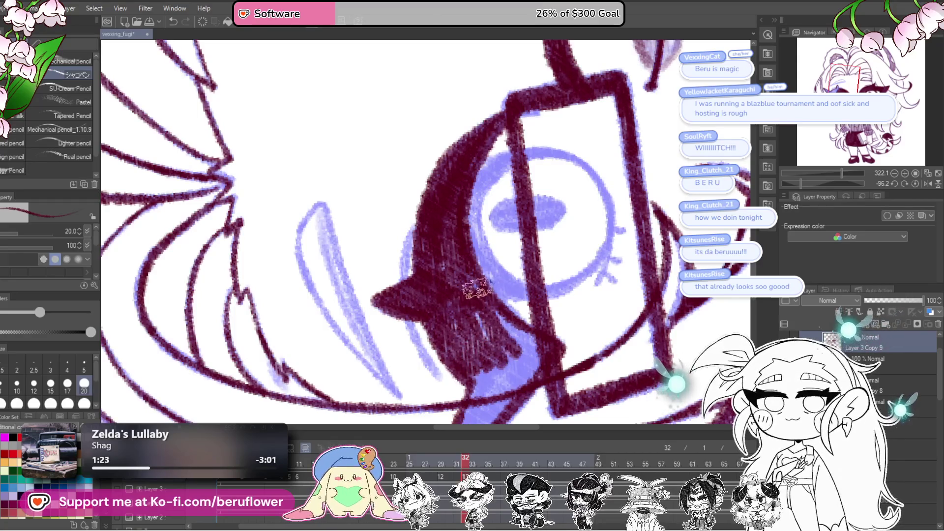
drag(800, 182, 809, 182)
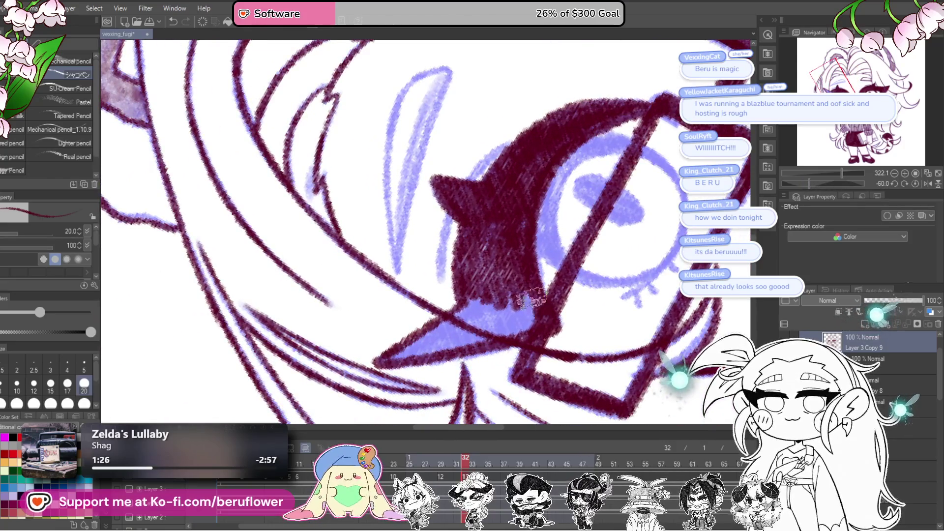
mouse_move(467, 297)
mouse_down()
mouse_move(513, 270)
mouse_move(473, 319)
mouse_move(465, 347)
mouse_up()
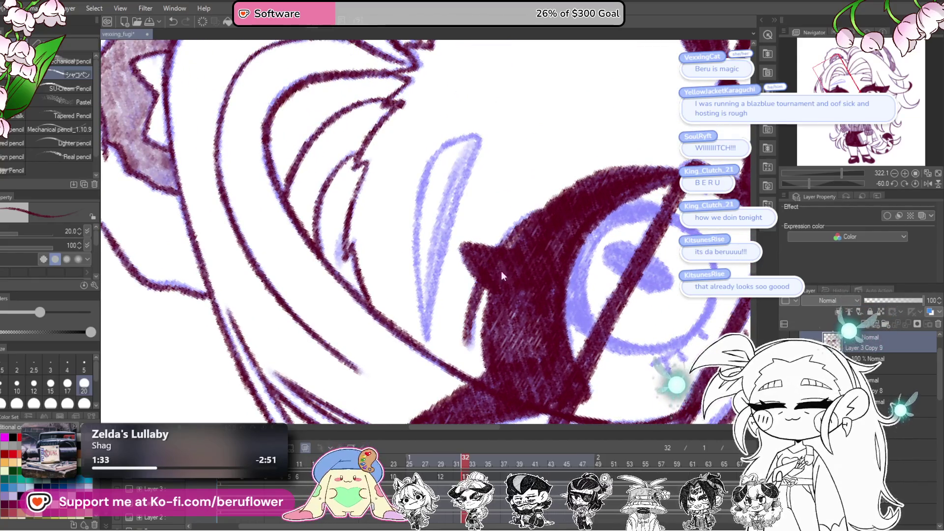
drag(497, 203, 496, 222)
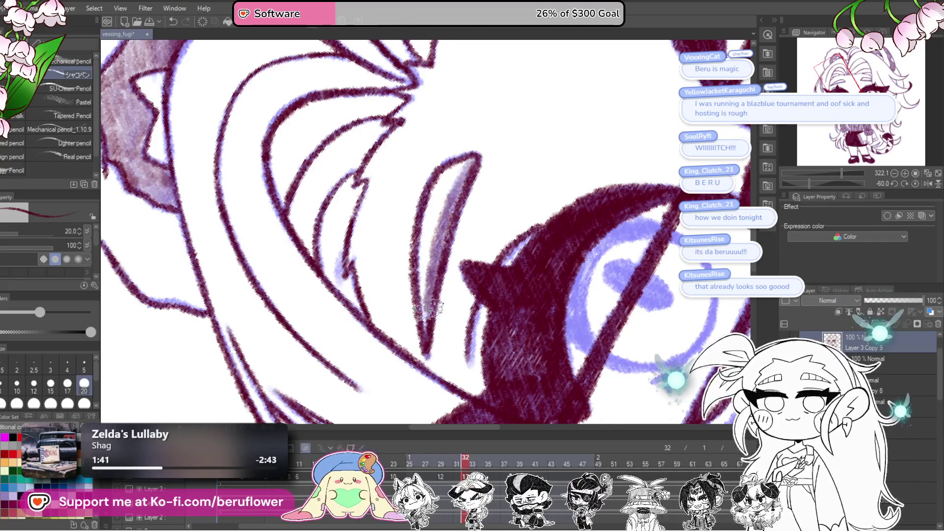
drag(566, 263, 618, 217)
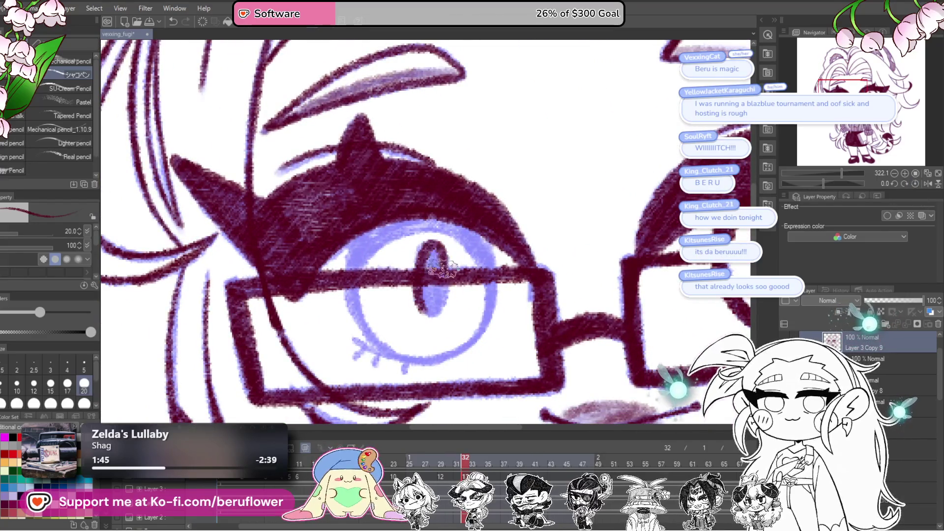
drag(492, 293, 502, 302)
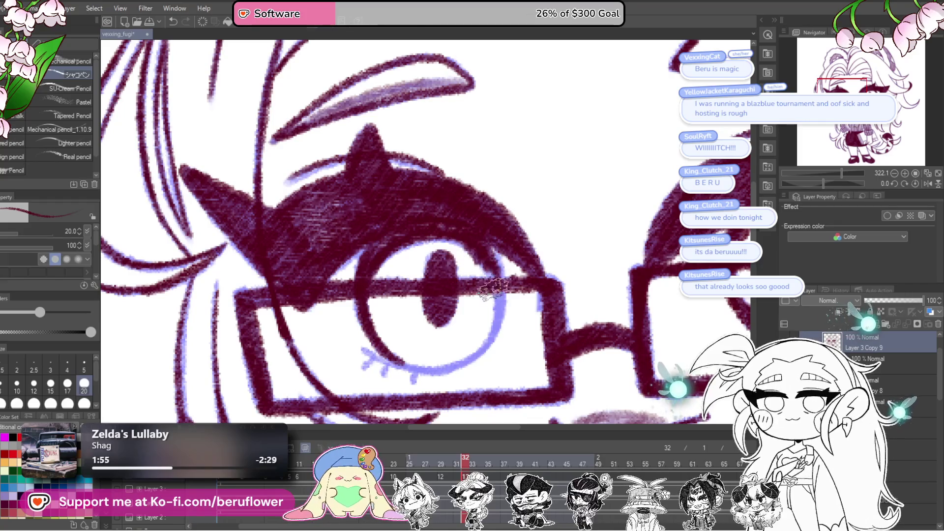
mouse_move(474, 354)
mouse_down()
mouse_move(442, 366)
mouse_move(358, 354)
mouse_move(418, 376)
mouse_up()
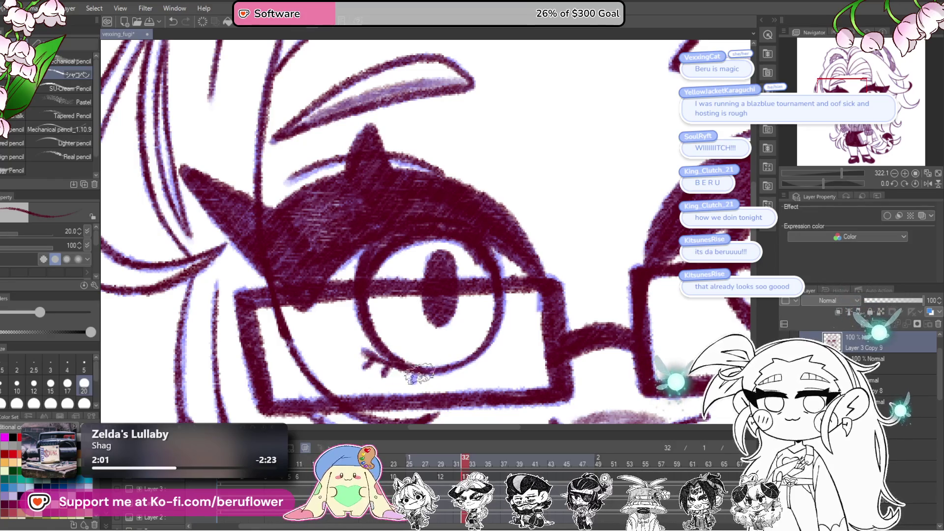
Recolor the purple line art to dark maroon and save the vexxing_fugi file.
scroll(442, 344, down, 5)
scroll(516, 296, up, 2)
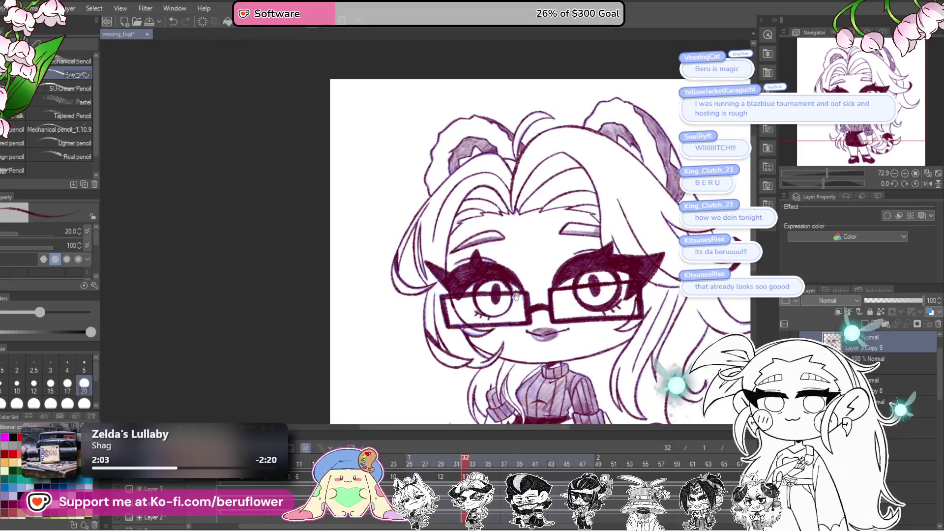
scroll(516, 297, up, 2)
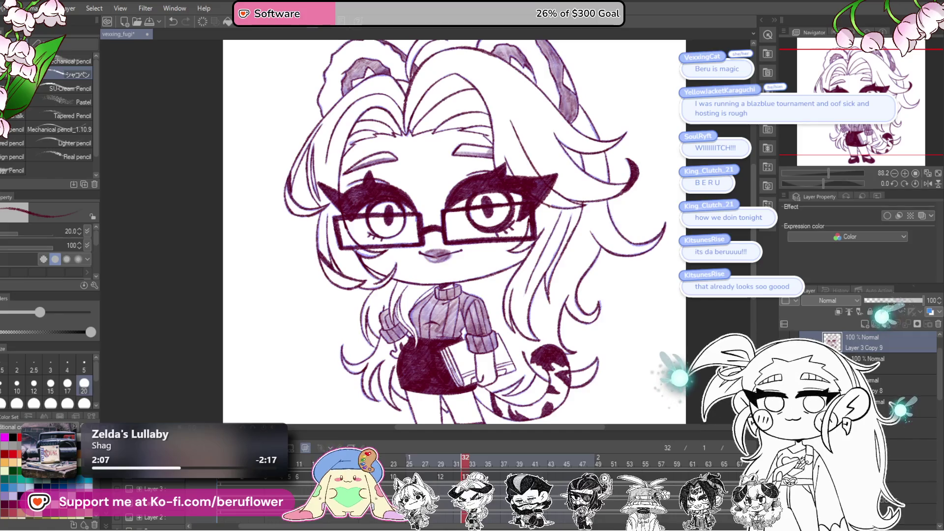
scroll(865, 354, down, 1)
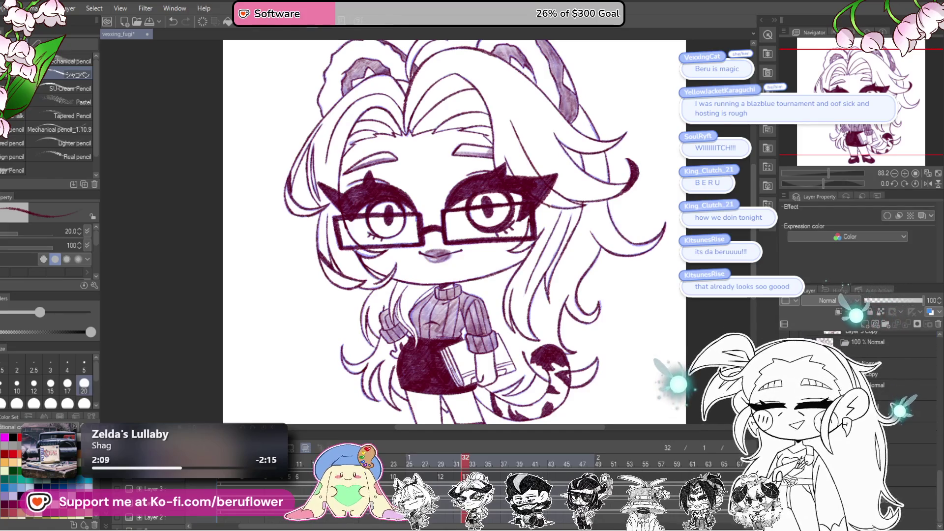
scroll(866, 354, up, 1)
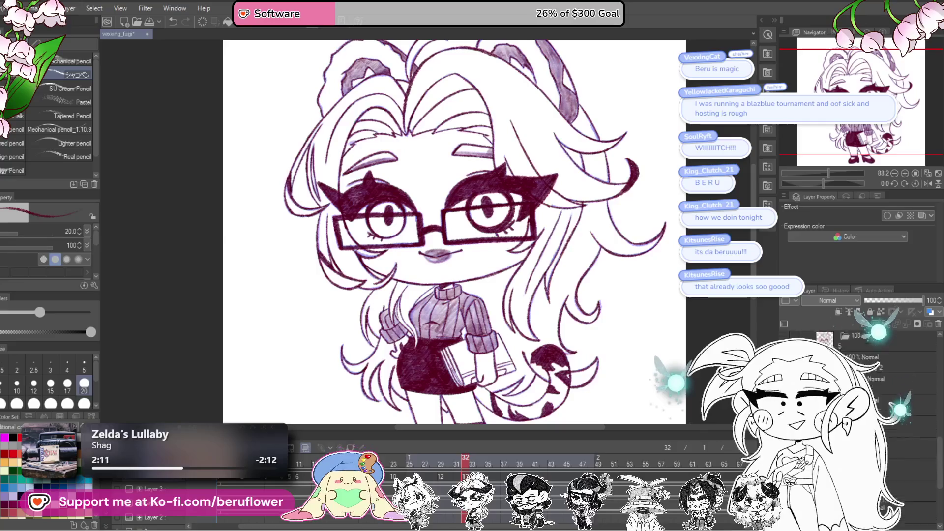
click(785, 336)
scroll(631, 337, down, 5)
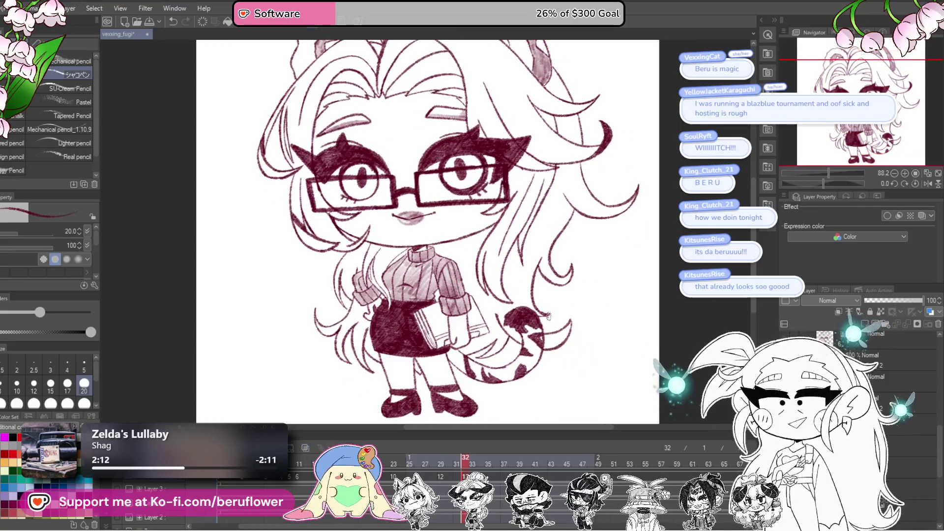
scroll(642, 372, up, 3)
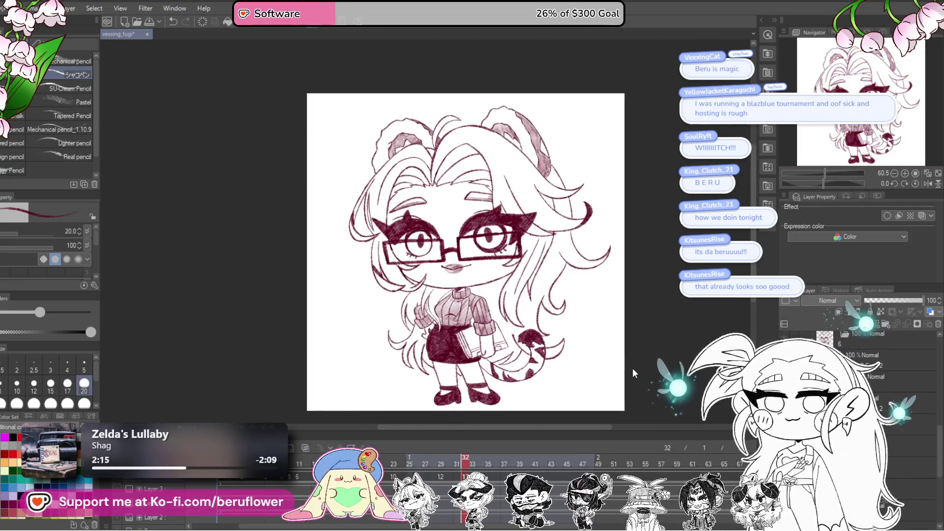
key(ctrl+s)
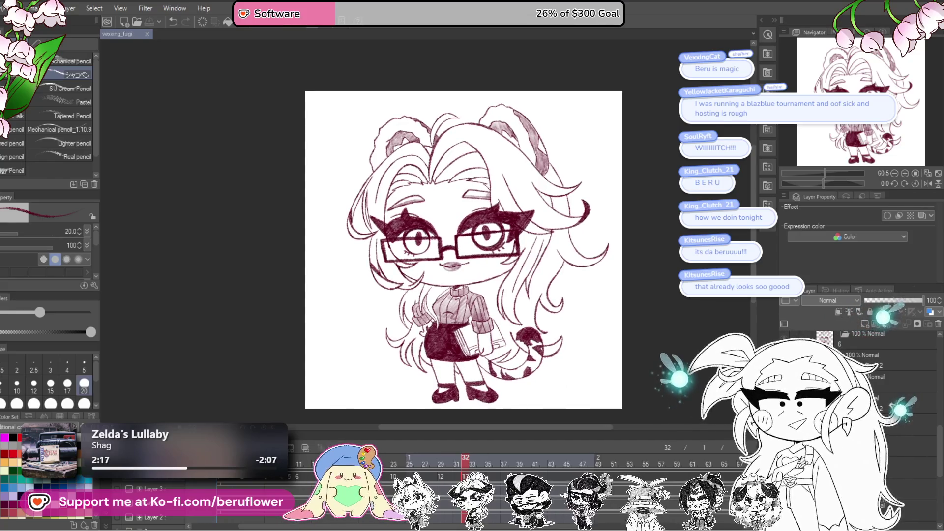
Copy the cel at frame 17 and paste it into frame 35.
click(346, 477)
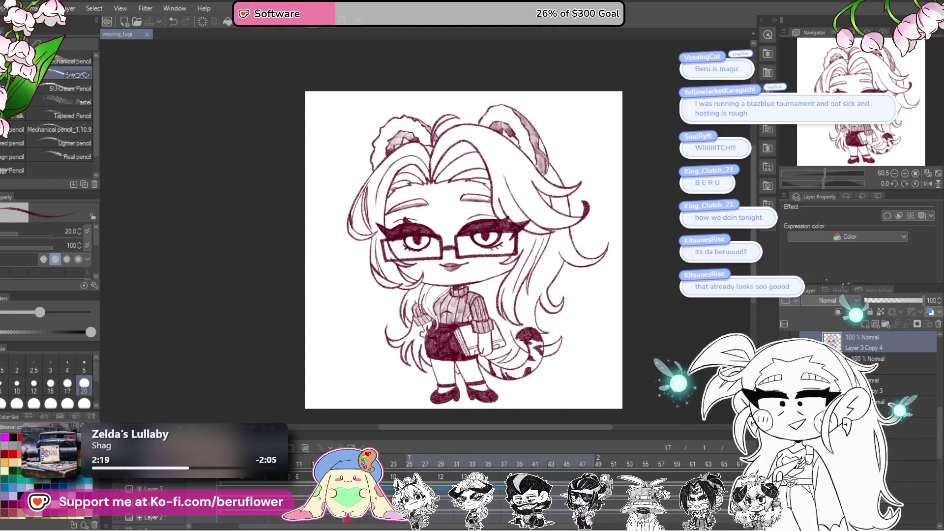
right_click(347, 475)
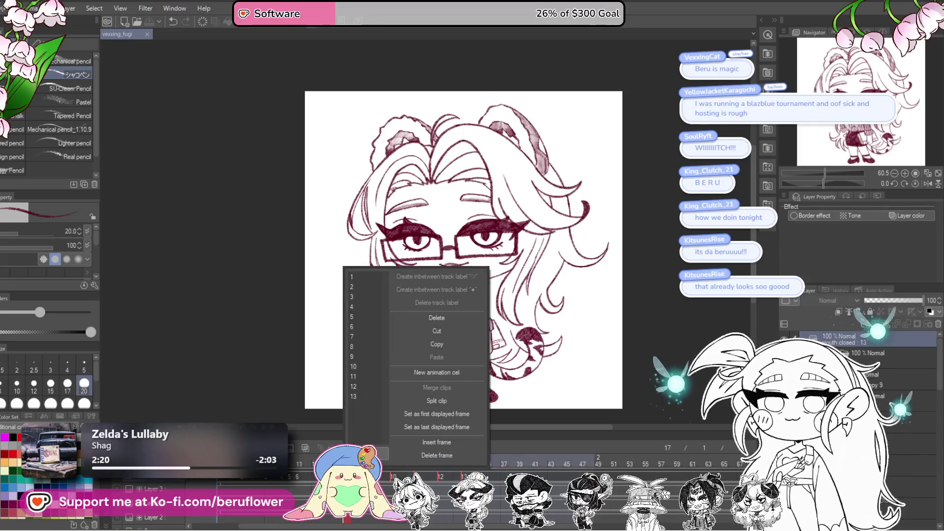
click(452, 343)
click(489, 477)
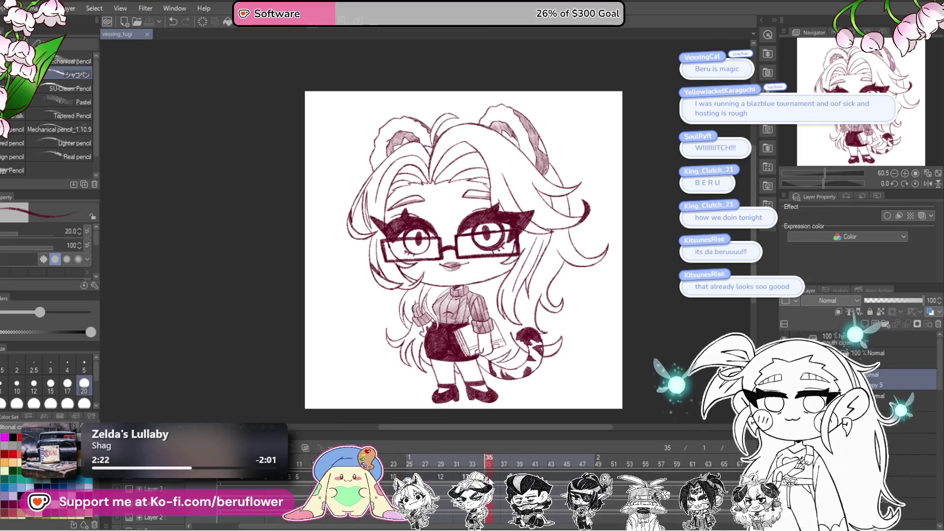
right_click(488, 474)
click(595, 374)
Paste the eye cel into frame 53, end the animation at frame 72, and preview playback.
scroll(540, 464, right, 5)
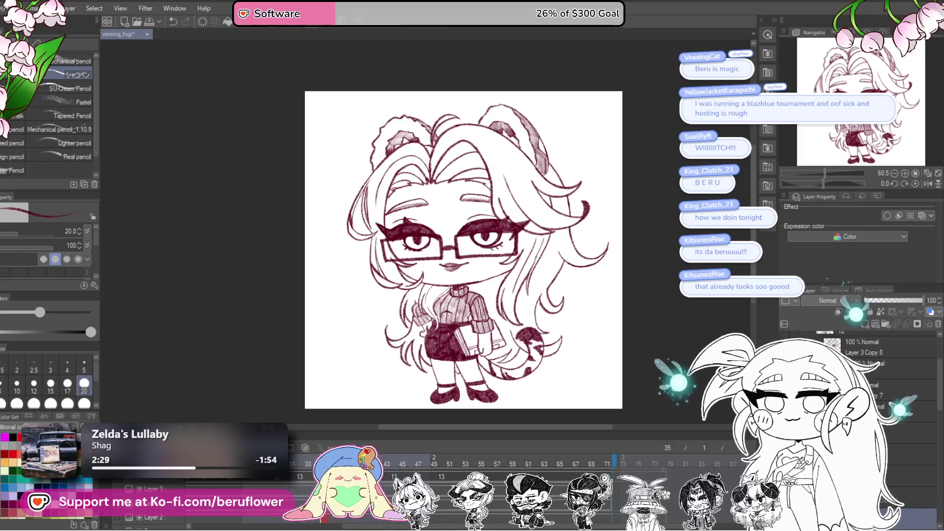
key(Right)
key(Right)
click(468, 459)
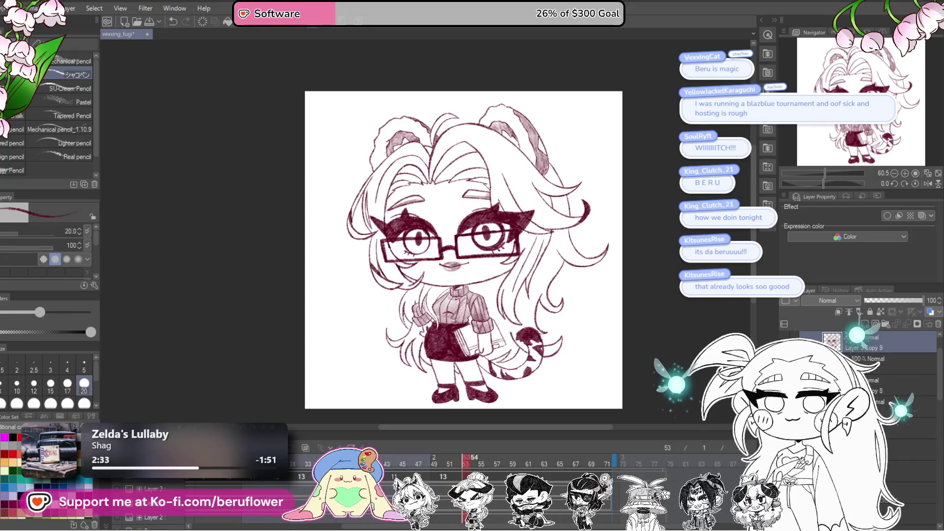
click(453, 462)
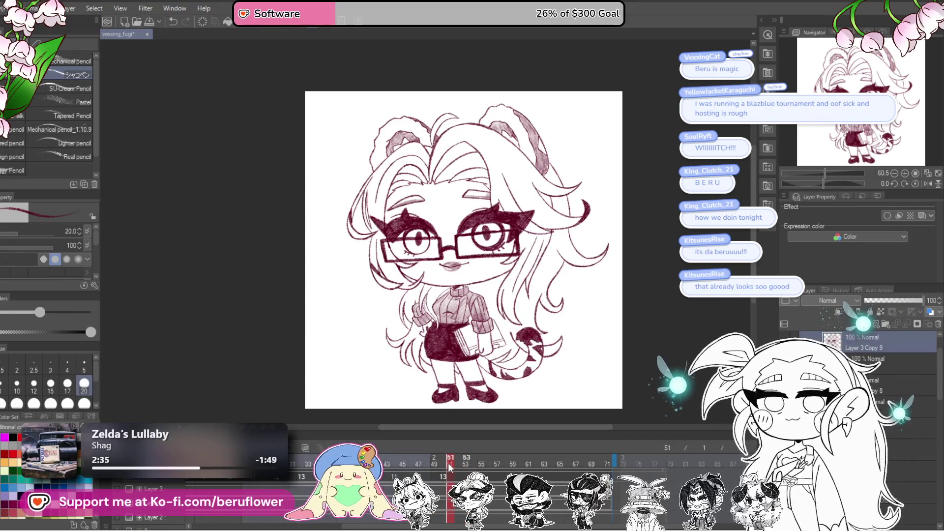
click(463, 462)
right_click(463, 468)
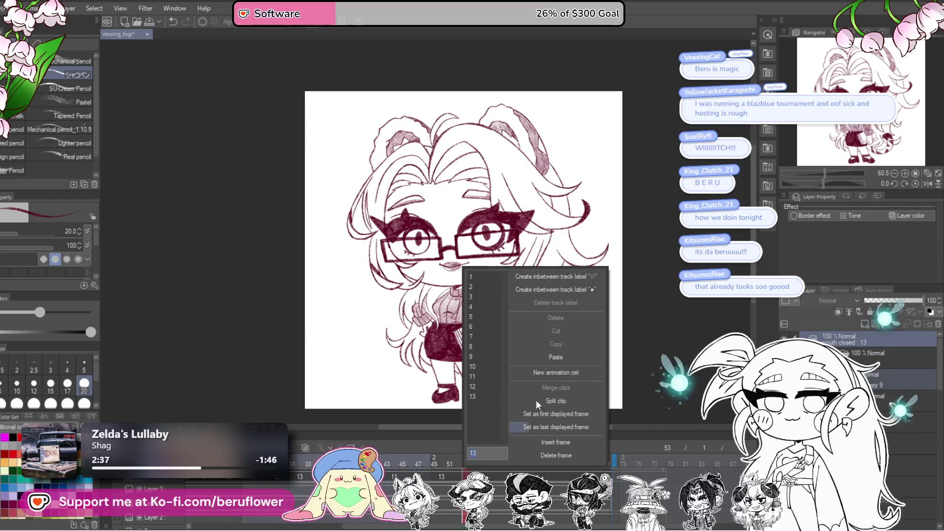
click(573, 356)
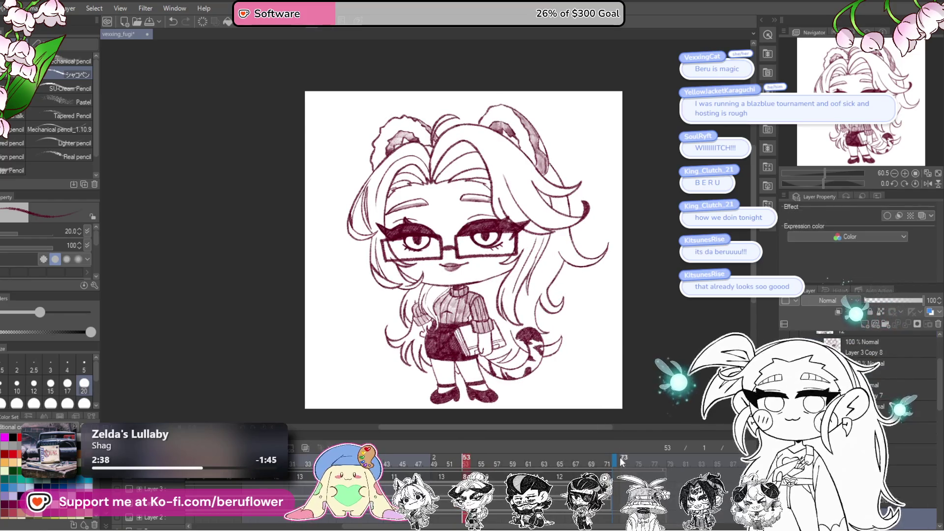
drag(621, 462, 599, 462)
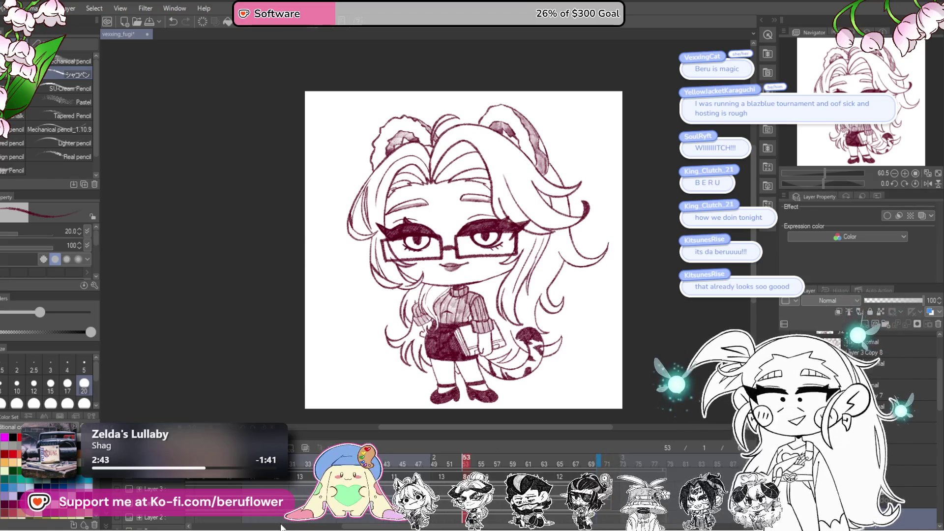
key(space)
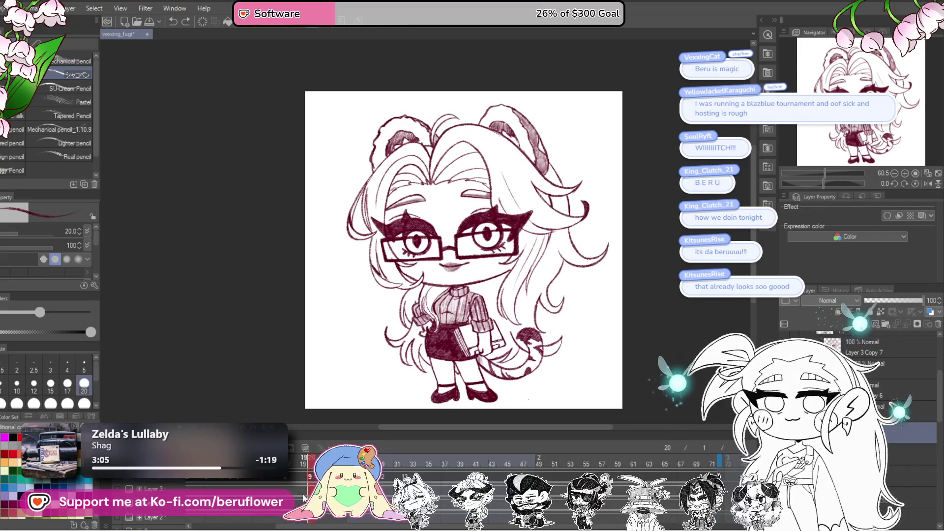
Copy the current cel into frame 35 and play the animation to check it.
right_click(311, 482)
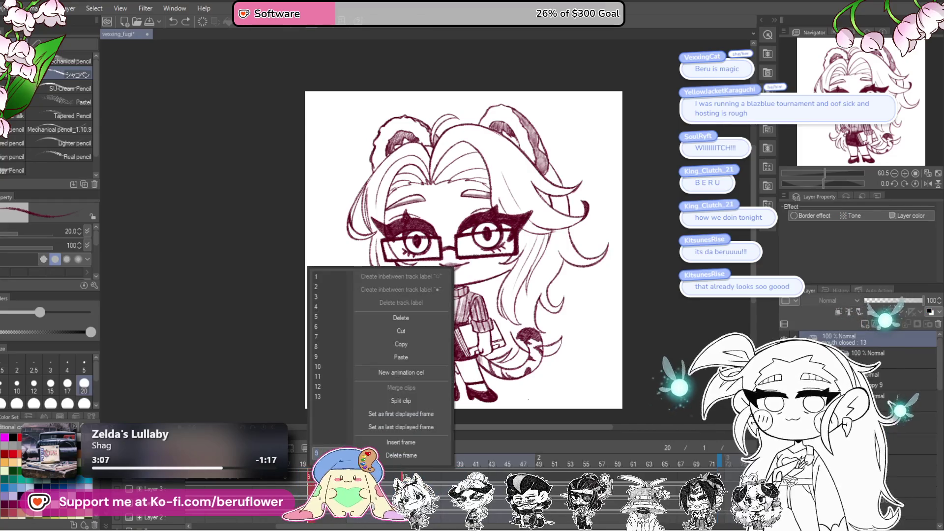
click(416, 352)
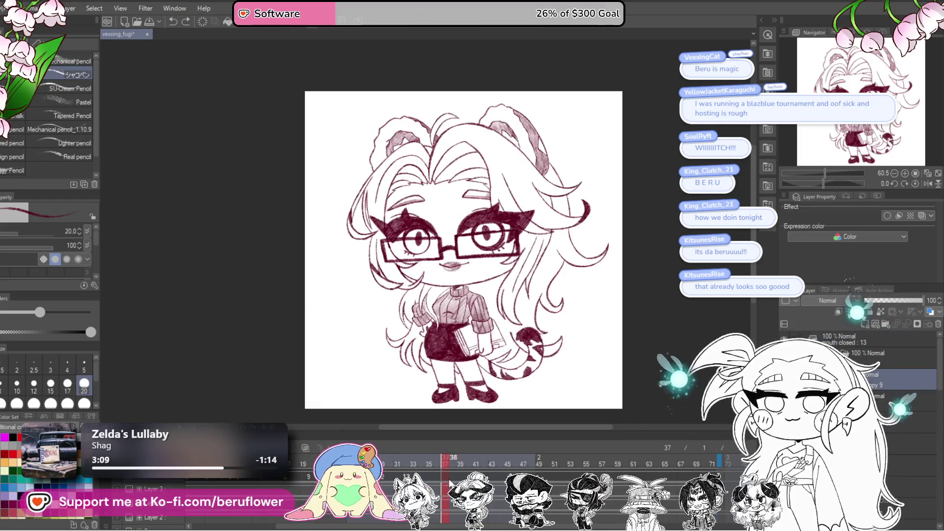
right_click(429, 476)
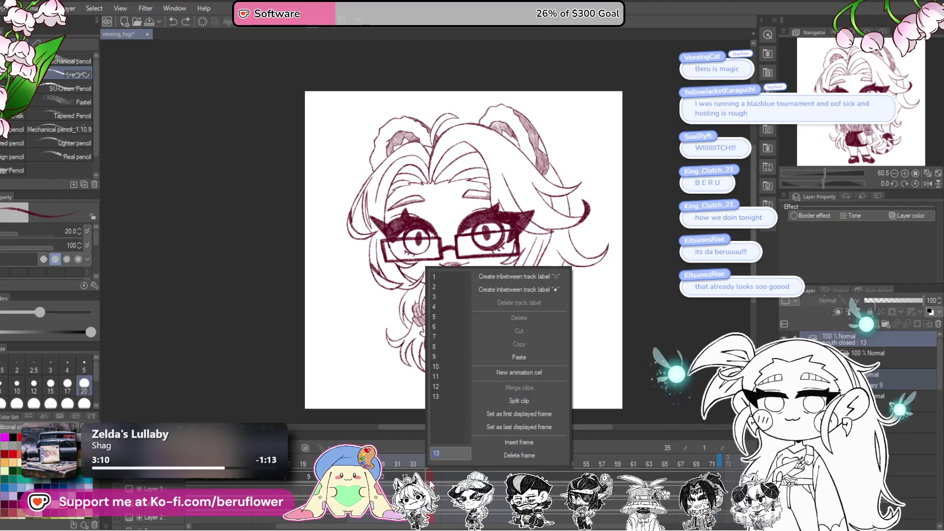
click(520, 358)
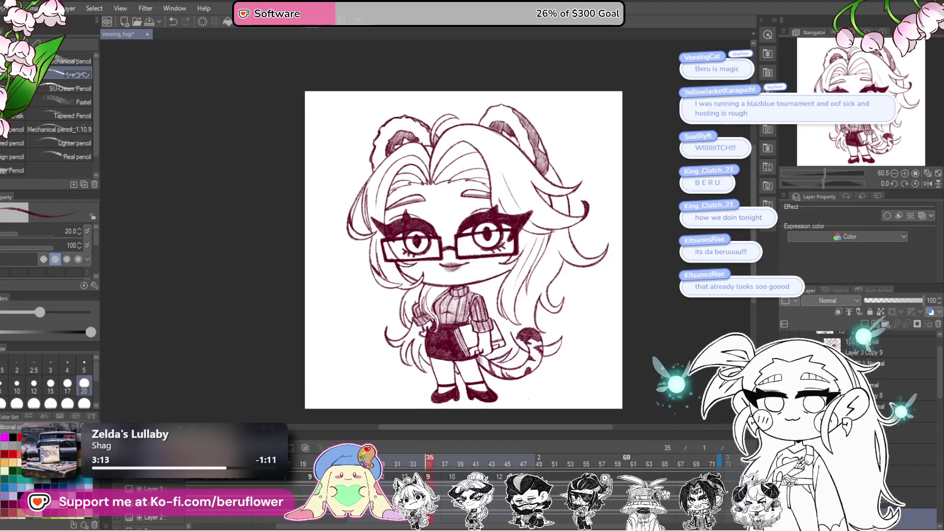
key(space)
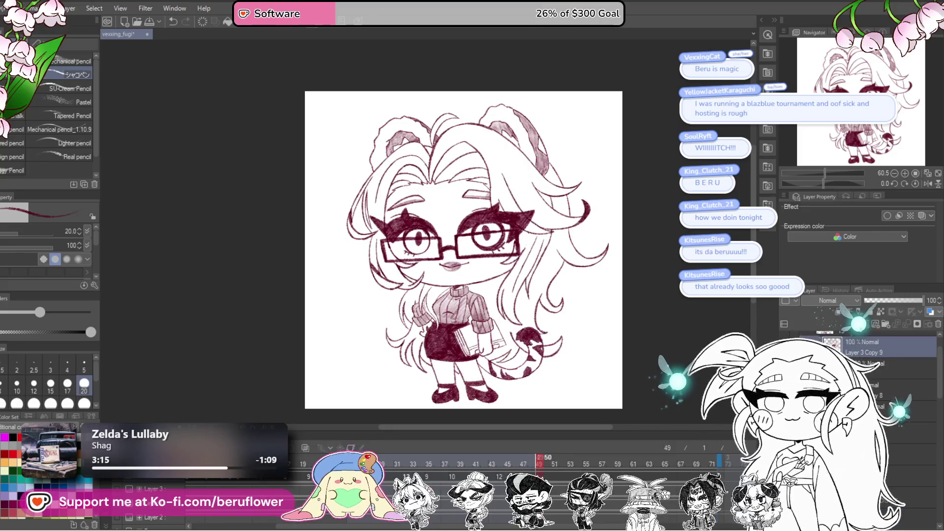